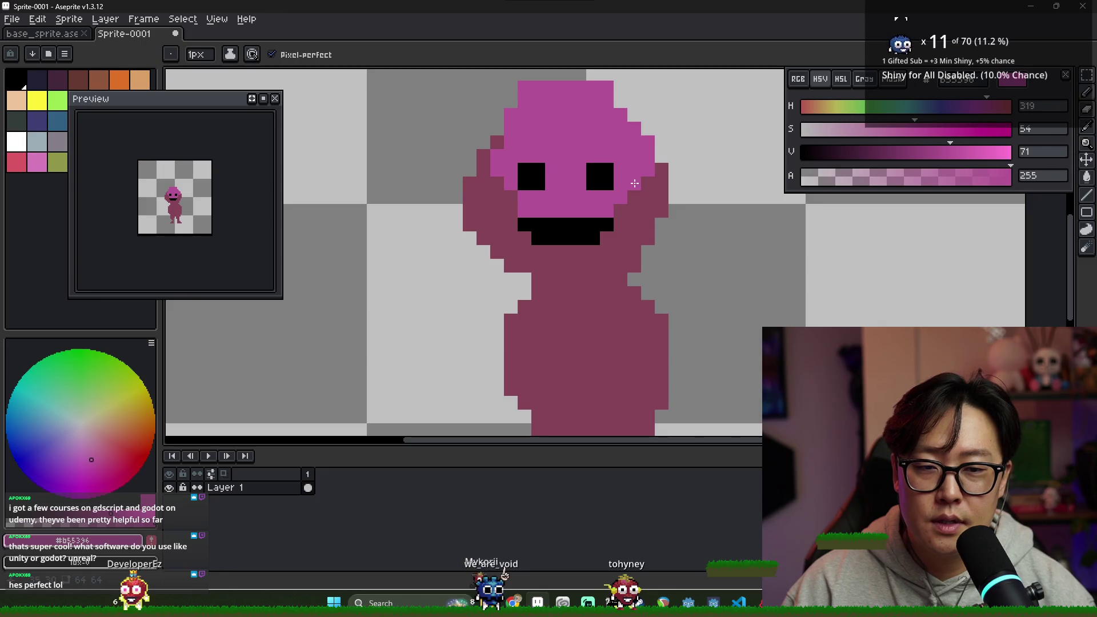
- Sample the darker body pink and erase the stray pixel at the head's top-left
{"action": "scroll", "coordinate": [571, 223], "scroll_direction": "down", "scroll_amount": 5}
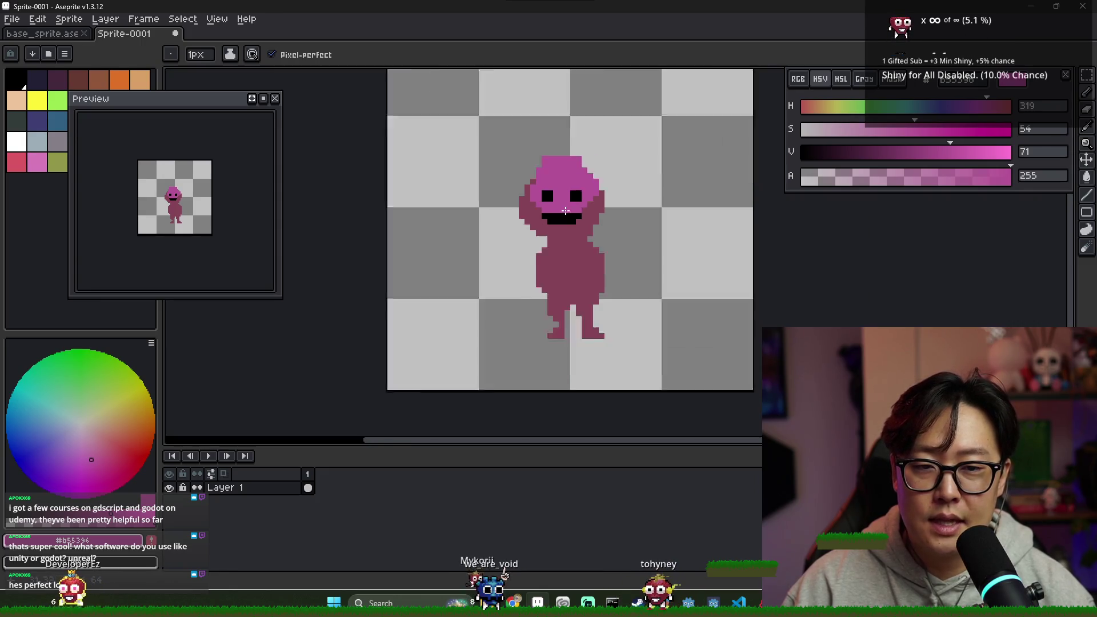
{"action": "scroll", "coordinate": [585, 232], "scroll_direction": "up", "scroll_amount": 4}
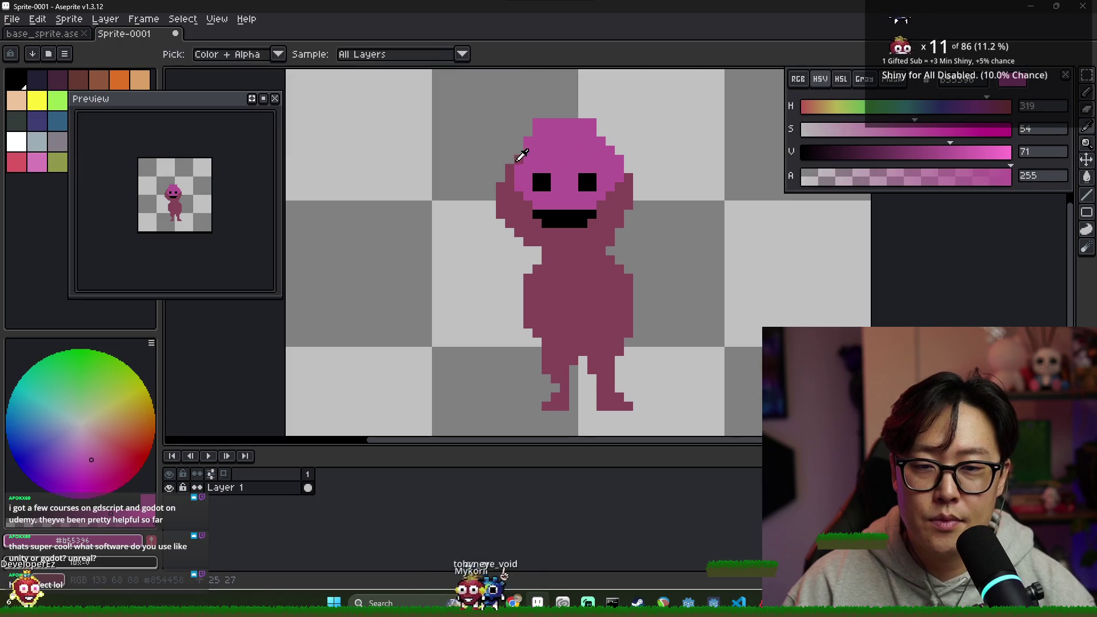
{"action": "left_click", "coordinate": [536, 137], "text": "alt"}
{"action": "key", "text": "e"}
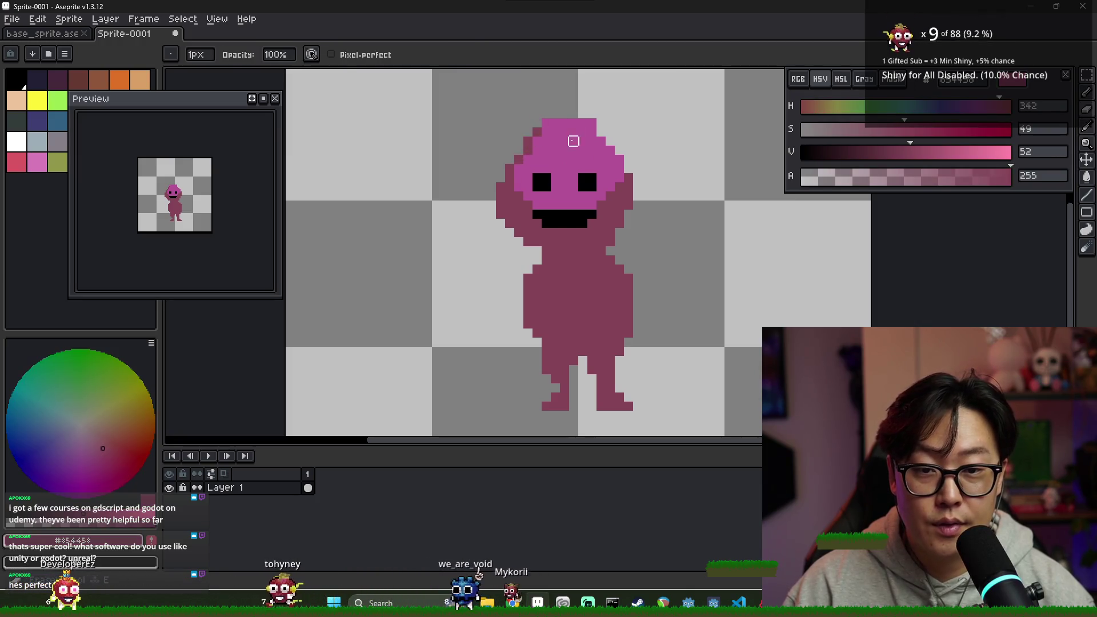
{"action": "left_click", "coordinate": [537, 123]}
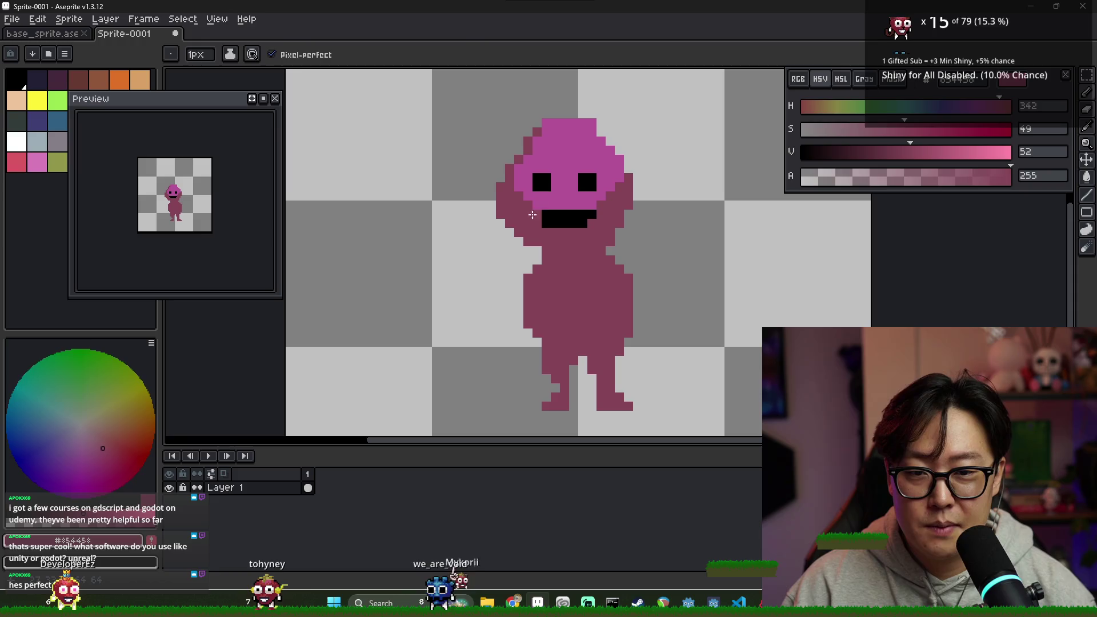
- Paint a dark pink pixel between the eyes and flood-fill the head's light-pink top dark pink
{"action": "left_click", "coordinate": [525, 208], "text": "alt"}
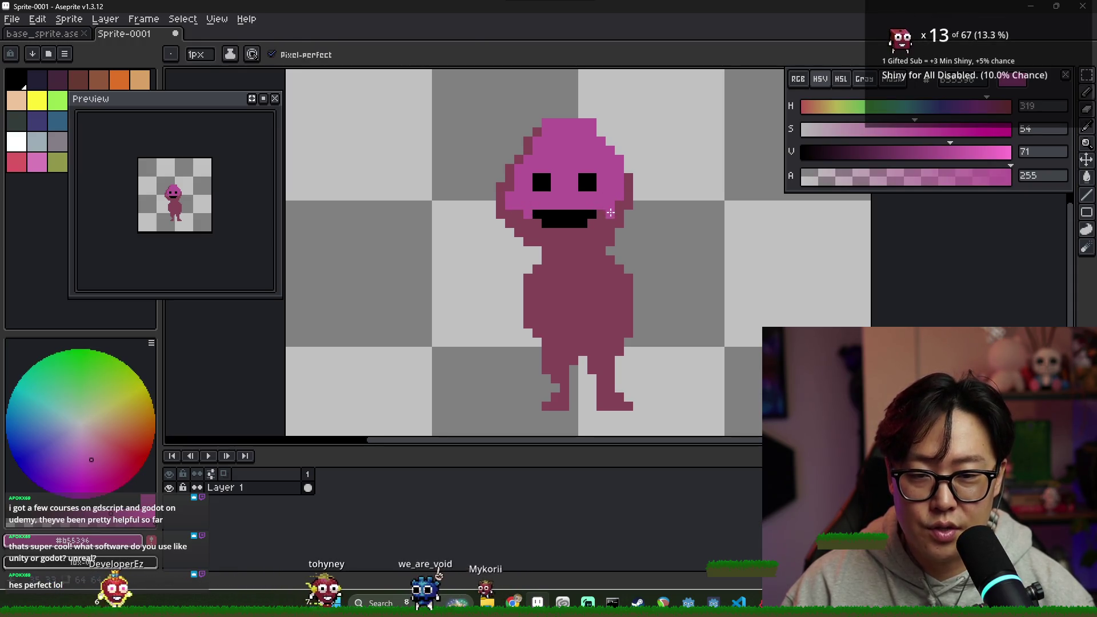
{"action": "left_click", "coordinate": [514, 189], "text": "alt"}
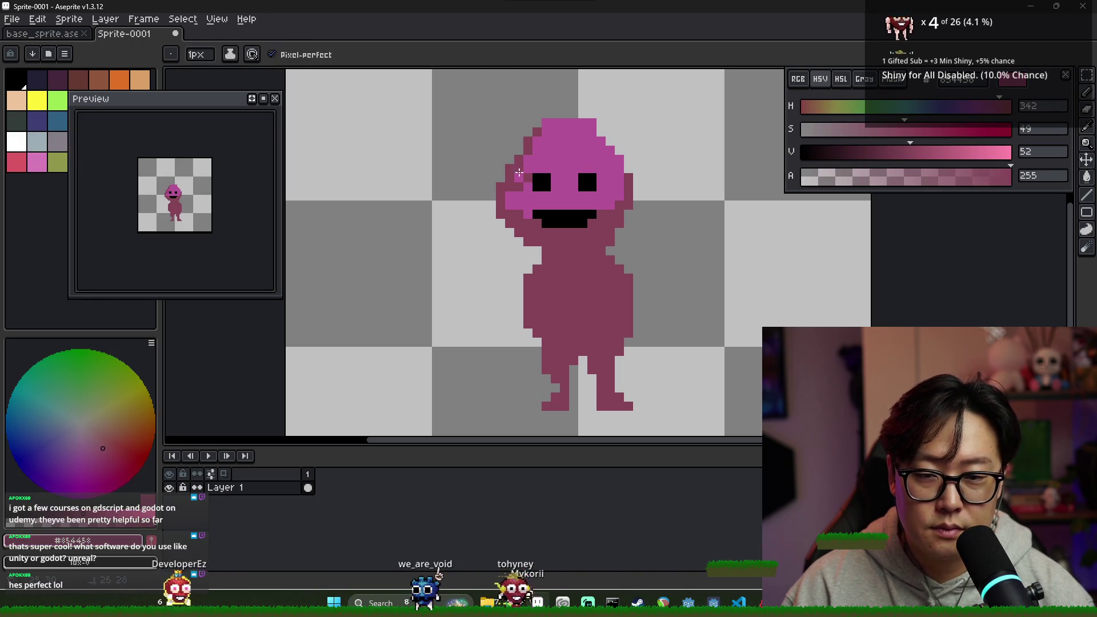
{"action": "left_click", "coordinate": [555, 180]}
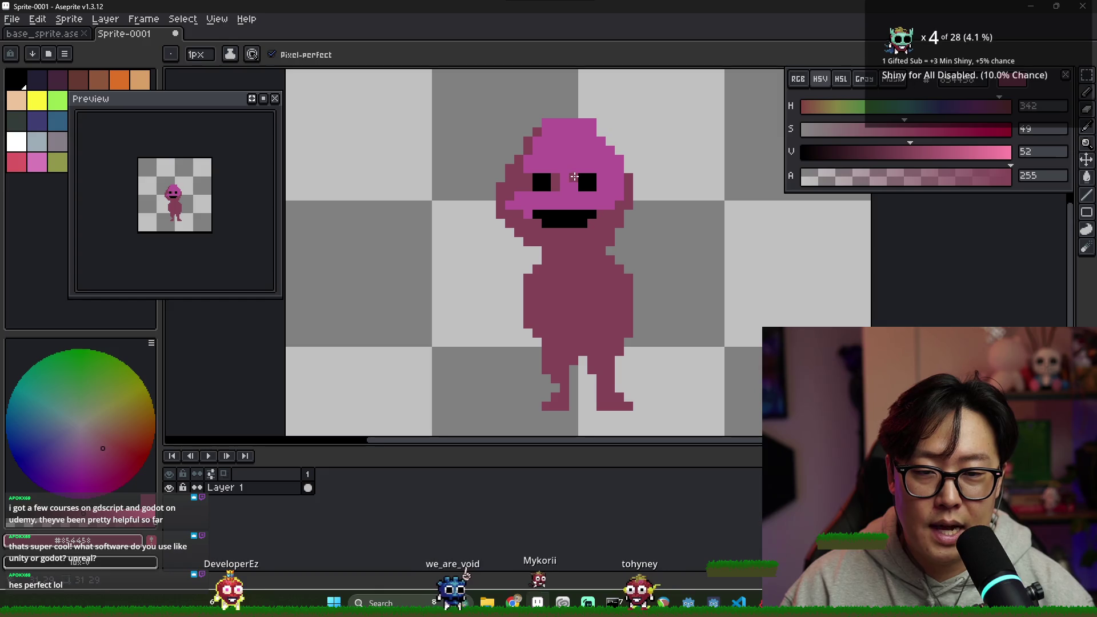
{"action": "key", "text": "g"}
{"action": "left_click", "coordinate": [606, 179]}
- Sample the body maroon with the Pencil active and repaint one pink face pixel maroon
{"action": "scroll", "coordinate": [609, 178], "scroll_direction": "down", "scroll_amount": 2}
{"action": "scroll", "coordinate": [609, 178], "scroll_direction": "up", "scroll_amount": 2}
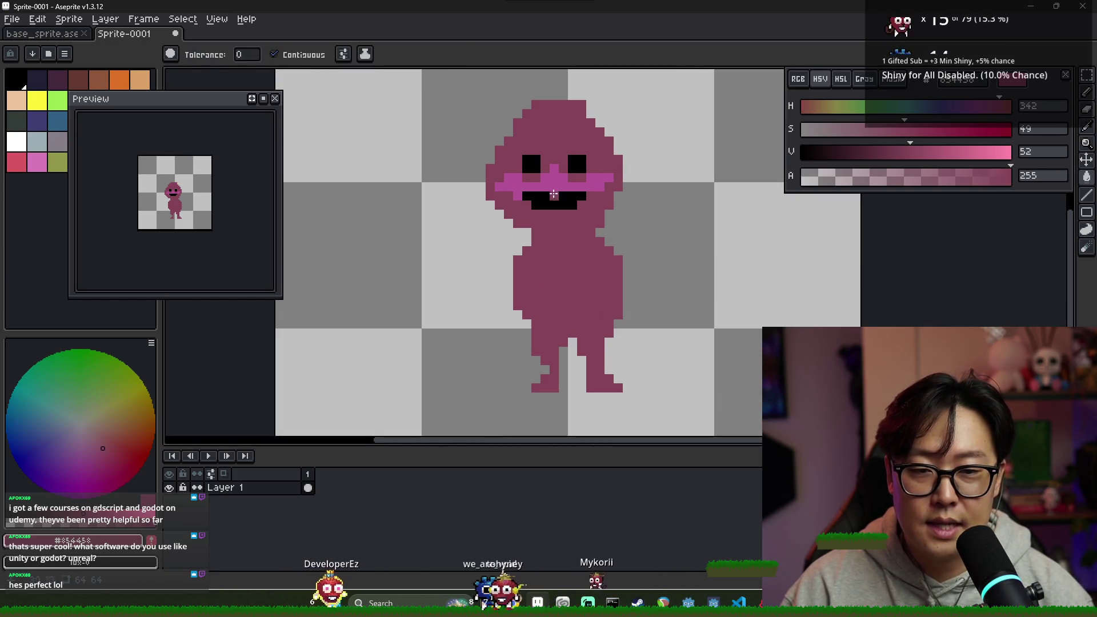
{"action": "key", "text": "b"}
{"action": "left_click", "coordinate": [609, 178], "text": "alt"}
{"action": "scroll", "coordinate": [545, 212], "scroll_direction": "down", "scroll_amount": 1}
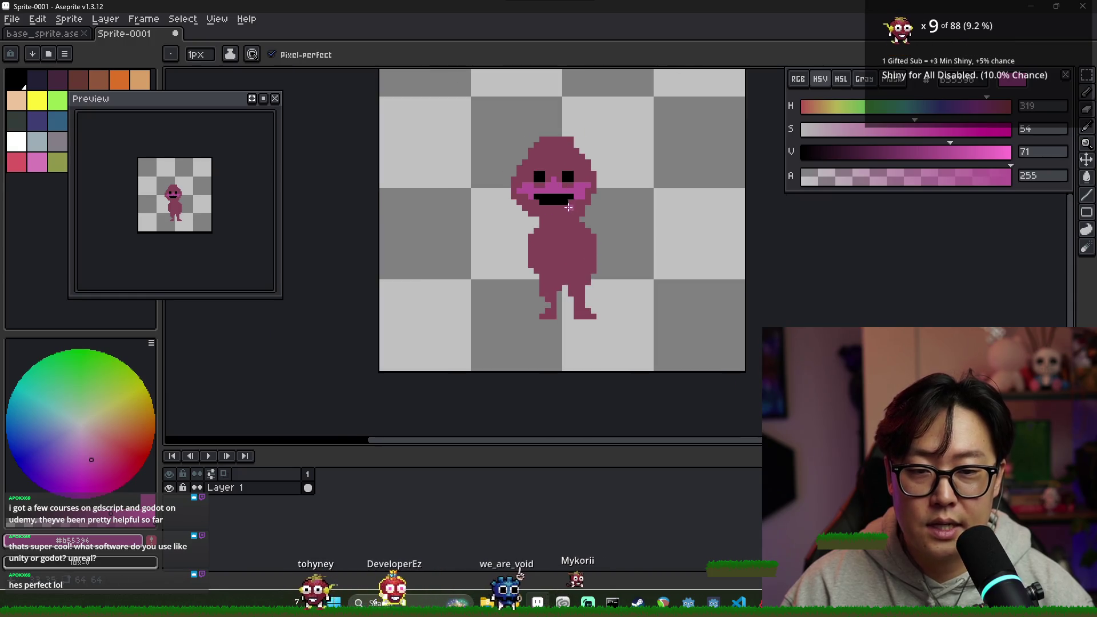
{"action": "scroll", "coordinate": [517, 152], "scroll_direction": "up", "scroll_amount": 3}
{"action": "scroll", "coordinate": [532, 154], "scroll_direction": "down", "scroll_amount": 4}
{"action": "scroll", "coordinate": [532, 154], "scroll_direction": "down", "scroll_amount": 1}
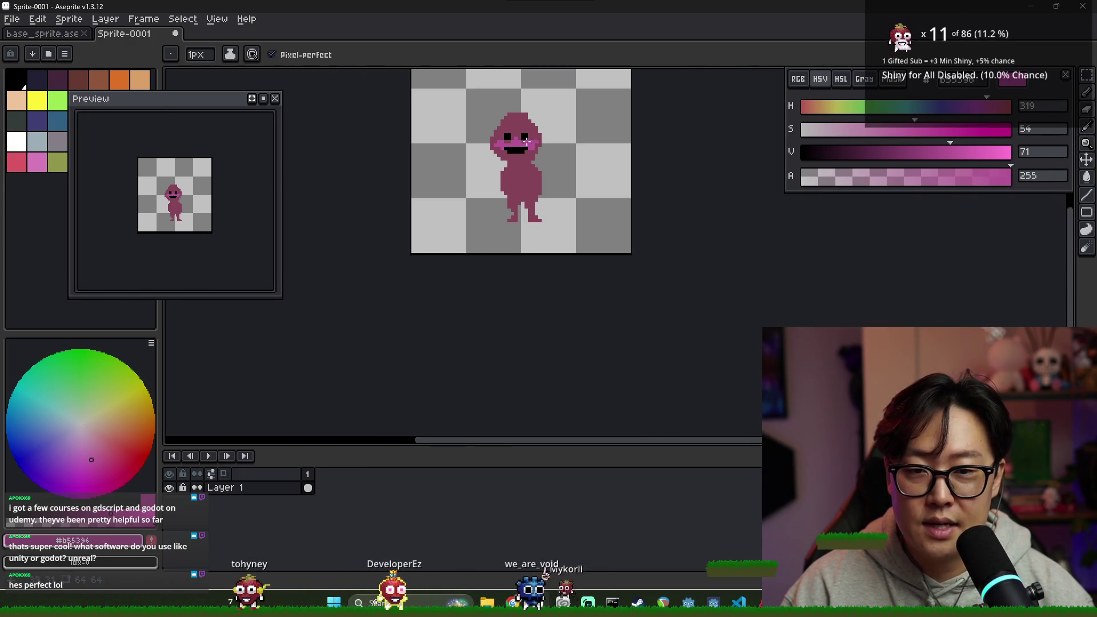
{"action": "scroll", "coordinate": [517, 142], "scroll_direction": "up", "scroll_amount": 9}
{"action": "left_click", "coordinate": [513, 138], "text": "alt"}
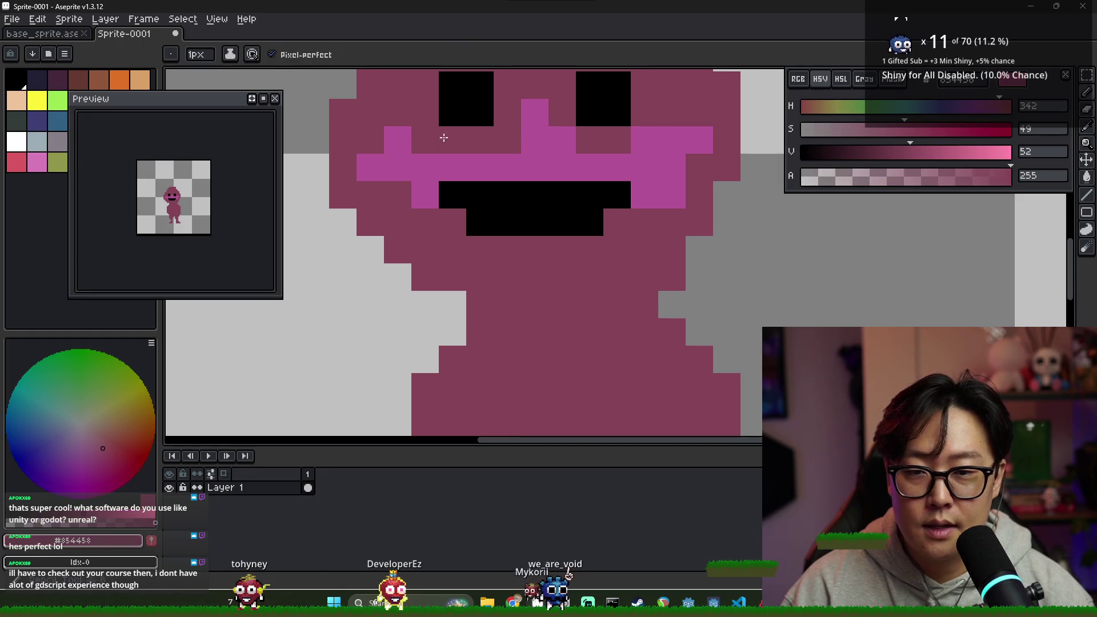
{"action": "left_click", "coordinate": [562, 139]}
- Raise the cheek pink's saturation to 65, then bucket-fill the body with H342 S67 V52
{"action": "scroll", "coordinate": [640, 142], "scroll_direction": "down", "scroll_amount": 6}
{"action": "scroll", "coordinate": [651, 148], "scroll_direction": "up", "scroll_amount": 1}
{"action": "scroll", "coordinate": [654, 149], "scroll_direction": "down", "scroll_amount": 2}
{"action": "scroll", "coordinate": [654, 148], "scroll_direction": "up", "scroll_amount": 1}
{"action": "scroll", "coordinate": [517, 153], "scroll_direction": "up", "scroll_amount": 1}
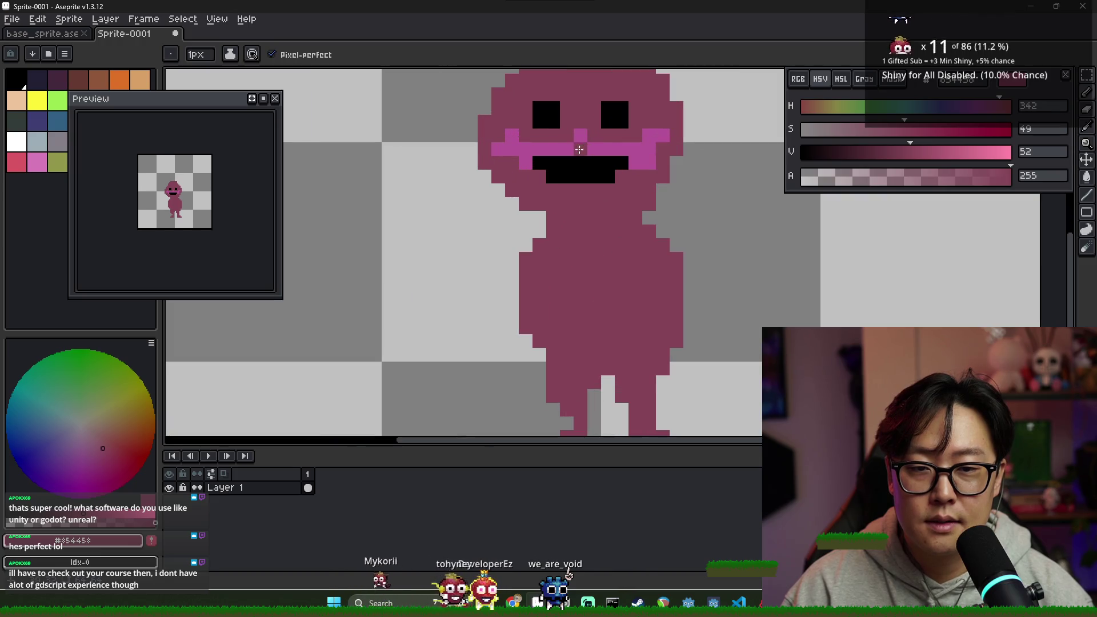
{"action": "left_click", "coordinate": [507, 155], "text": "alt"}
{"action": "left_click", "coordinate": [937, 129]}
{"action": "key", "text": "g"}
{"action": "left_click", "coordinate": [910, 151]}
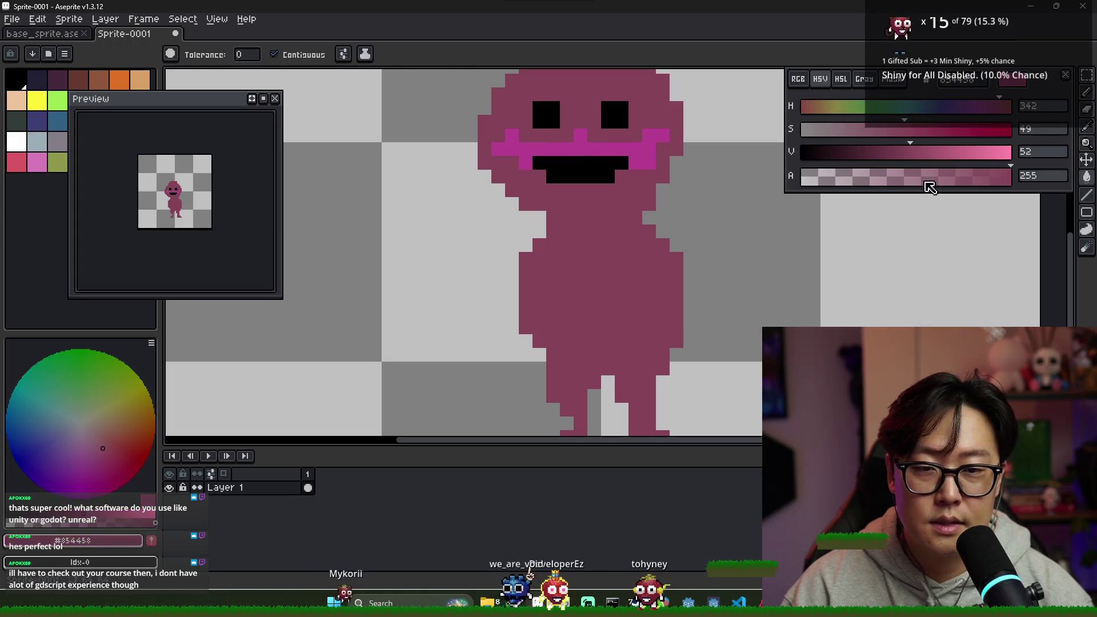
{"action": "left_click", "coordinate": [999, 106]}
{"action": "left_click", "coordinate": [636, 120]}
{"action": "left_click", "coordinate": [619, 143], "text": "alt"}
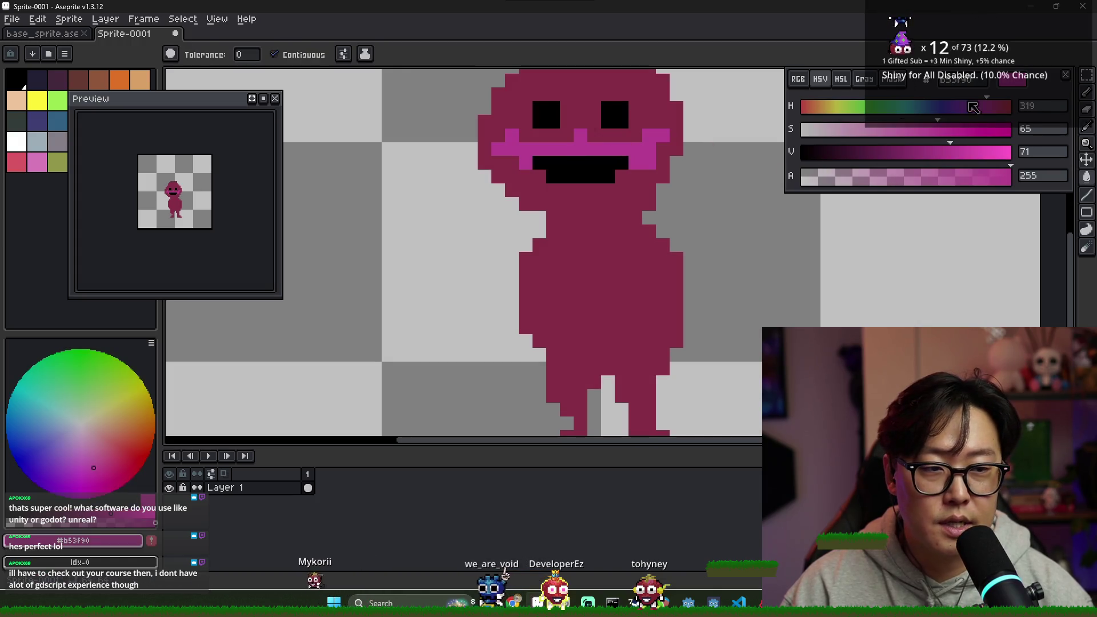
- Try a lighter pink on the lips, then undo both attempts
{"action": "left_click", "coordinate": [599, 148]}
{"action": "key", "text": "ctrl+z"}
{"action": "left_click", "coordinate": [581, 132]}
{"action": "key", "text": "ctrl+z"}
{"action": "left_click", "coordinate": [582, 132], "text": "alt"}
{"action": "scroll", "coordinate": [586, 135], "scroll_direction": "down", "scroll_amount": 2}
{"action": "scroll", "coordinate": [586, 135], "scroll_direction": "up", "scroll_amount": 2}
- Paint a lip-pink pixel between the eyes and a lip-pink stroke across the face joining the cheeks
{"action": "left_click", "coordinate": [589, 146], "text": "alt"}
{"action": "left_click", "coordinate": [588, 137], "text": "alt"}
{"action": "left_click", "coordinate": [590, 146], "text": "alt"}
{"action": "left_click", "coordinate": [578, 122]}
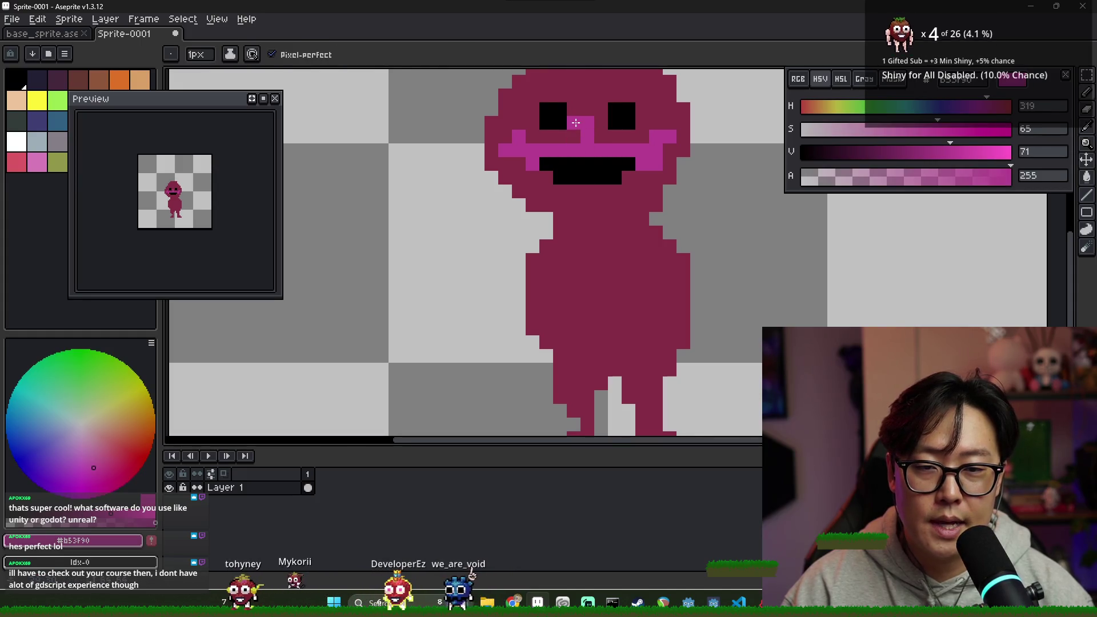
{"action": "left_click", "coordinate": [573, 145], "text": "alt"}
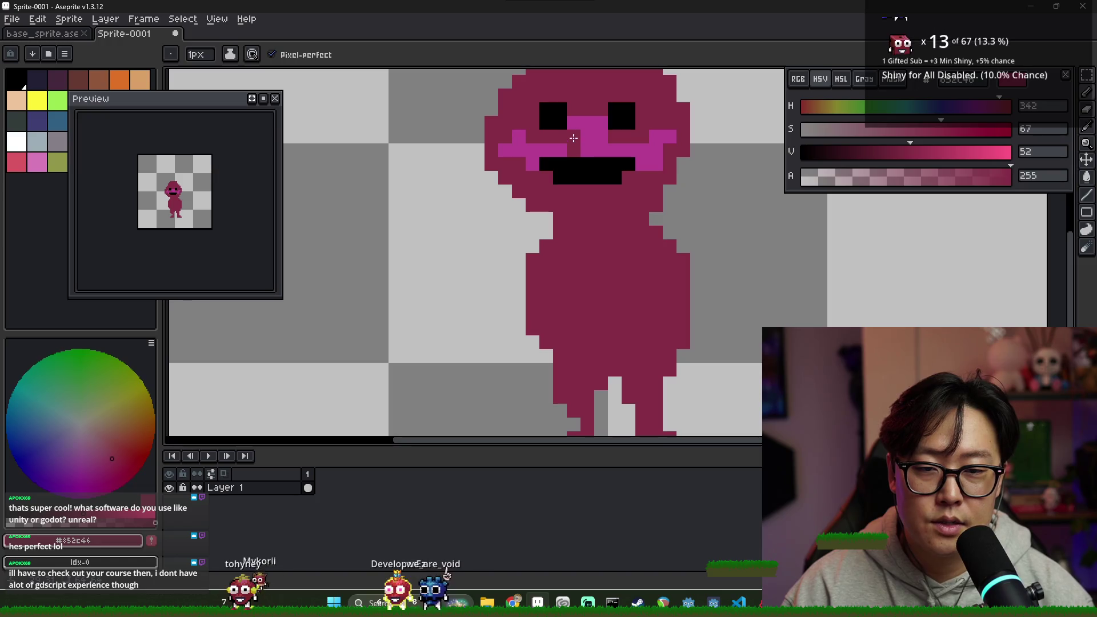
{"action": "left_click", "coordinate": [595, 128], "text": "alt"}
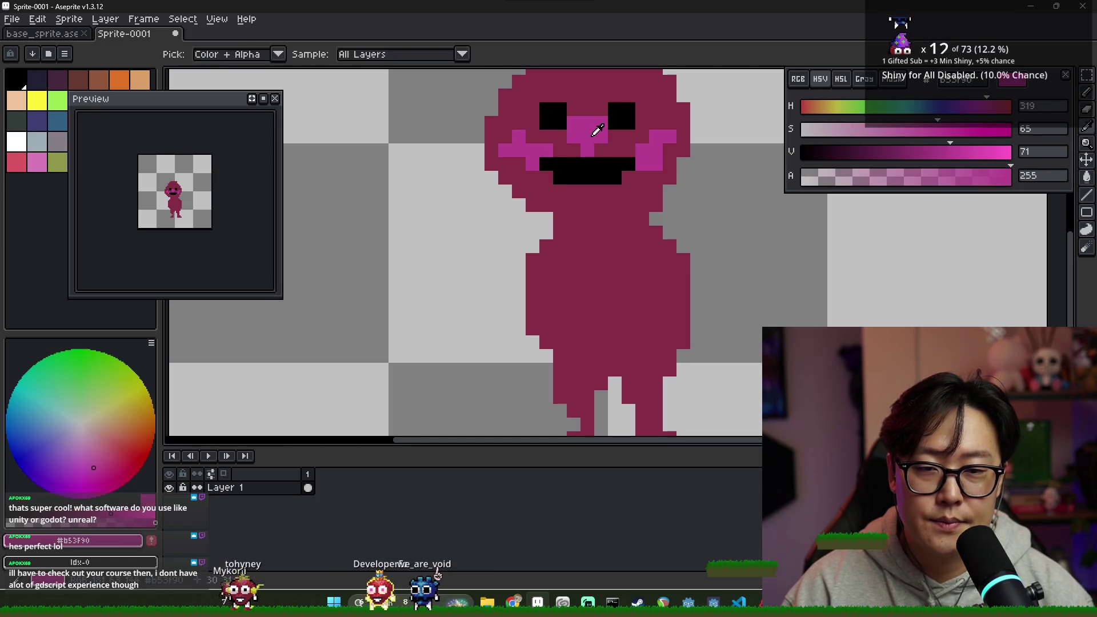
{"action": "scroll", "coordinate": [589, 135], "scroll_direction": "down", "scroll_amount": 4}
{"action": "left_click_drag", "start_coordinate": [576, 139], "coordinate": [615, 142]}
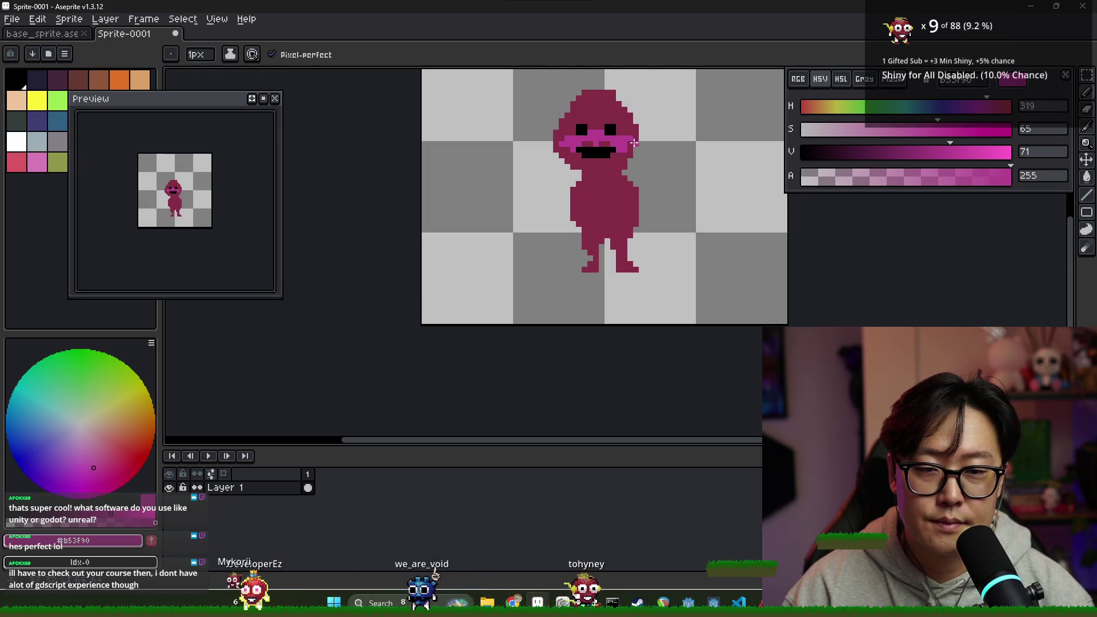
- Paint a dark maroon pixel into the pink band, then sample the lip pink again
{"action": "scroll", "coordinate": [616, 142], "scroll_direction": "down", "scroll_amount": 1}
{"action": "scroll", "coordinate": [619, 144], "scroll_direction": "up", "scroll_amount": 2}
{"action": "scroll", "coordinate": [621, 145], "scroll_direction": "down", "scroll_amount": 4}
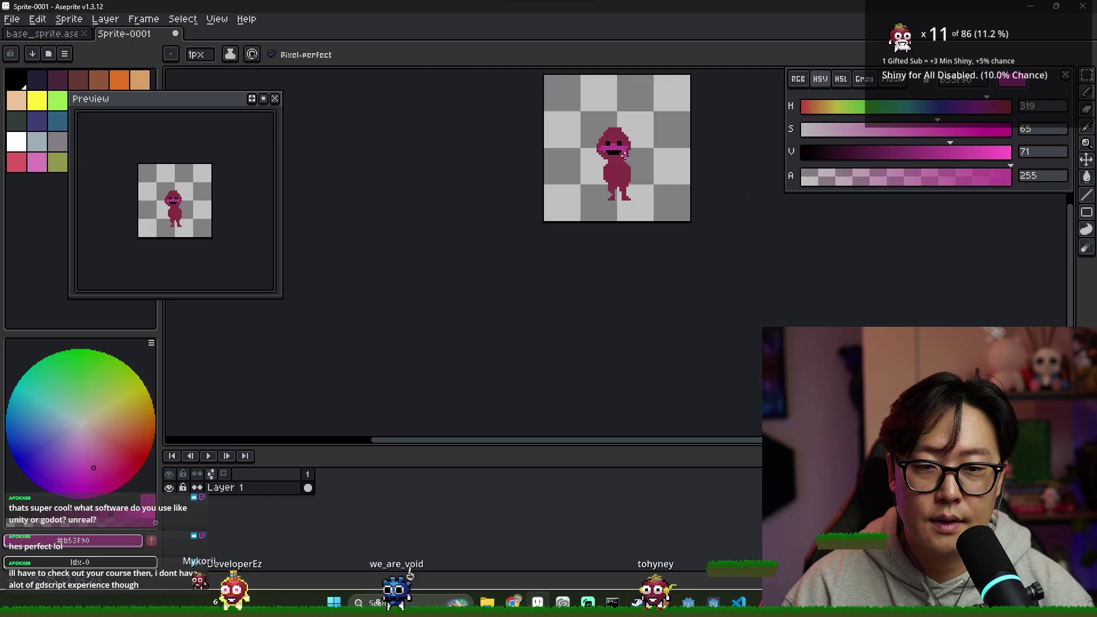
{"action": "scroll", "coordinate": [633, 163], "scroll_direction": "up", "scroll_amount": 4}
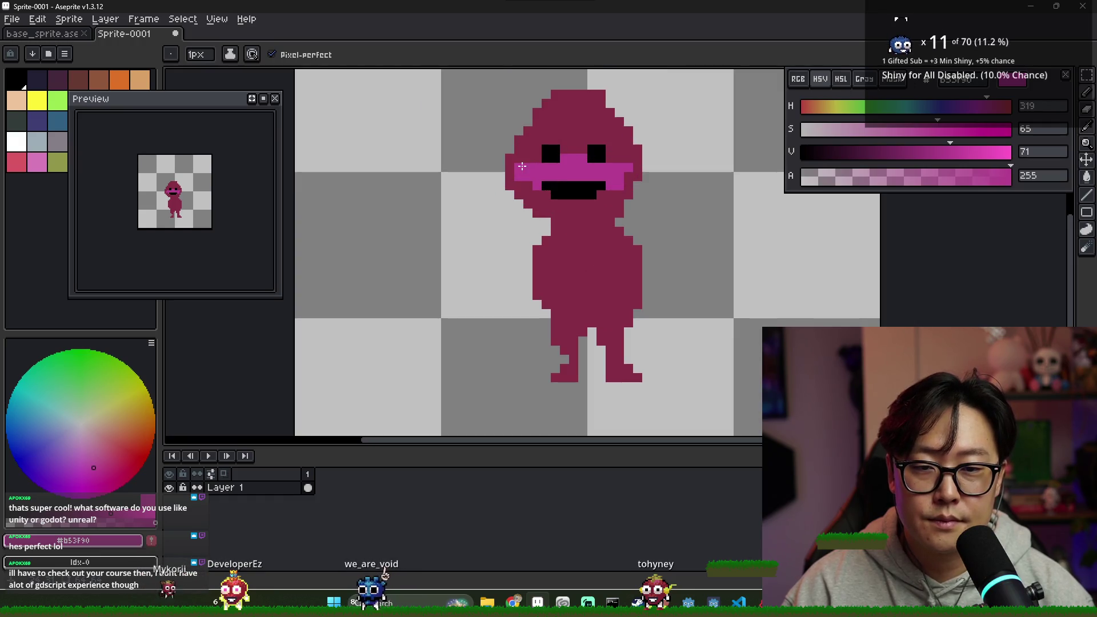
{"action": "scroll", "coordinate": [634, 155], "scroll_direction": "up", "scroll_amount": 3}
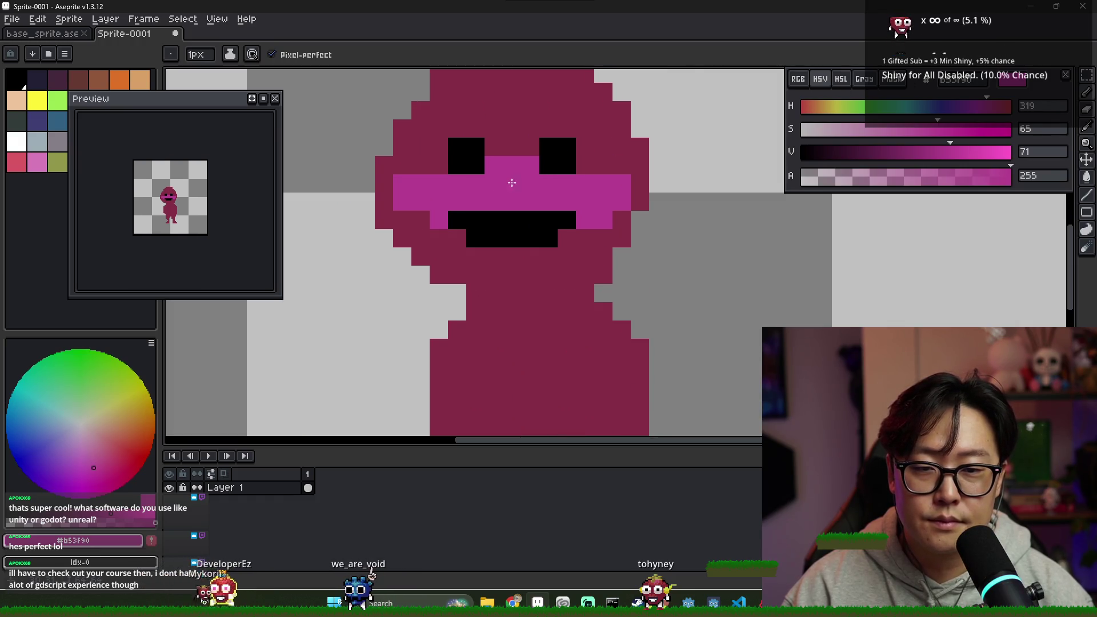
{"action": "scroll", "coordinate": [514, 160], "scroll_direction": "down", "scroll_amount": 4}
{"action": "scroll", "coordinate": [497, 154], "scroll_direction": "up", "scroll_amount": 1}
{"action": "scroll", "coordinate": [494, 152], "scroll_direction": "up", "scroll_amount": 3}
{"action": "scroll", "coordinate": [494, 153], "scroll_direction": "down", "scroll_amount": 3}
{"action": "left_click", "coordinate": [494, 153], "text": "alt"}
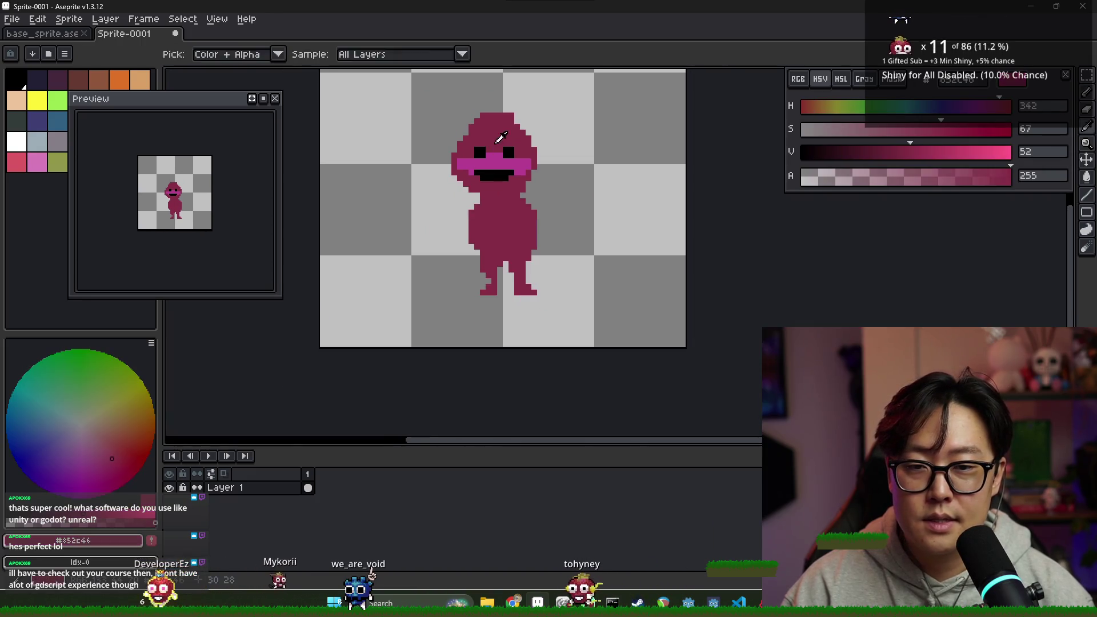
{"action": "scroll", "coordinate": [500, 162], "scroll_direction": "up", "scroll_amount": 2}
{"action": "left_click", "coordinate": [500, 161]}
{"action": "left_click", "coordinate": [508, 163], "text": "alt"}
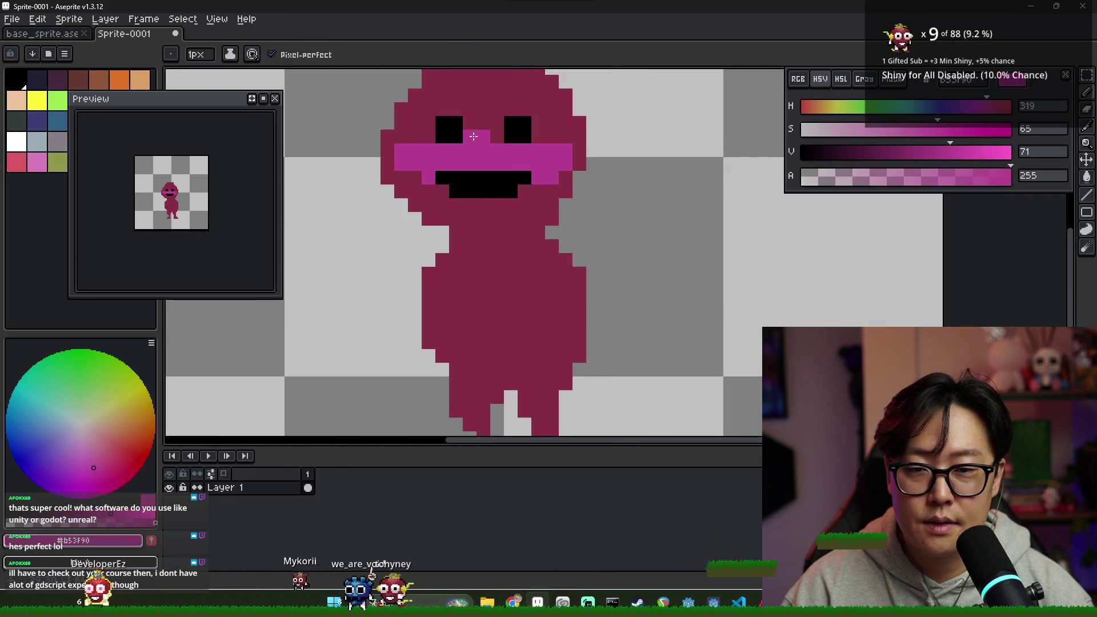
- Paint pink pixels into the top of the black mouth and its left edge
{"action": "scroll", "coordinate": [511, 163], "scroll_direction": "down", "scroll_amount": 3}
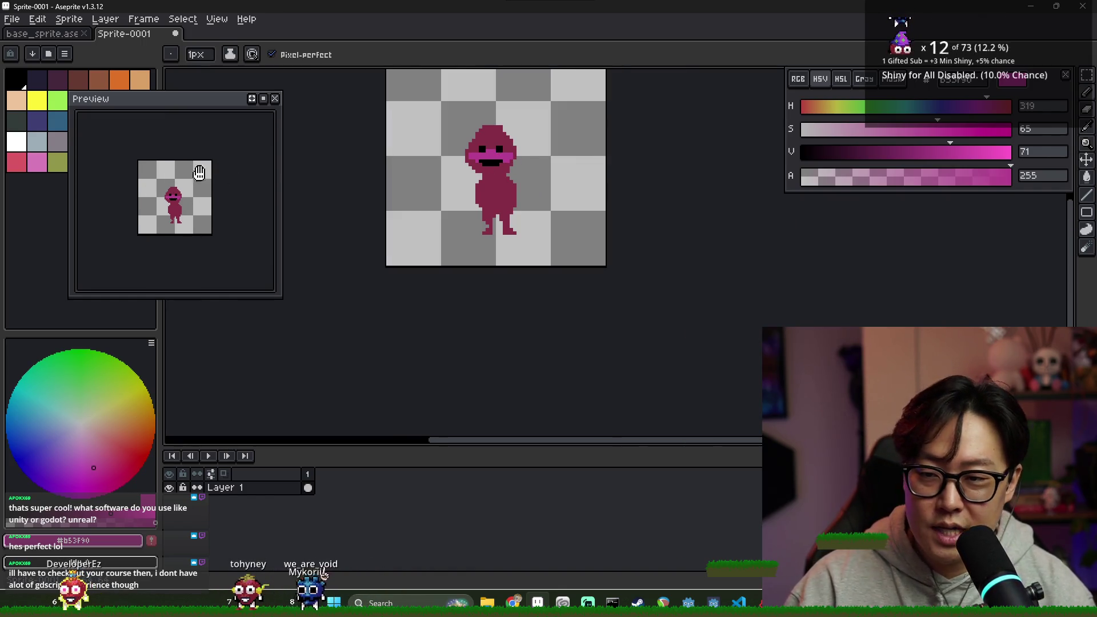
{"action": "scroll", "coordinate": [479, 159], "scroll_direction": "up", "scroll_amount": 1}
{"action": "scroll", "coordinate": [486, 154], "scroll_direction": "up", "scroll_amount": 2}
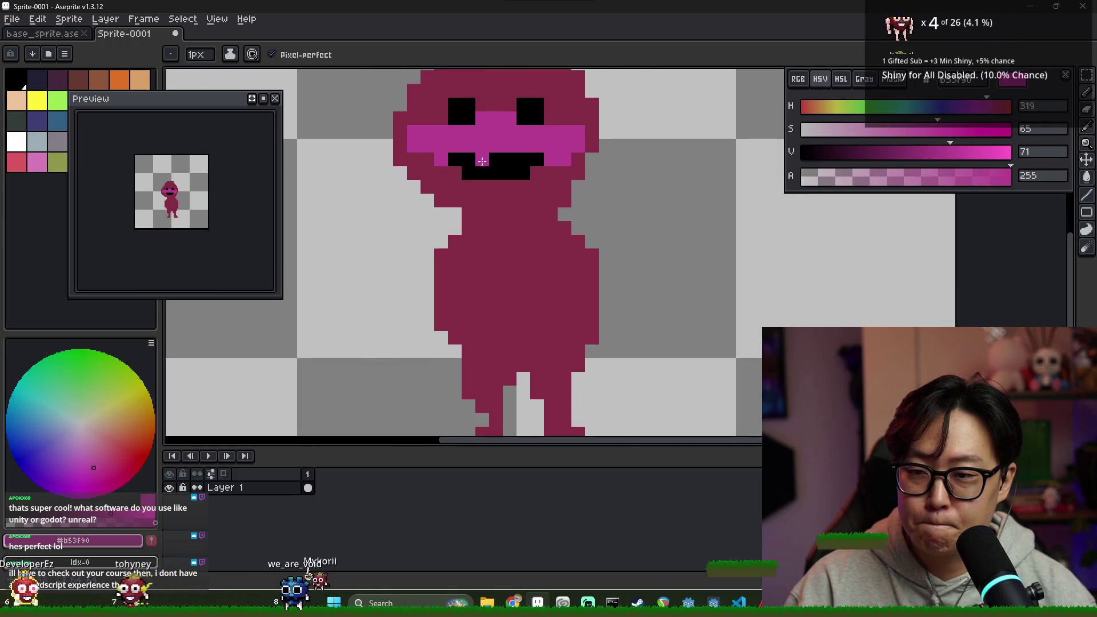
{"action": "key", "text": "i"}
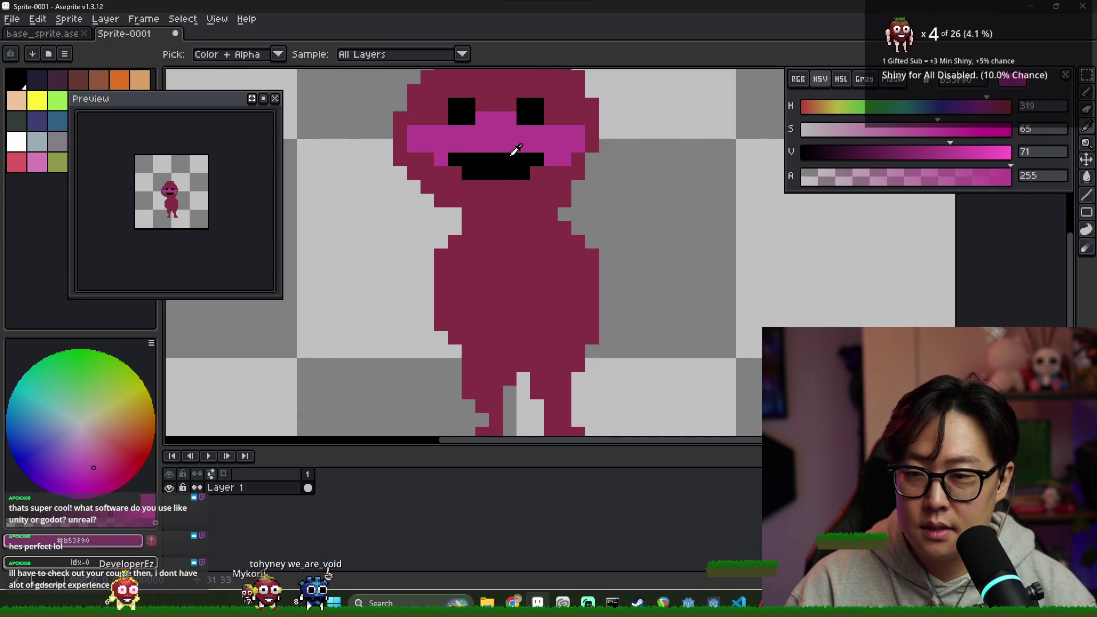
{"action": "key", "text": "b"}
{"action": "left_click", "coordinate": [509, 155]}
{"action": "left_click", "coordinate": [450, 158]}
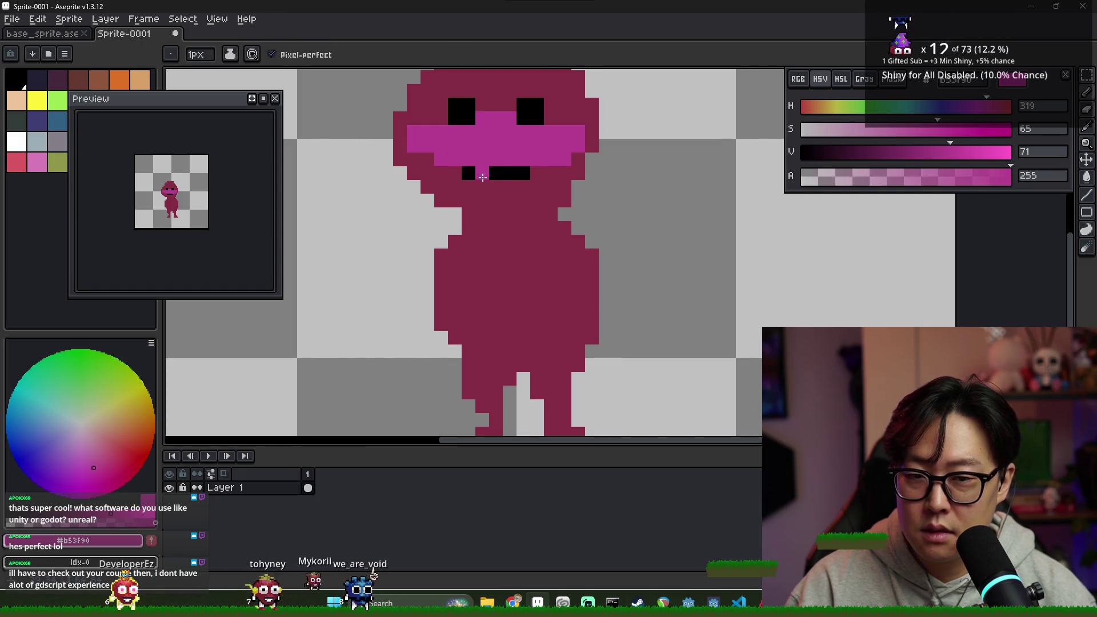
- Undo the stray pink, darken the body colour's V to a deep maroon, and repaint the mouth
{"action": "key", "text": "ctrl+z"}
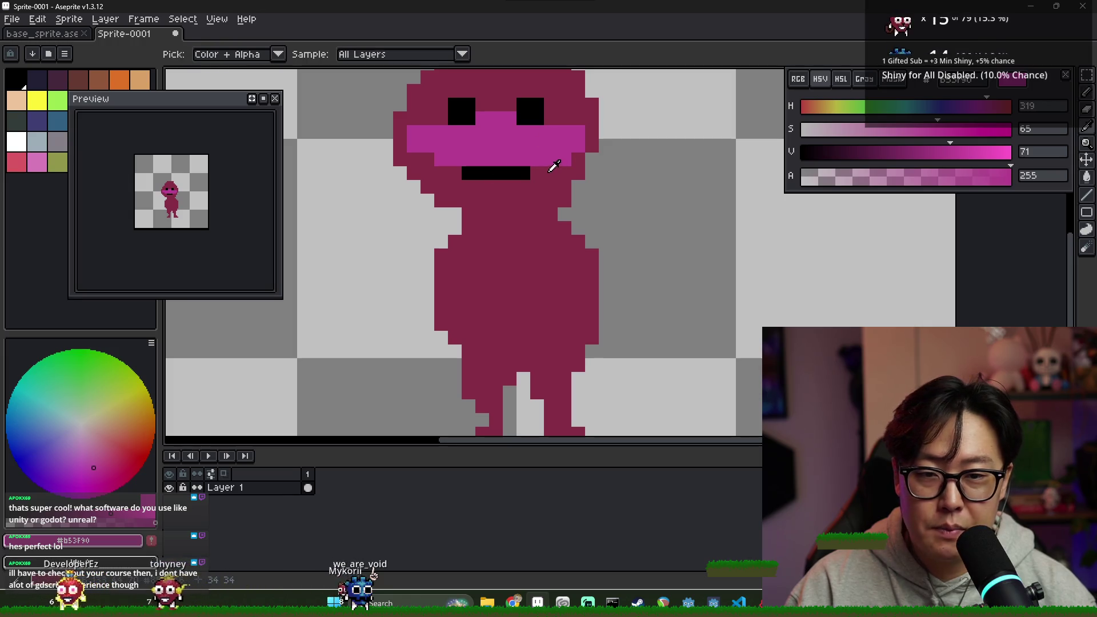
{"action": "left_click", "coordinate": [558, 166], "text": "alt"}
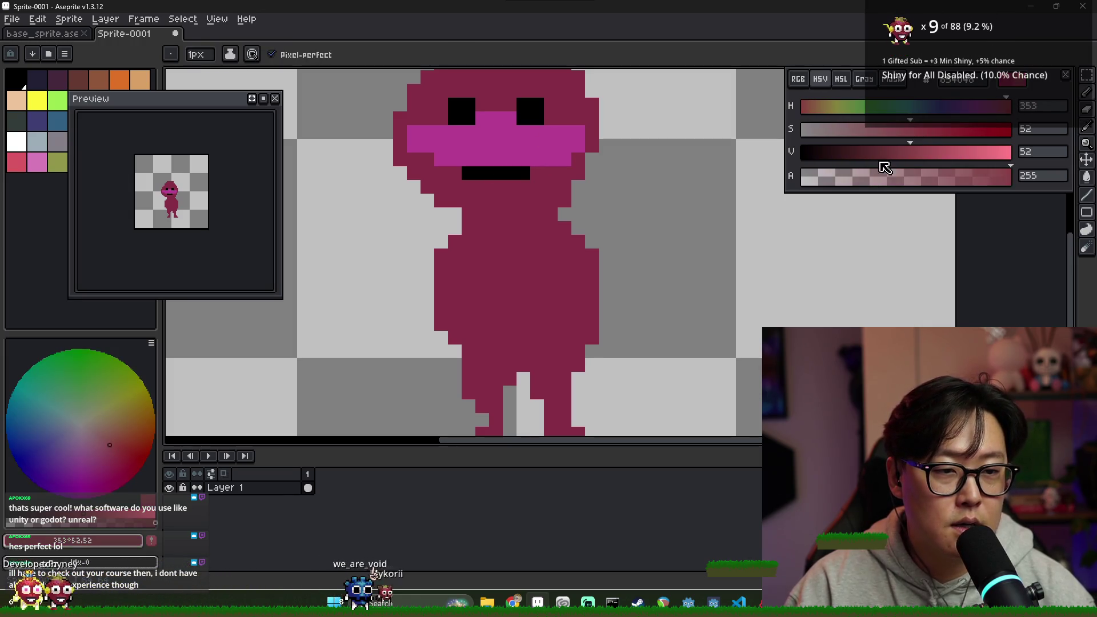
{"action": "left_click_drag", "start_coordinate": [908, 151], "coordinate": [846, 151]}
{"action": "left_click_drag", "start_coordinate": [525, 173], "coordinate": [456, 180]}
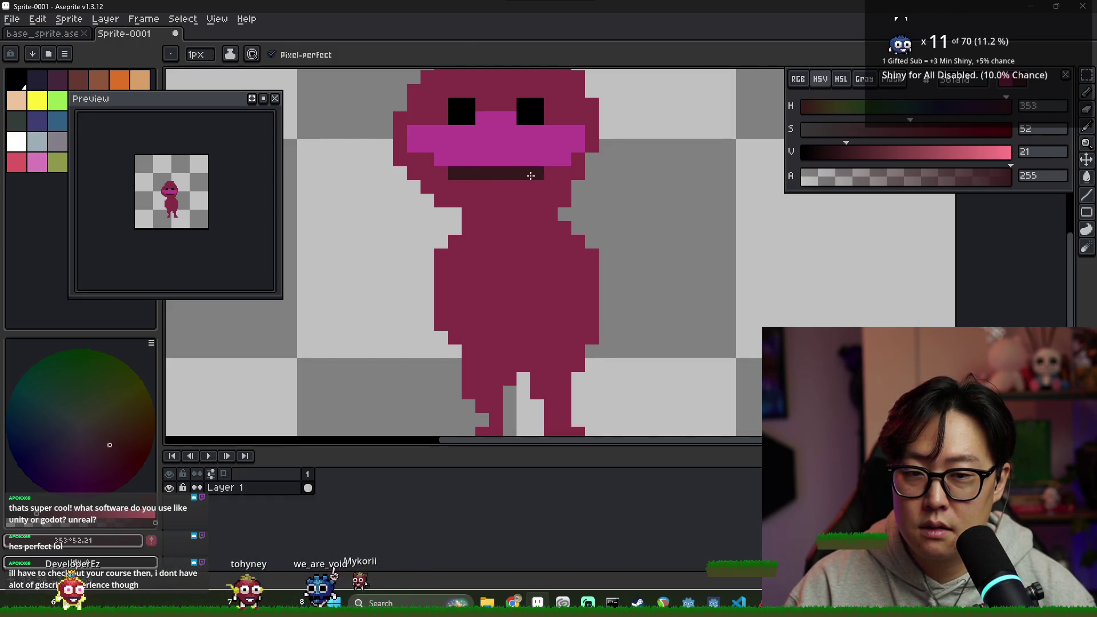
{"action": "left_click", "coordinate": [441, 174], "text": "alt"}
{"action": "left_click", "coordinate": [455, 174]}
{"action": "left_click", "coordinate": [503, 173], "text": "alt"}
{"action": "left_click", "coordinate": [454, 173]}
{"action": "left_click", "coordinate": [441, 173], "text": "alt"}
{"action": "left_click_drag", "start_coordinate": [468, 173], "coordinate": [484, 173]}
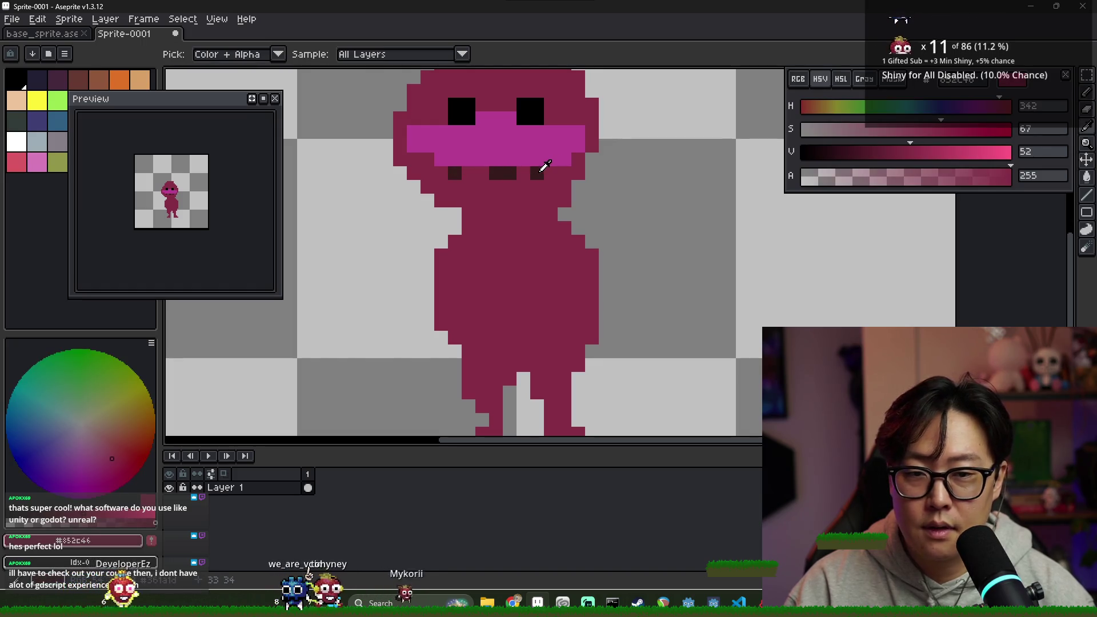
{"action": "left_click", "coordinate": [537, 173], "text": "alt"}
{"action": "left_click", "coordinate": [509, 174]}
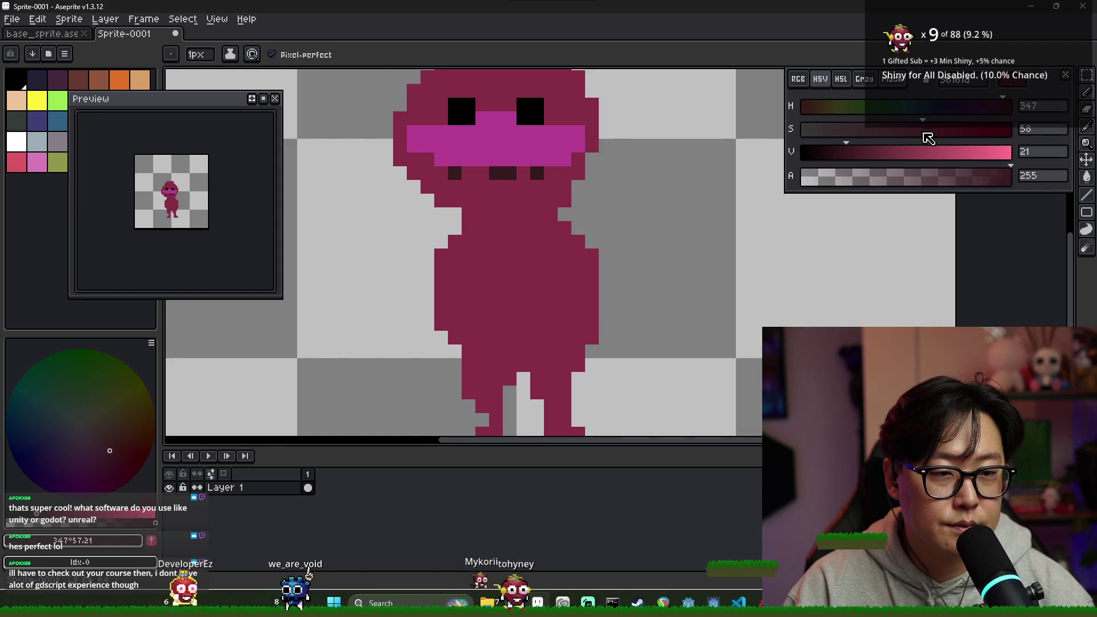
- Lighten the maroon slightly and paint a lighter maroon row beneath the mouth
{"action": "left_click", "coordinate": [865, 153]}
{"action": "left_click", "coordinate": [868, 153]}
{"action": "left_click", "coordinate": [619, 172]}
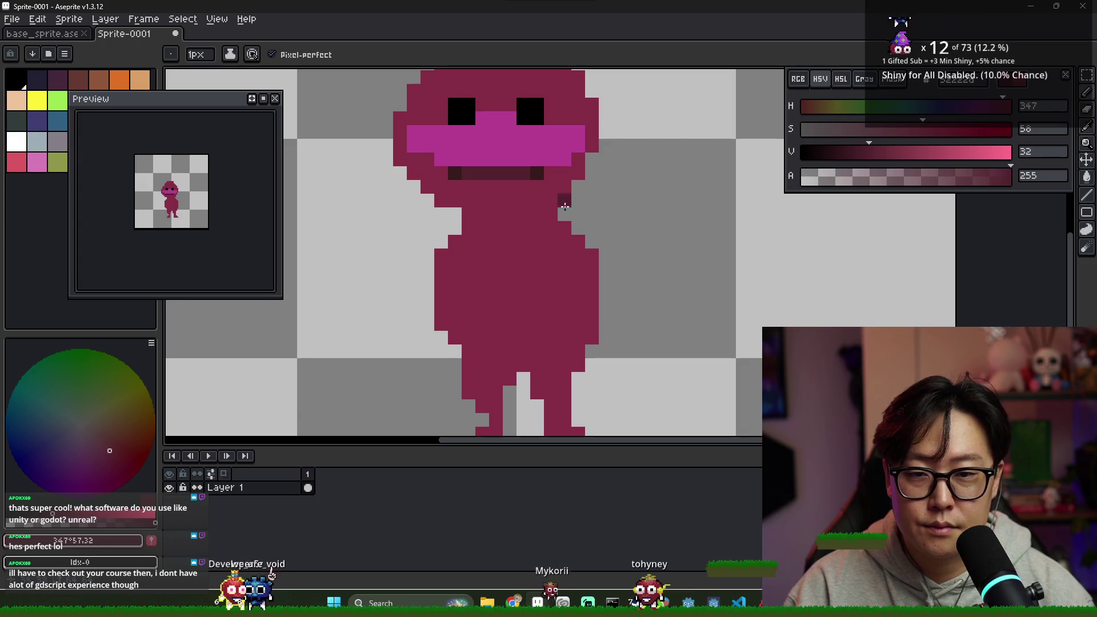
{"action": "left_click", "coordinate": [531, 171], "text": "alt"}
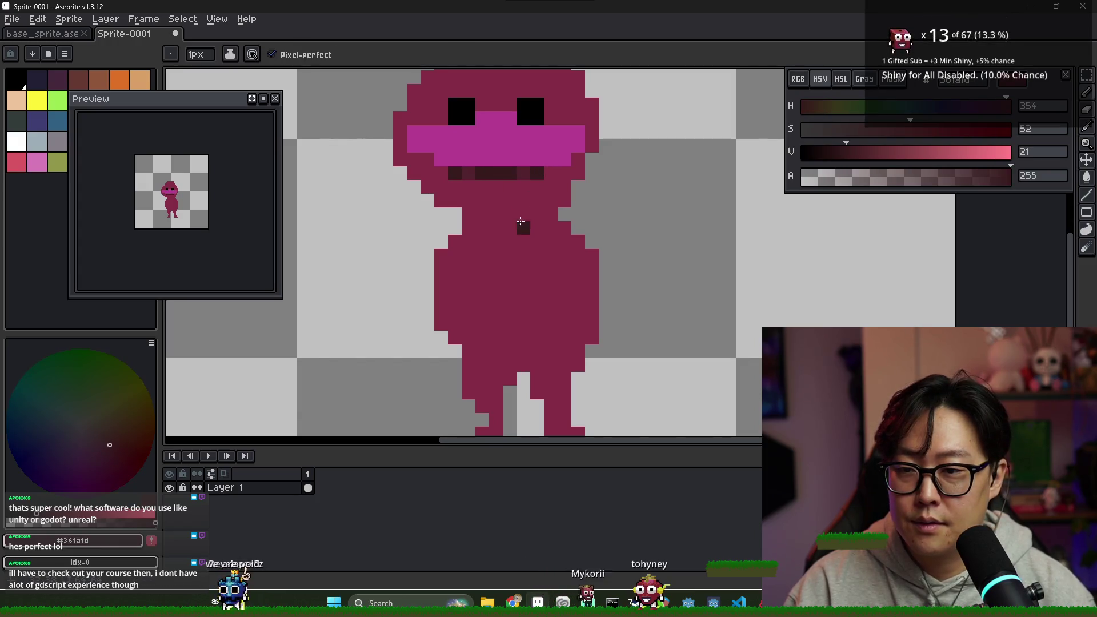
{"action": "key", "text": "alt"}
{"action": "left_click", "coordinate": [473, 169], "text": "alt"}
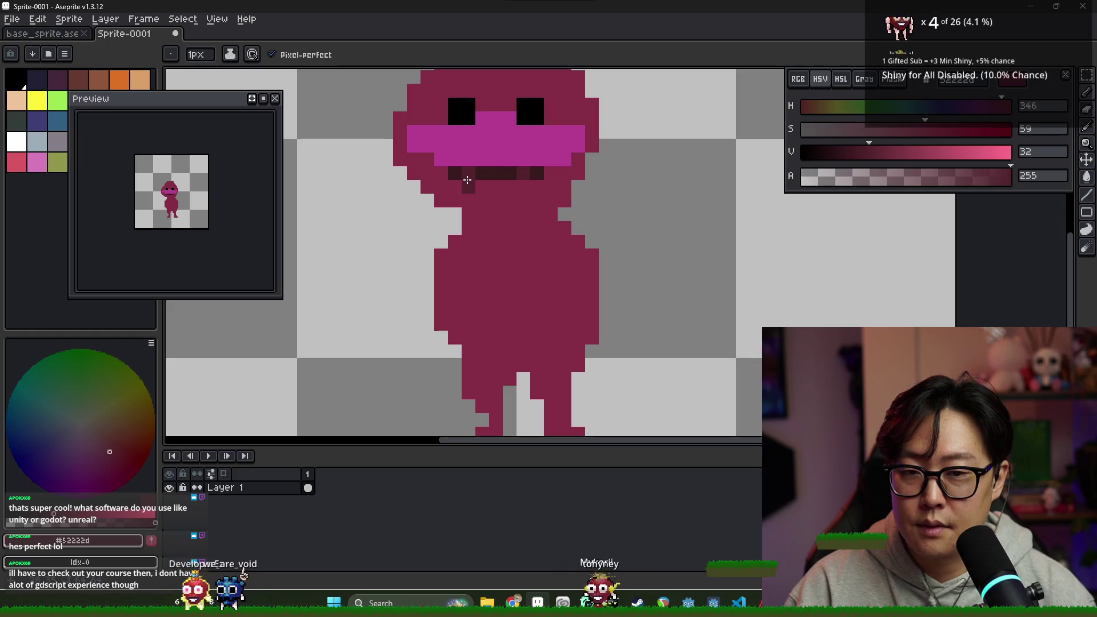
{"action": "left_click", "coordinate": [468, 187]}
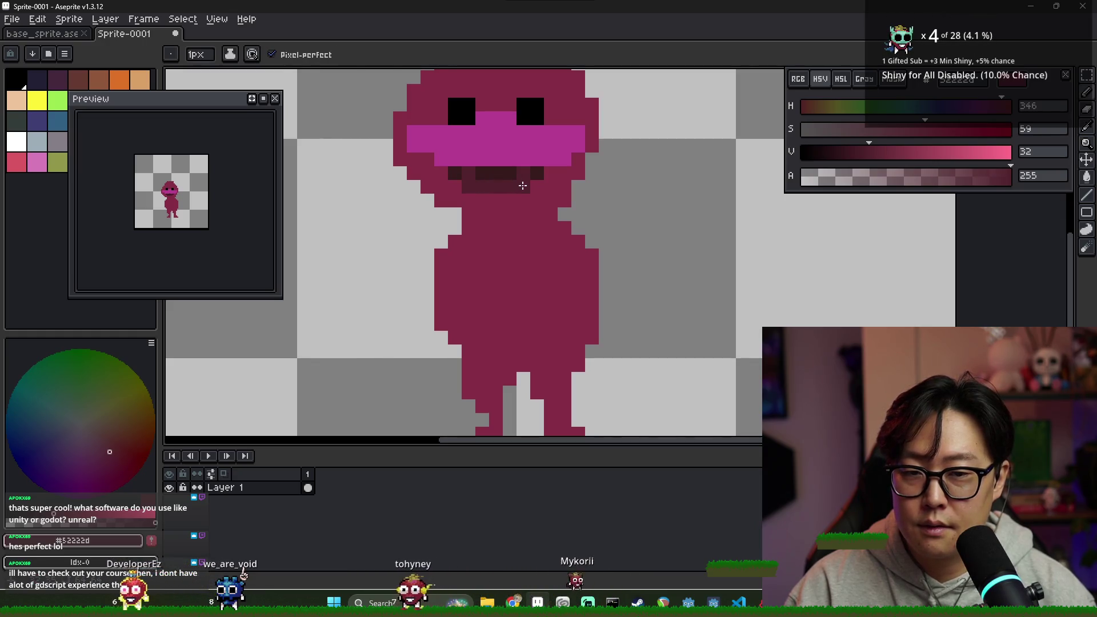
{"action": "left_click", "coordinate": [518, 189]}
{"action": "left_click", "coordinate": [465, 171], "text": "alt"}
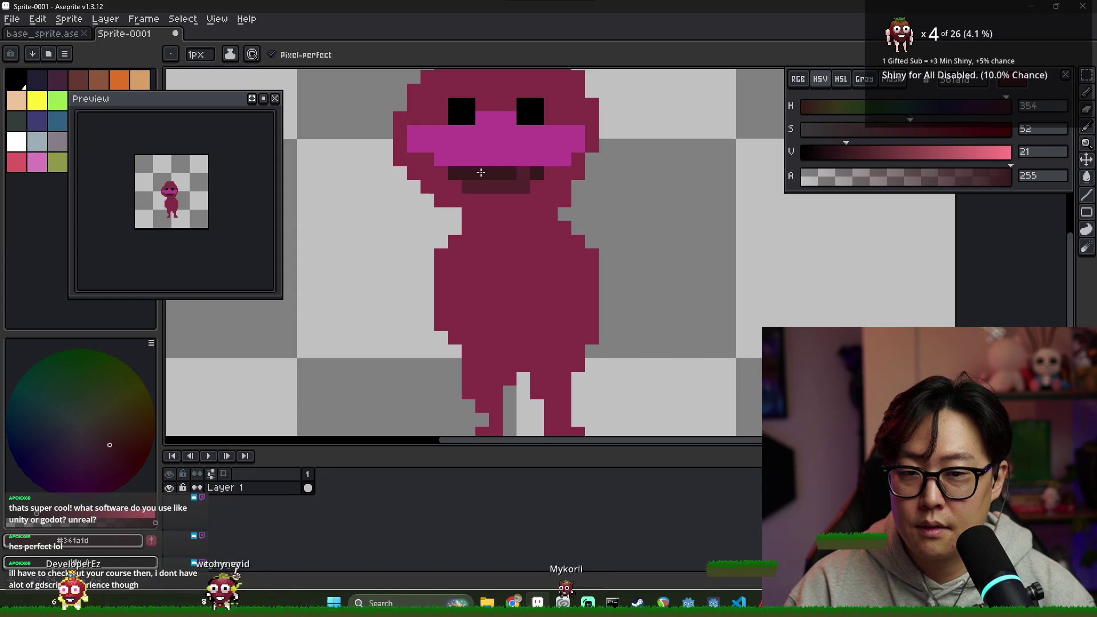
{"action": "scroll", "coordinate": [497, 188], "scroll_direction": "down", "scroll_amount": 2}
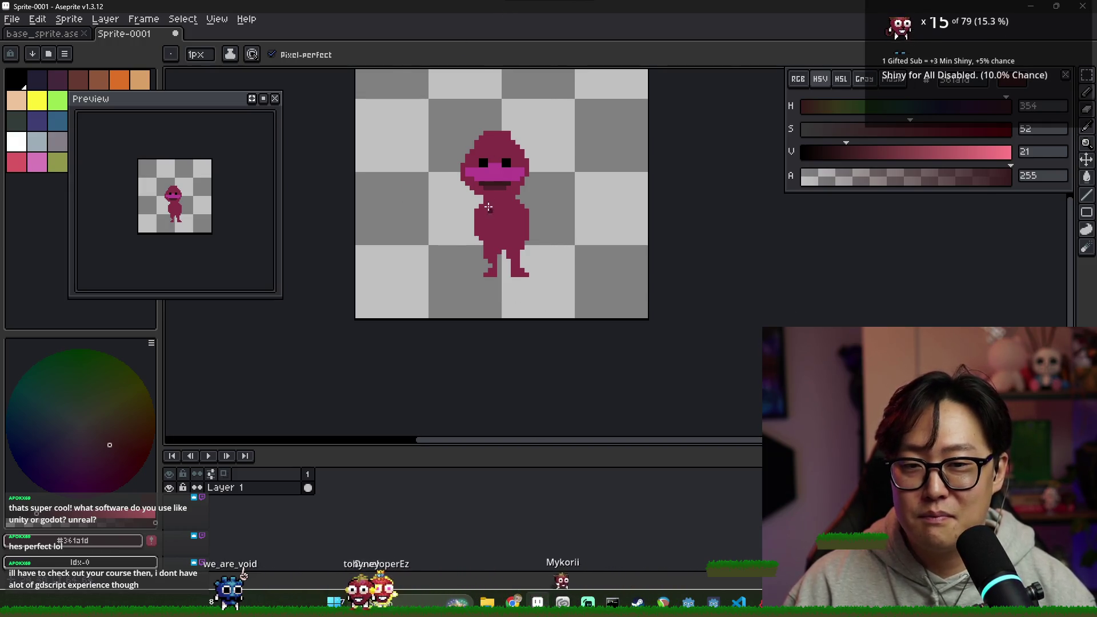
{"action": "scroll", "coordinate": [489, 201], "scroll_direction": "up", "scroll_amount": 5}
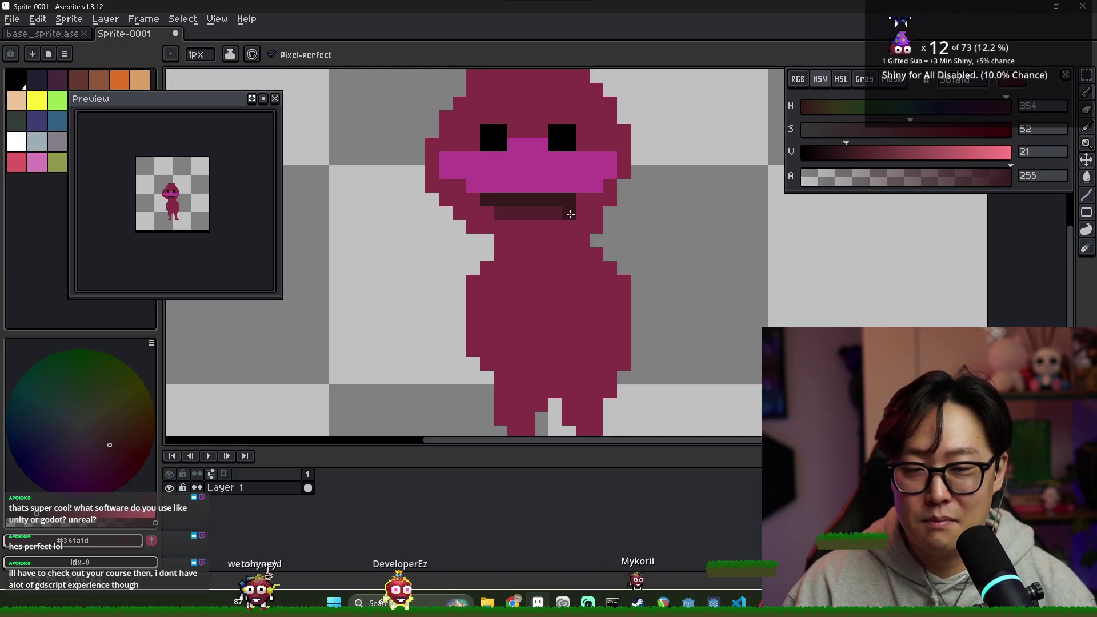
- Marquee-select the mouth, nudge it up one pixel, and fill the gap below with body colour
{"action": "key", "text": "m"}
{"action": "left_click_drag", "start_coordinate": [575, 219], "coordinate": [479, 193]}
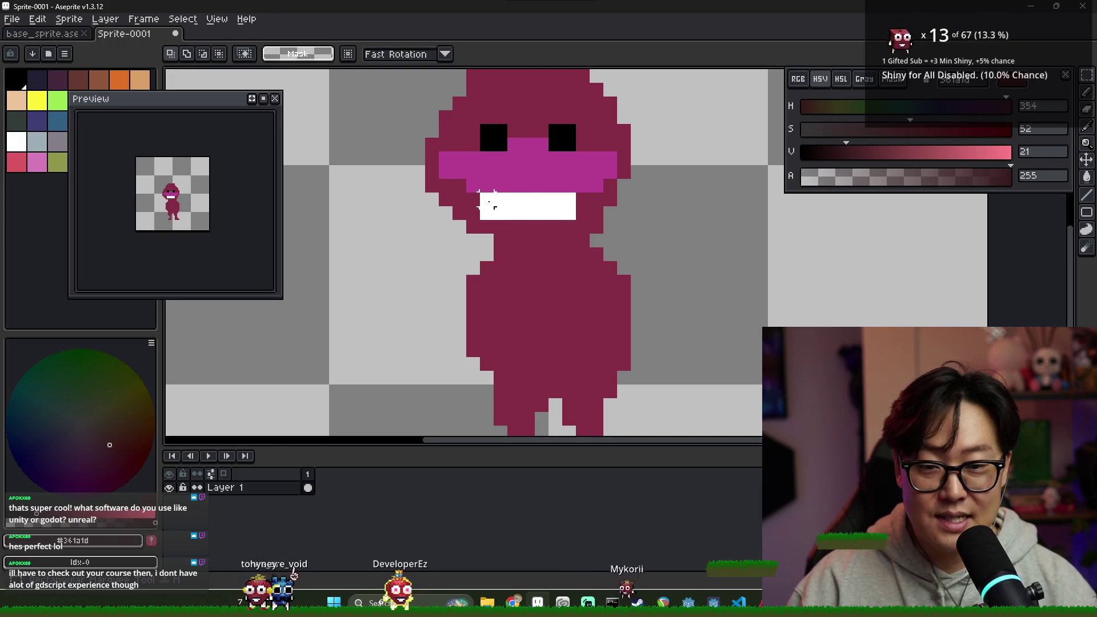
{"action": "key", "text": "Up"}
{"action": "key", "text": "b"}
{"action": "left_click", "coordinate": [514, 232], "text": "alt"}
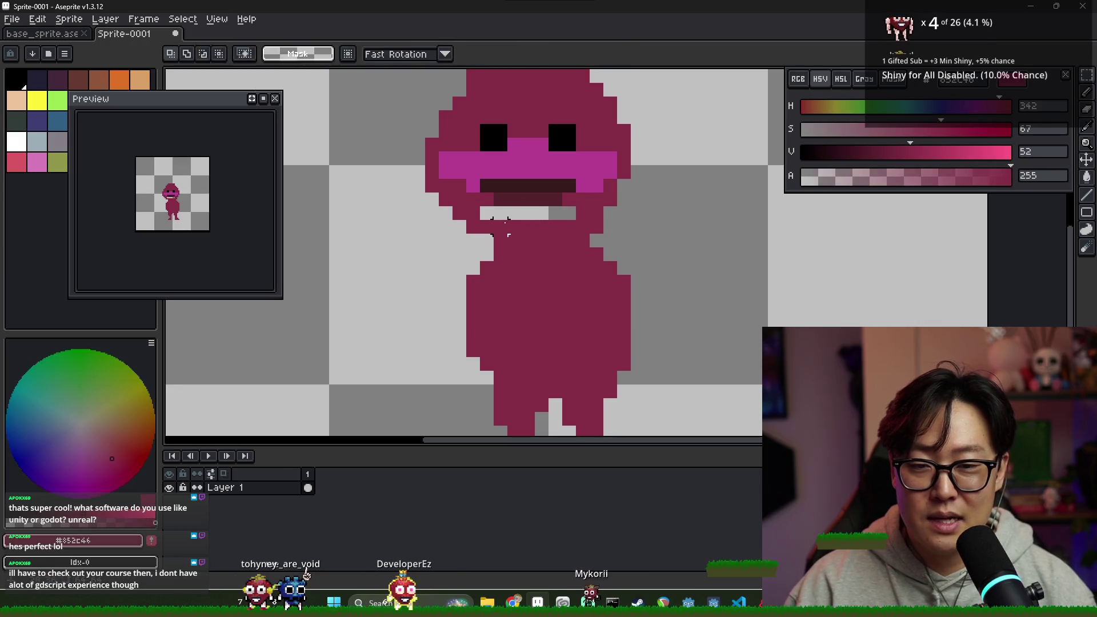
{"action": "left_click_drag", "start_coordinate": [492, 215], "coordinate": [560, 208]}
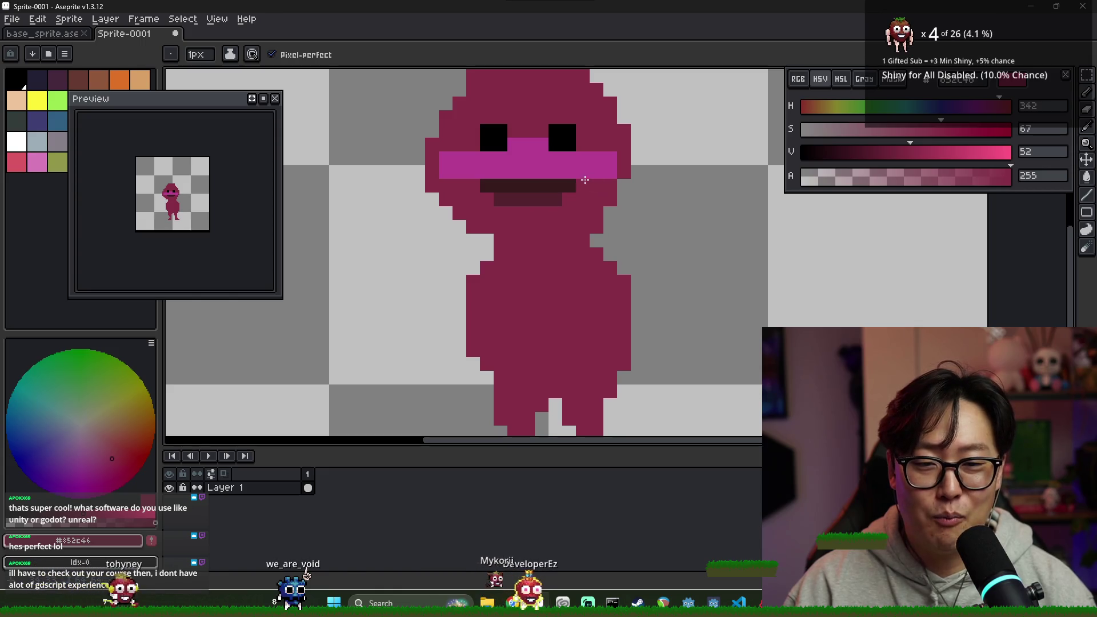
- Paint a dark row above the mouth, make its left pixel pink, and trim both ends to body colour
{"action": "left_click_drag", "start_coordinate": [571, 172], "coordinate": [484, 172]}
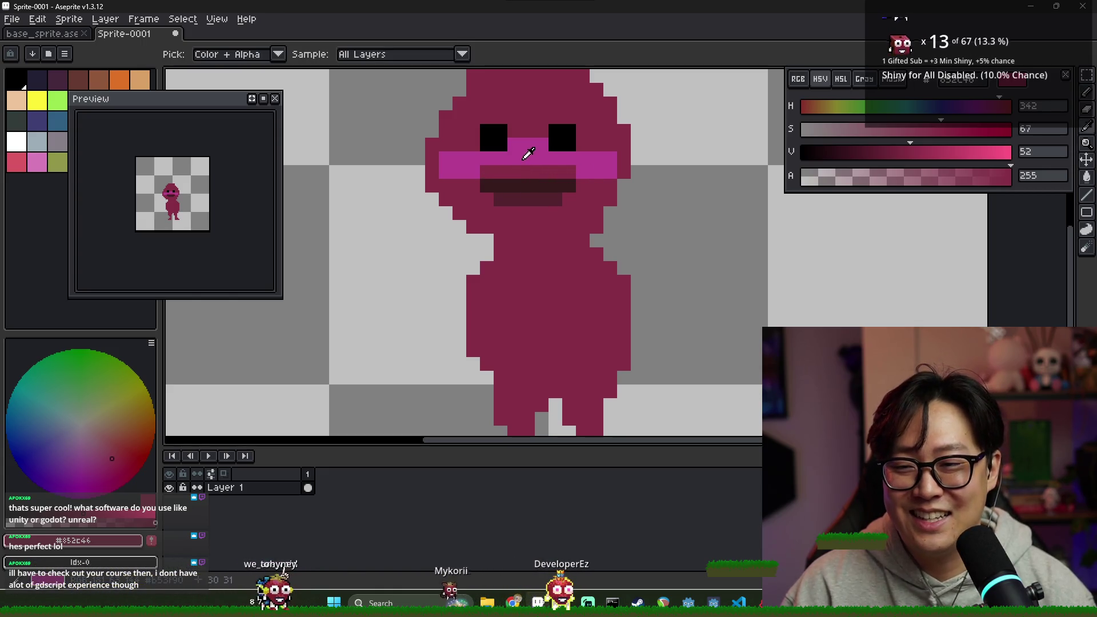
{"action": "left_click", "coordinate": [526, 152], "text": "alt"}
{"action": "left_click", "coordinate": [484, 170]}
{"action": "key", "text": "alt"}
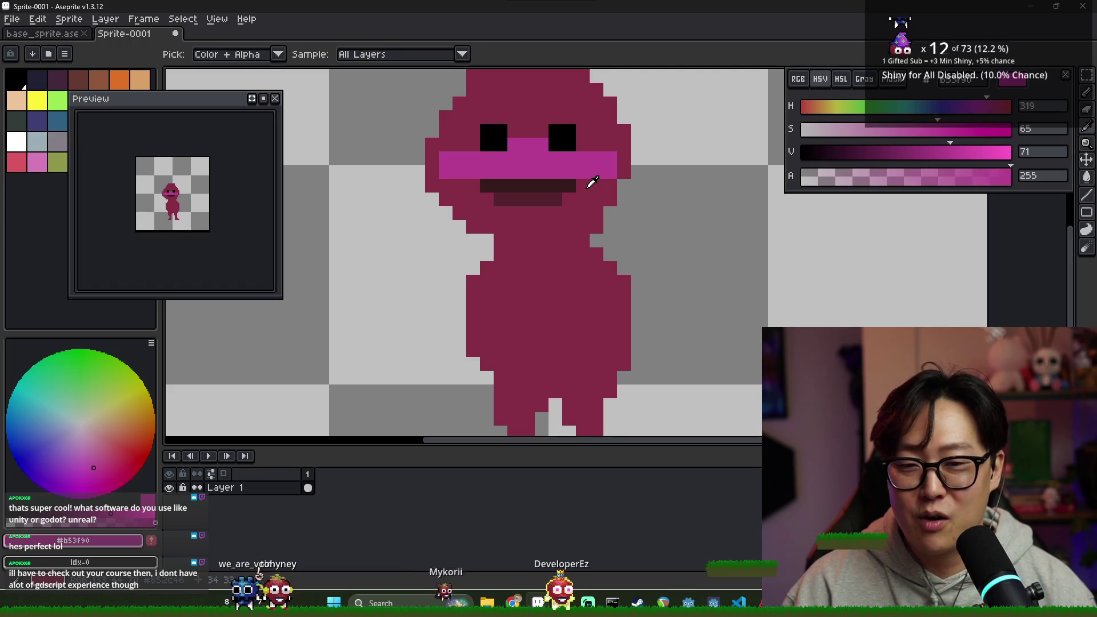
{"action": "left_click", "coordinate": [503, 188], "text": "alt"}
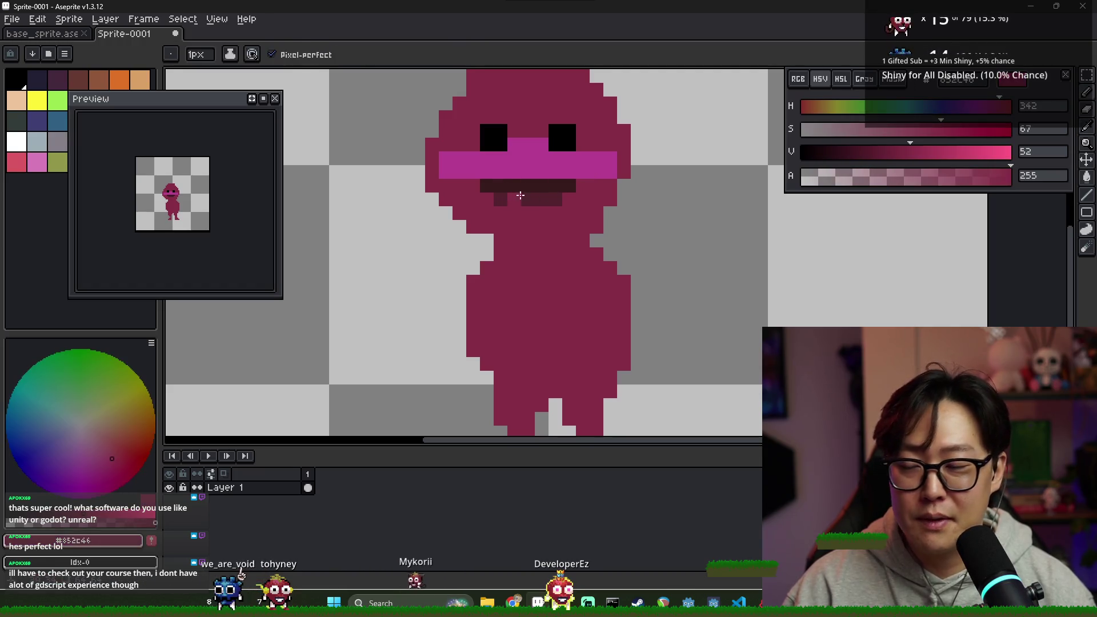
{"action": "right_click", "coordinate": [487, 186]}
{"action": "right_click", "coordinate": [497, 188]}
{"action": "left_click", "coordinate": [501, 186]}
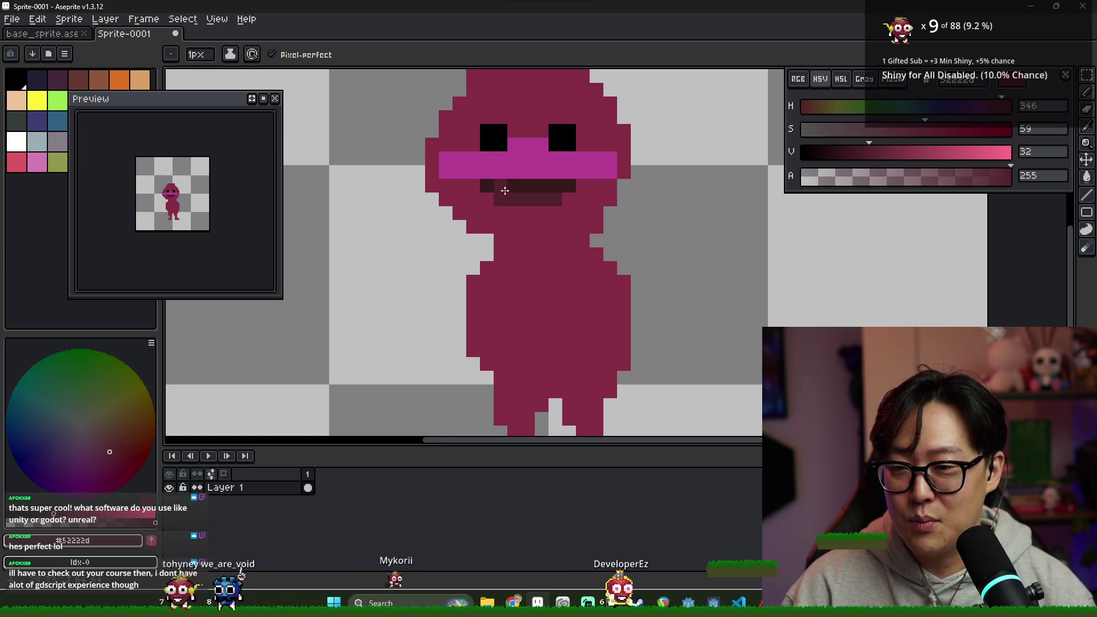
{"action": "right_click", "coordinate": [569, 186]}
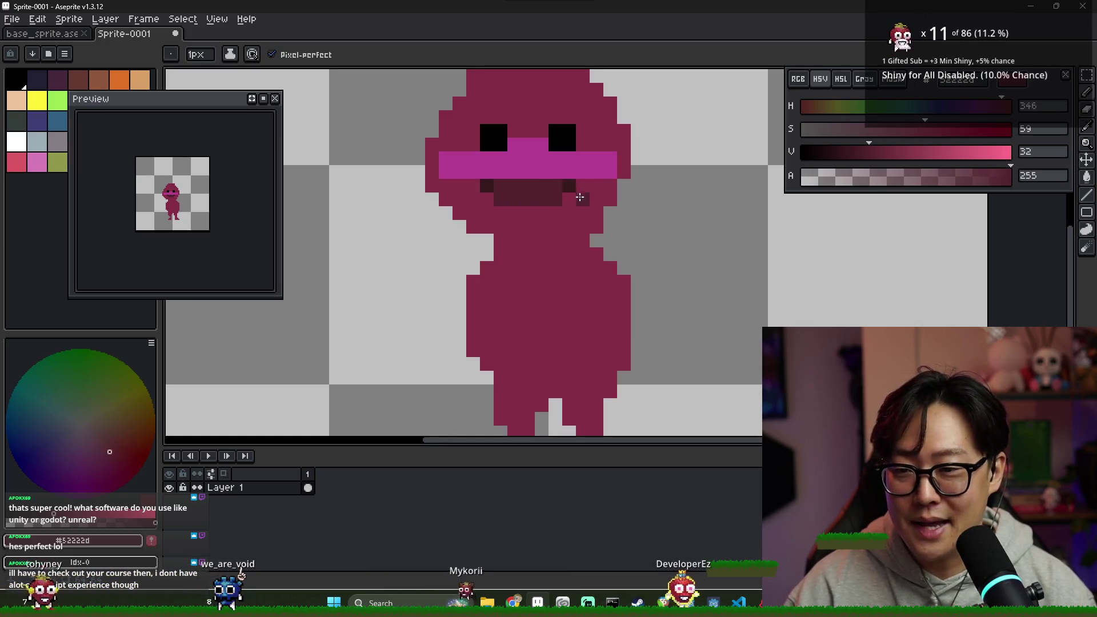
{"action": "left_click", "coordinate": [586, 171], "text": "alt"}
{"action": "left_click", "coordinate": [483, 178], "text": "alt"}
{"action": "left_click", "coordinate": [467, 180], "text": "alt"}
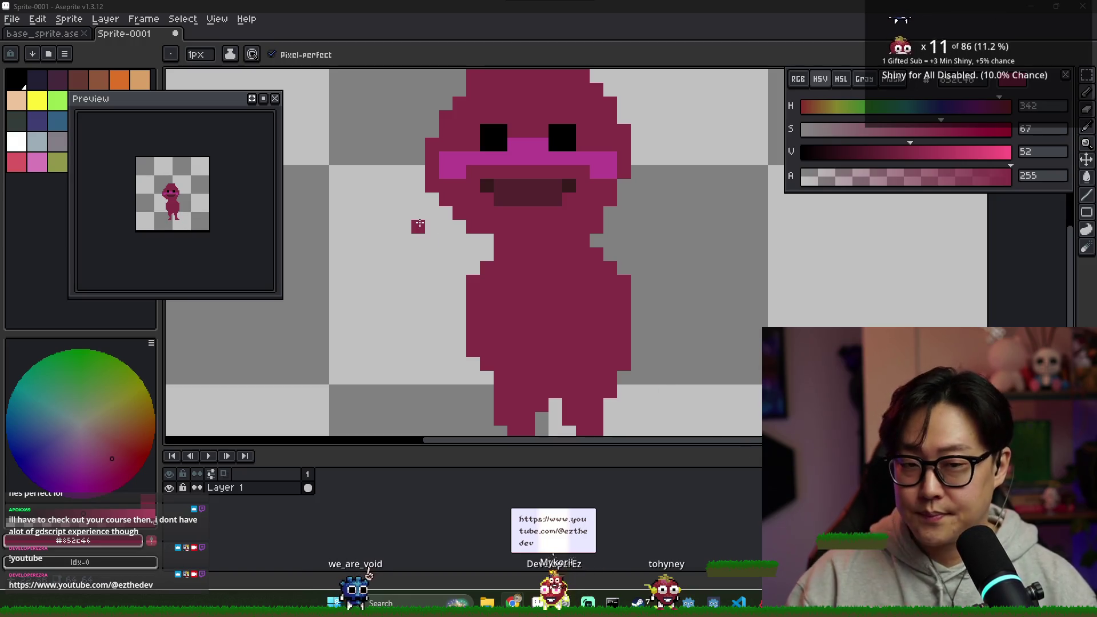
{"action": "scroll", "coordinate": [491, 168], "scroll_direction": "up", "scroll_amount": 2}
- Paint the top mouth row in band pink and repaint the lower mouth row in body colour
{"action": "left_click", "coordinate": [482, 157], "text": "alt"}
{"action": "mouse_move", "coordinate": [647, 171]}
{"action": "left_mouse_down"}
{"action": "mouse_move", "coordinate": [546, 169]}
{"action": "mouse_move", "coordinate": [593, 171]}
{"action": "left_mouse_up"}
{"action": "scroll", "coordinate": [593, 171], "scroll_direction": "down", "scroll_amount": 2}
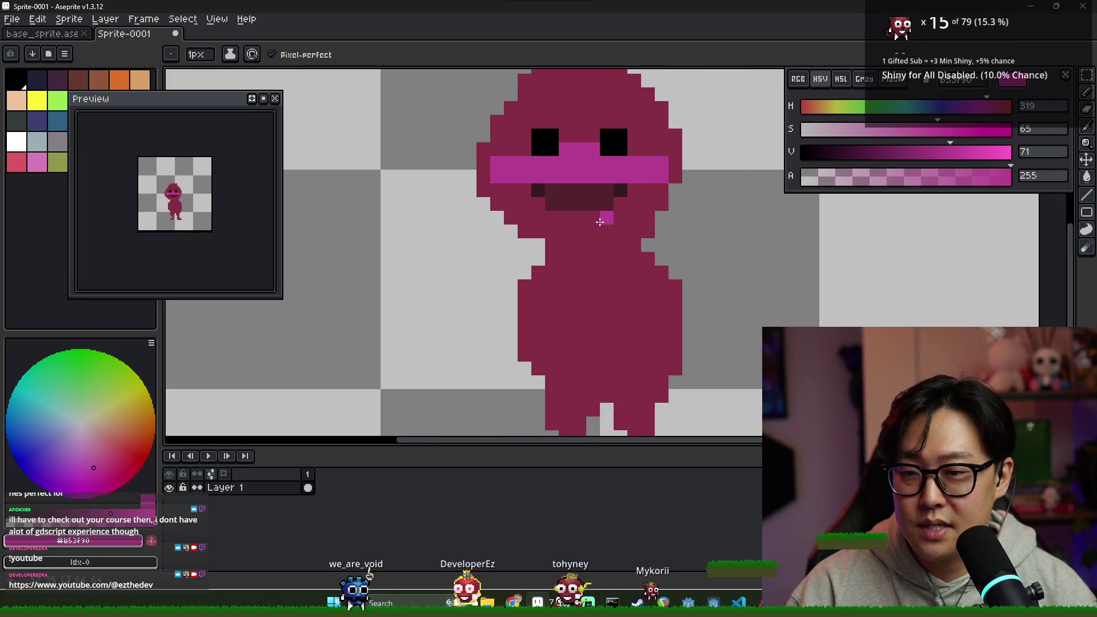
{"action": "key", "text": "alt"}
{"action": "left_click", "coordinate": [542, 193], "text": "alt"}
{"action": "left_click_drag", "start_coordinate": [549, 204], "coordinate": [612, 206]}
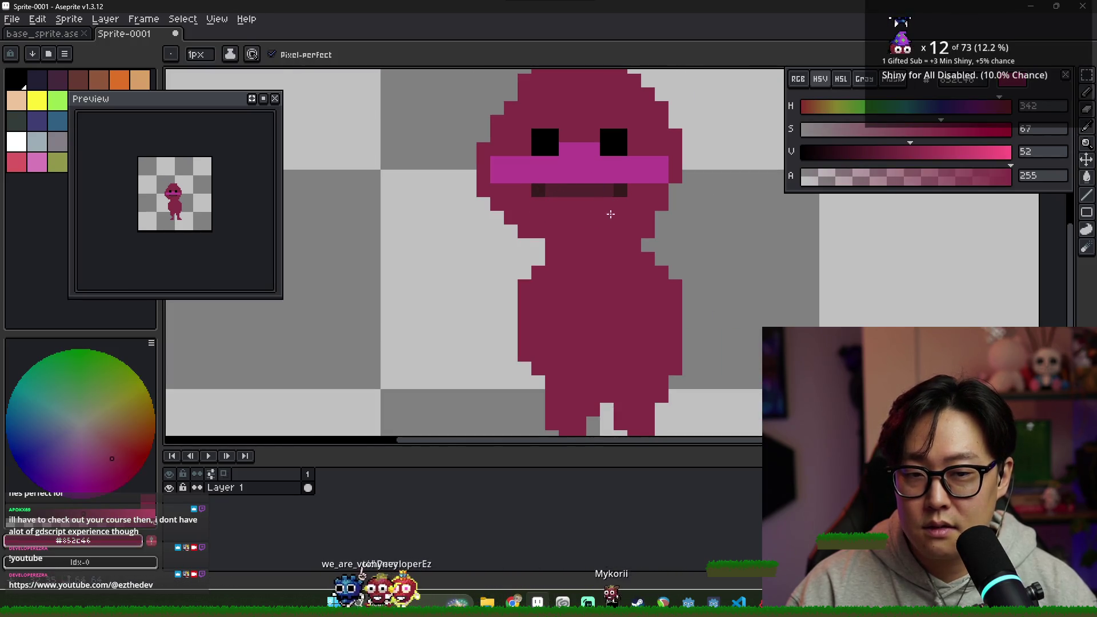
{"action": "scroll", "coordinate": [588, 194], "scroll_direction": "down", "scroll_amount": 2}
{"action": "scroll", "coordinate": [565, 185], "scroll_direction": "up", "scroll_amount": 2}
{"action": "scroll", "coordinate": [546, 178], "scroll_direction": "down", "scroll_amount": 2}
{"action": "scroll", "coordinate": [528, 175], "scroll_direction": "up", "scroll_amount": 2}
{"action": "left_click", "coordinate": [547, 173], "text": "alt"}
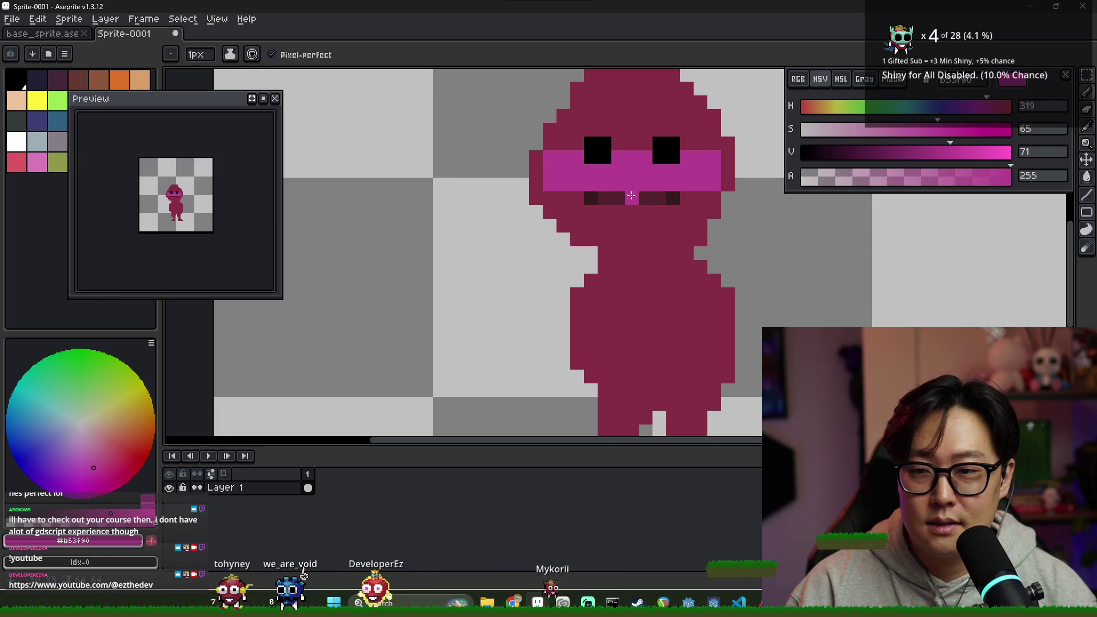
{"action": "left_click", "coordinate": [570, 127], "text": "alt"}
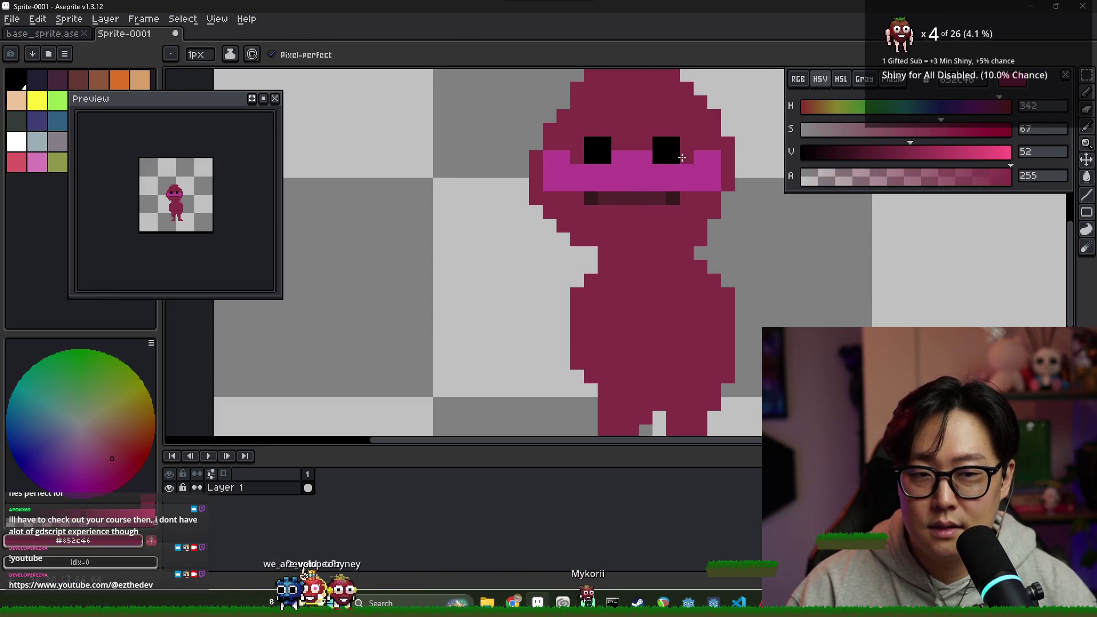
{"action": "left_click", "coordinate": [536, 171], "text": "alt"}
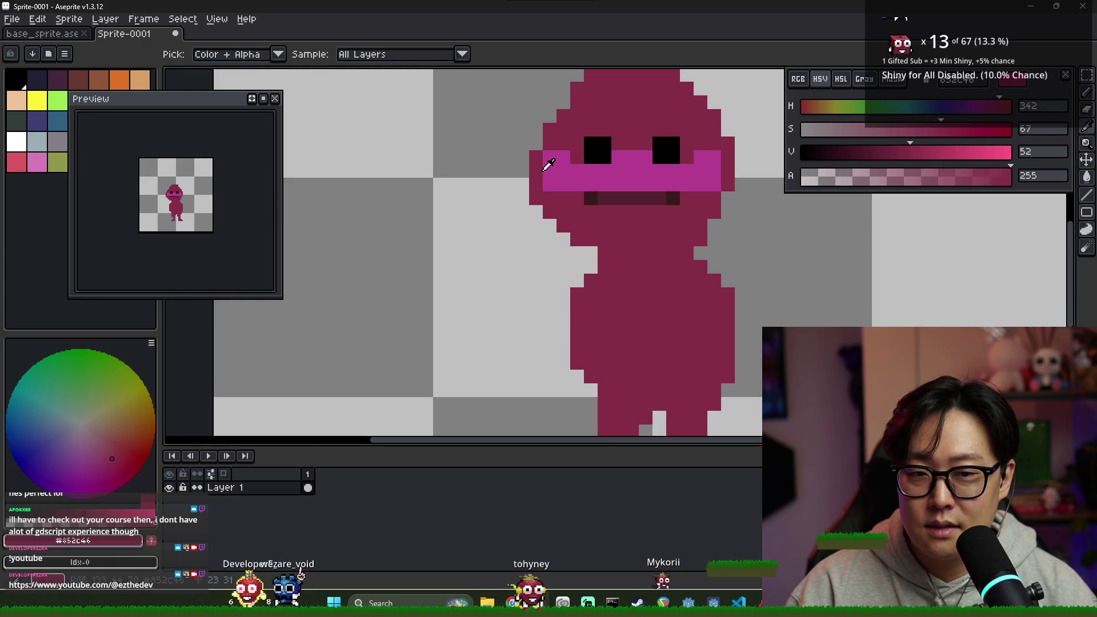
- Widen the pink cheek band by one pixel on both the left and right
{"action": "left_click", "coordinate": [550, 171], "text": "alt"}
{"action": "left_click_drag", "start_coordinate": [535, 170], "coordinate": [536, 184]}
{"action": "left_click_drag", "start_coordinate": [728, 171], "coordinate": [729, 181]}
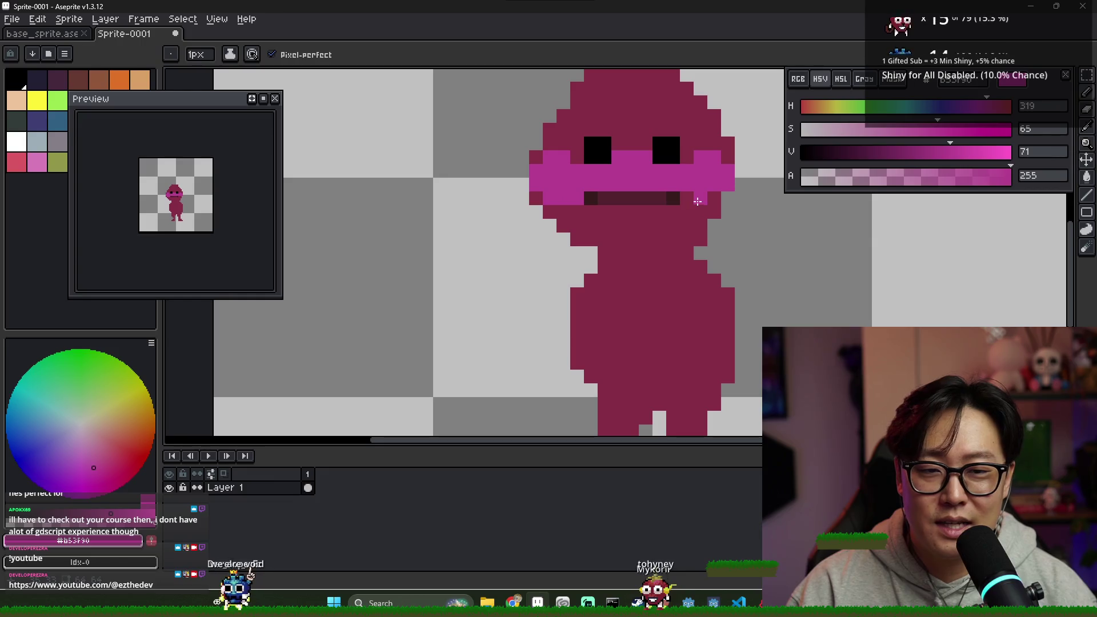
- Cap both ends of the cheek band with body-coloured pixels
{"action": "left_click", "coordinate": [611, 222], "text": "alt"}
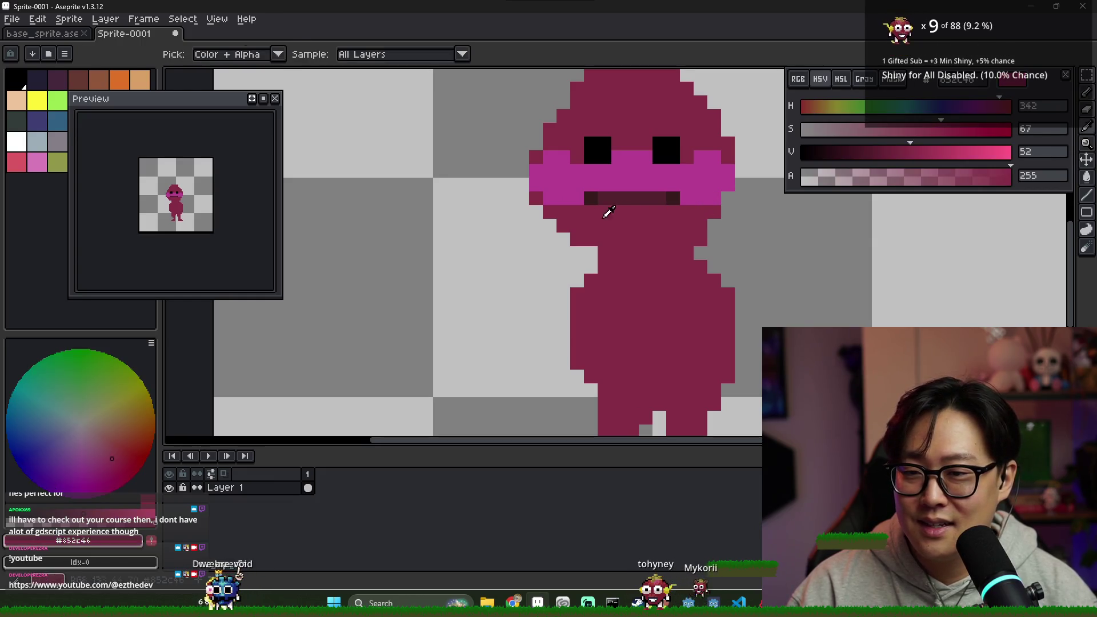
{"action": "key", "text": "alt"}
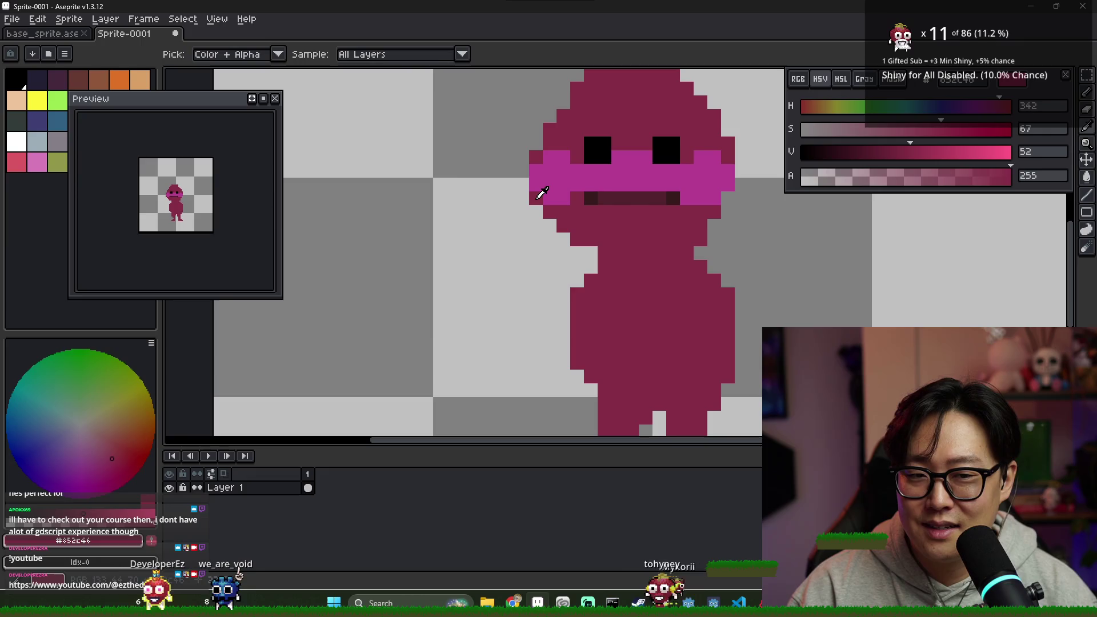
{"action": "left_click_drag", "start_coordinate": [537, 198], "coordinate": [522, 170]}
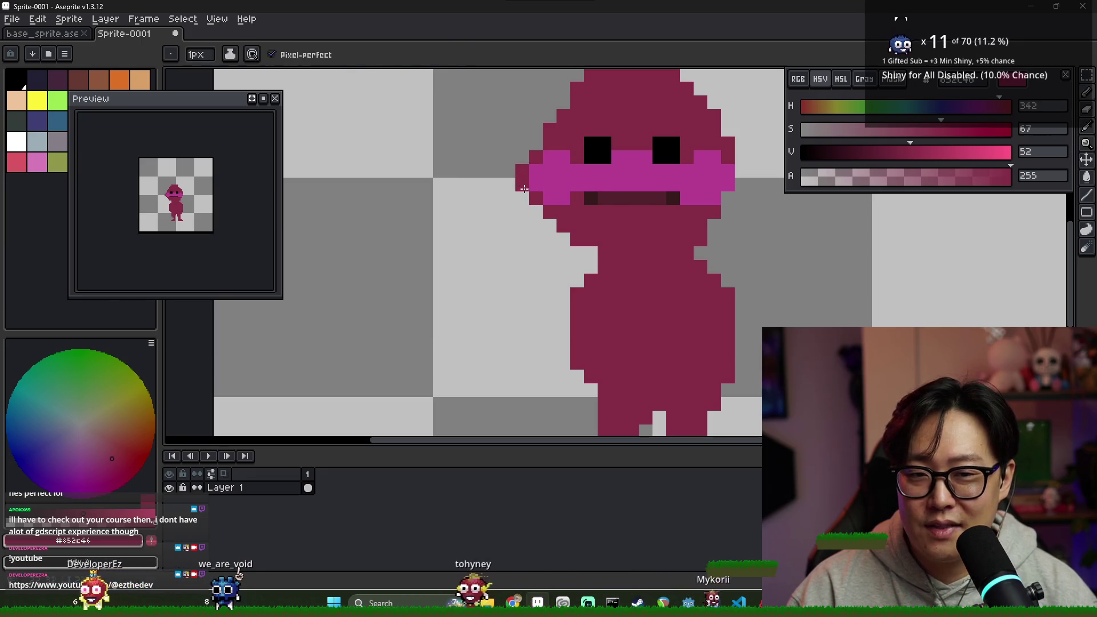
{"action": "left_click_drag", "start_coordinate": [741, 171], "coordinate": [737, 187]}
{"action": "scroll", "coordinate": [698, 234], "scroll_direction": "down", "scroll_amount": 3}
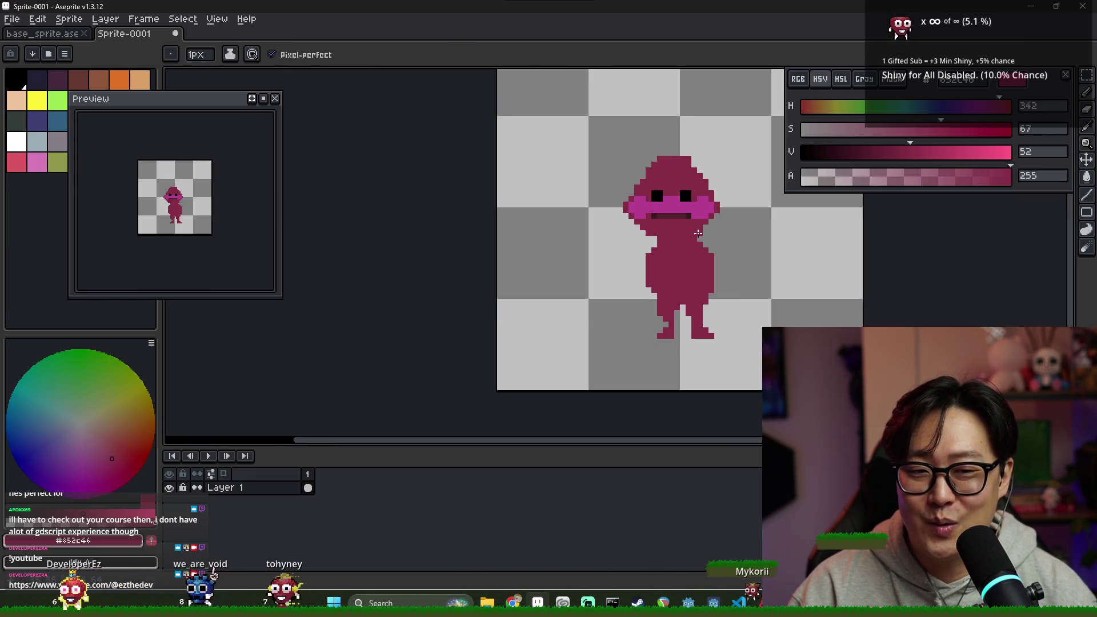
{"action": "scroll", "coordinate": [702, 226], "scroll_direction": "up", "scroll_amount": 1}
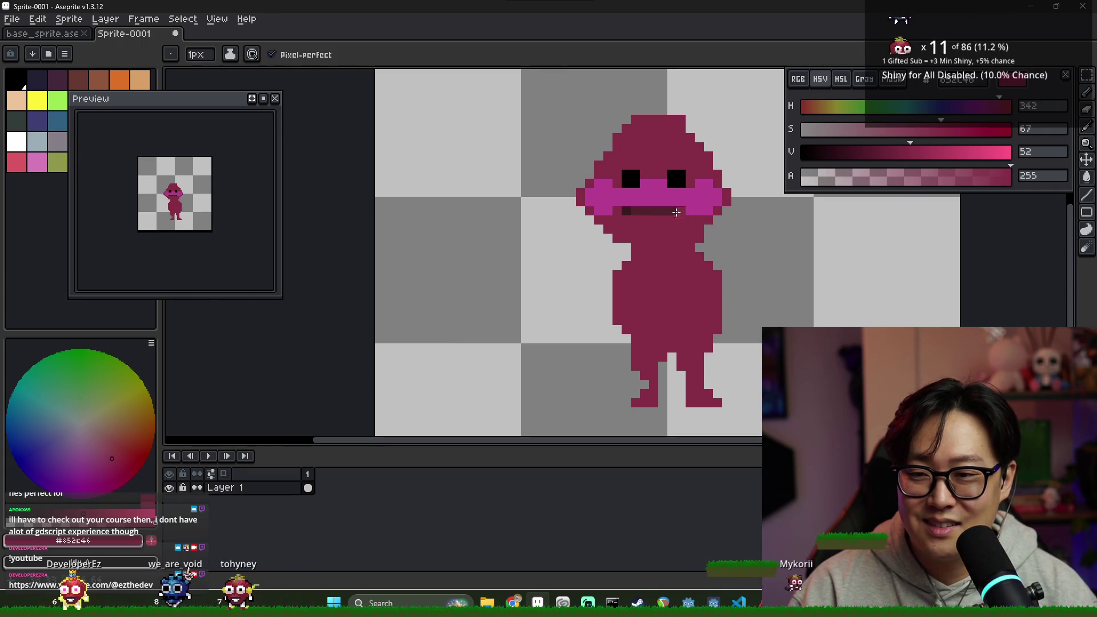
{"action": "scroll", "coordinate": [629, 179], "scroll_direction": "up", "scroll_amount": 2}
{"action": "key", "text": "alt"}
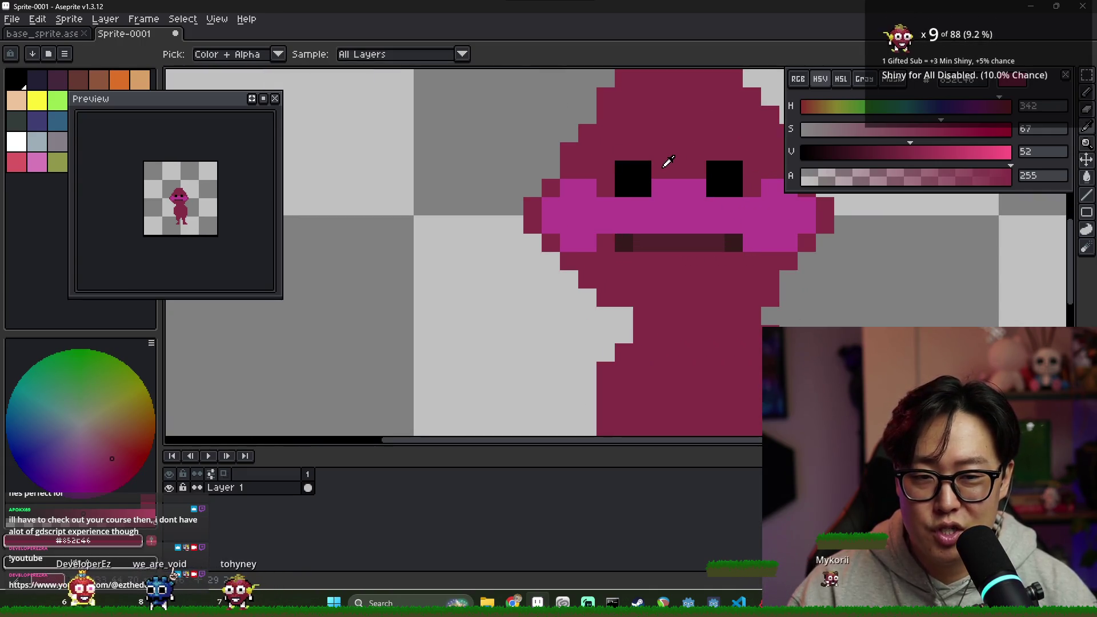
- Pick black from the eye and widen both eyes with black Pencil pixels
{"action": "left_click", "coordinate": [640, 166], "text": "alt"}
{"action": "mouse_move", "coordinate": [604, 189]}
{"action": "left_mouse_down"}
{"action": "mouse_move", "coordinate": [641, 152]}
{"action": "mouse_move", "coordinate": [731, 151]}
{"action": "mouse_move", "coordinate": [735, 161]}
{"action": "left_mouse_up"}
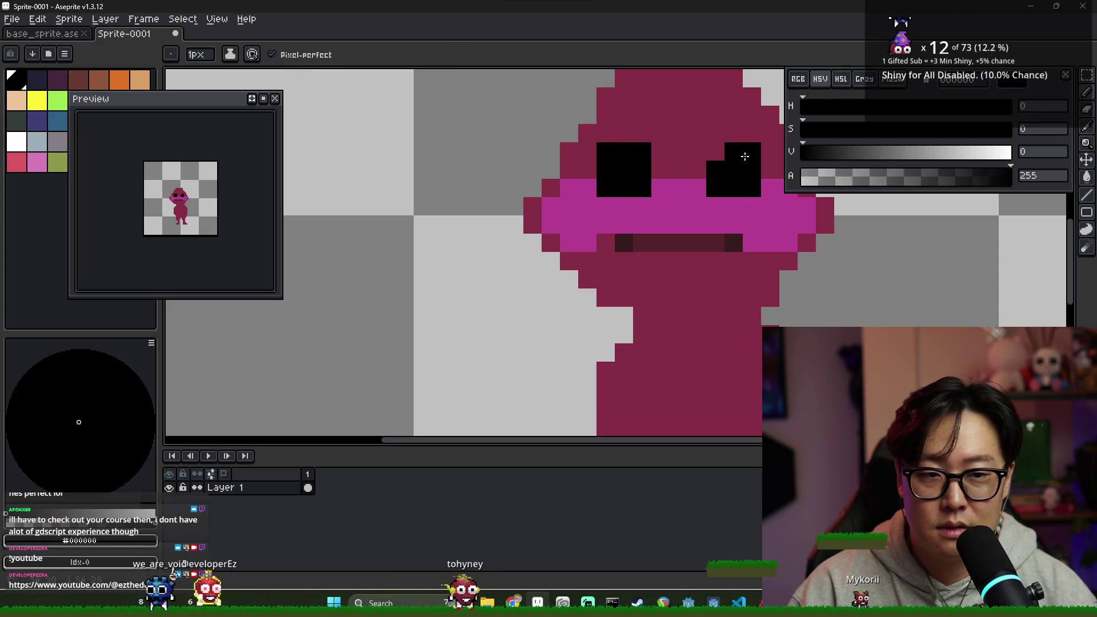
{"action": "scroll", "coordinate": [703, 181], "scroll_direction": "down", "scroll_amount": 2}
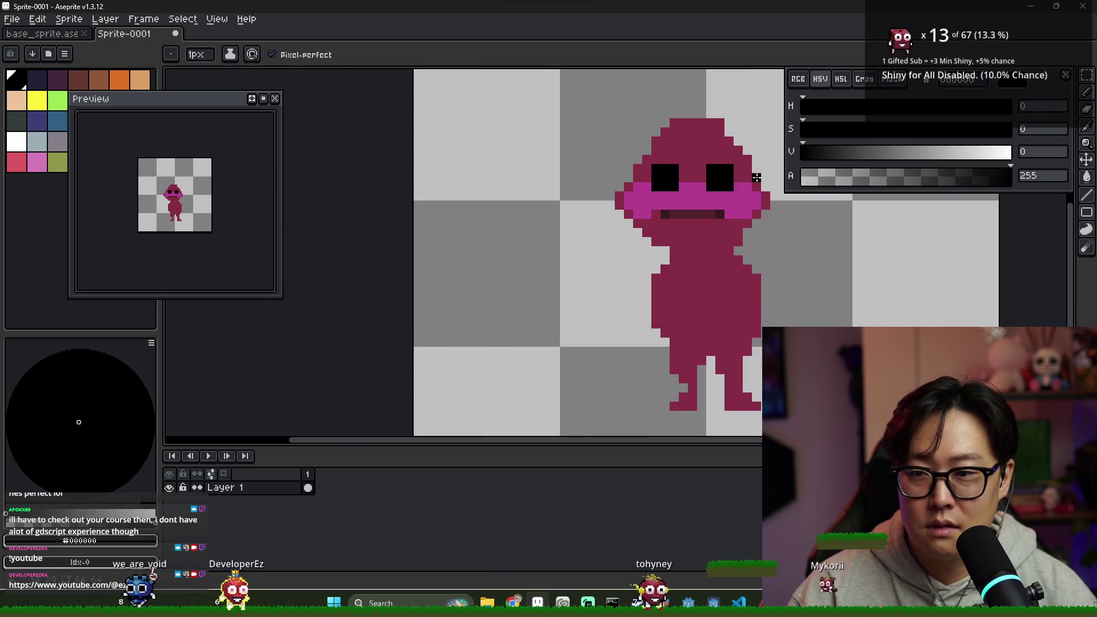
{"action": "left_click", "coordinate": [571, 173]}
{"action": "scroll", "coordinate": [573, 175], "scroll_direction": "up", "scroll_amount": 2}
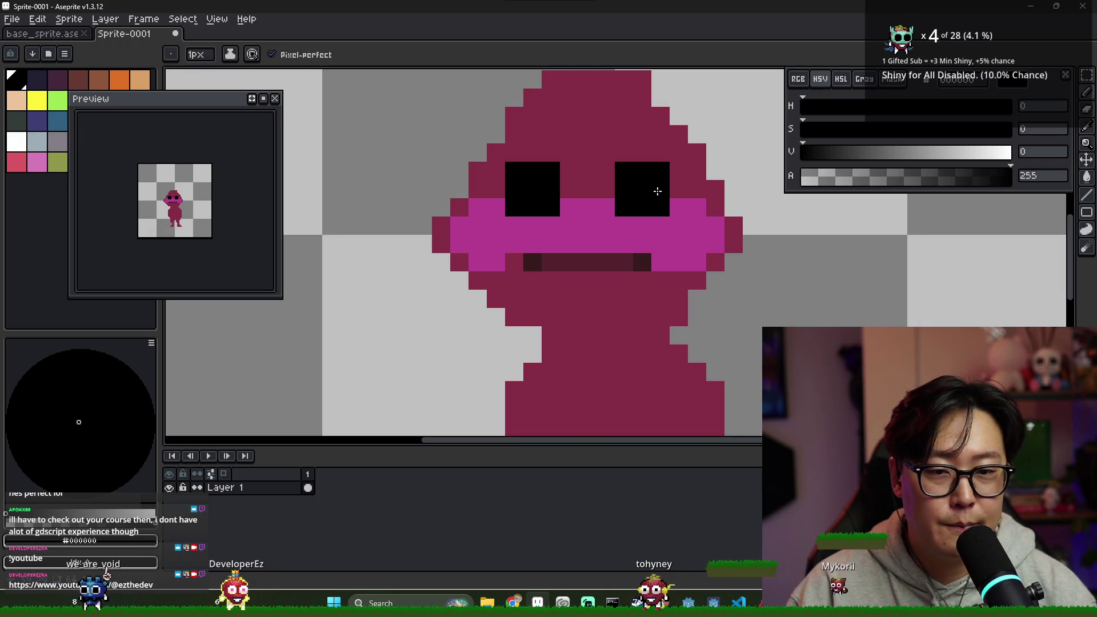
- Choose dark reddish brown #361a1d and repaint the corner pixels of each eye
{"action": "left_click", "coordinate": [839, 153]}
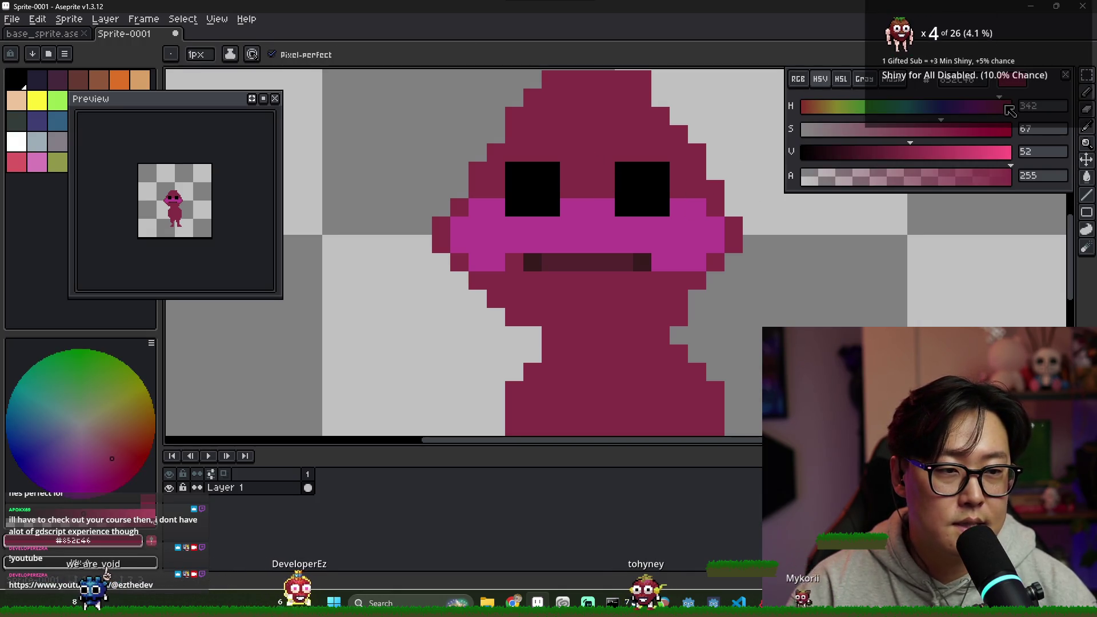
{"action": "left_click", "coordinate": [884, 153]}
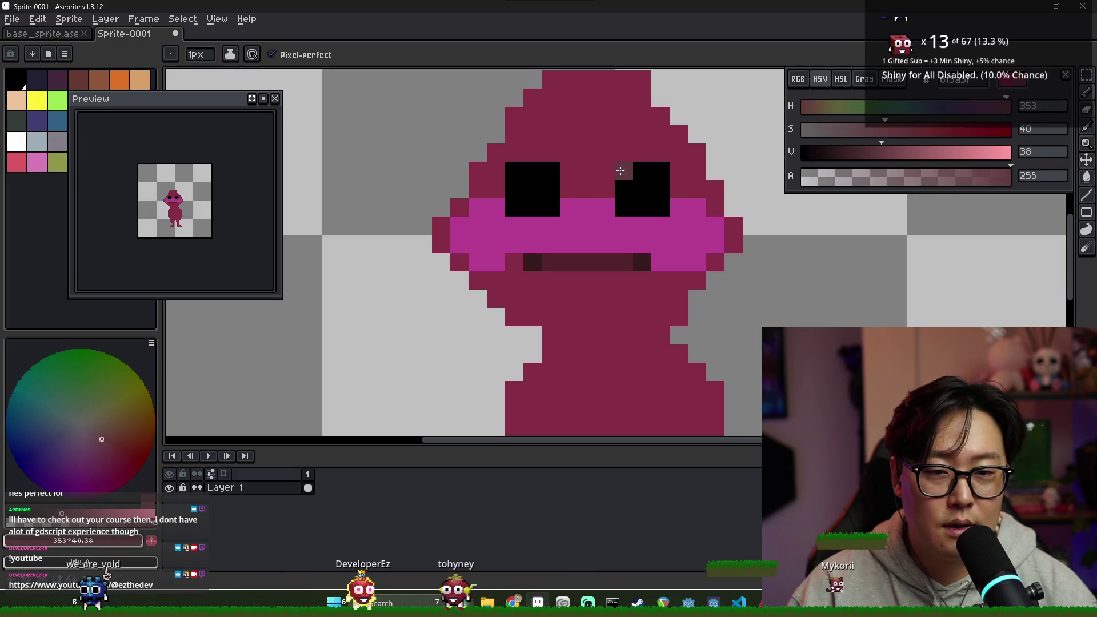
{"action": "left_click", "coordinate": [607, 260], "text": "alt"}
{"action": "left_click", "coordinate": [624, 205]}
{"action": "left_click", "coordinate": [624, 170]}
{"action": "left_click", "coordinate": [660, 170]}
{"action": "left_click", "coordinate": [659, 207]}
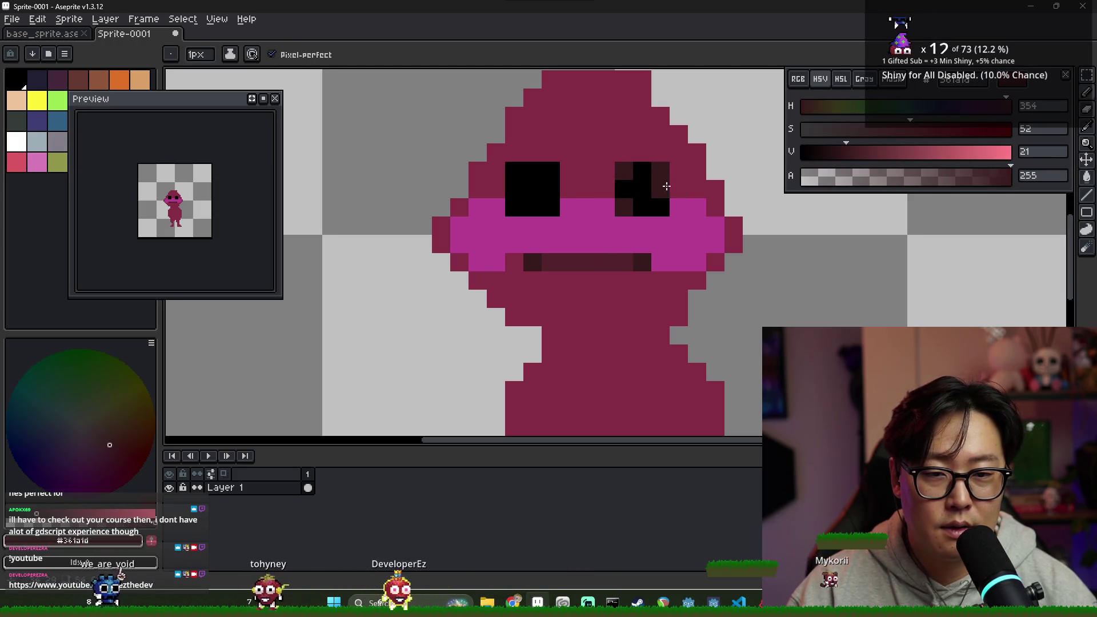
{"action": "left_click", "coordinate": [551, 207]}
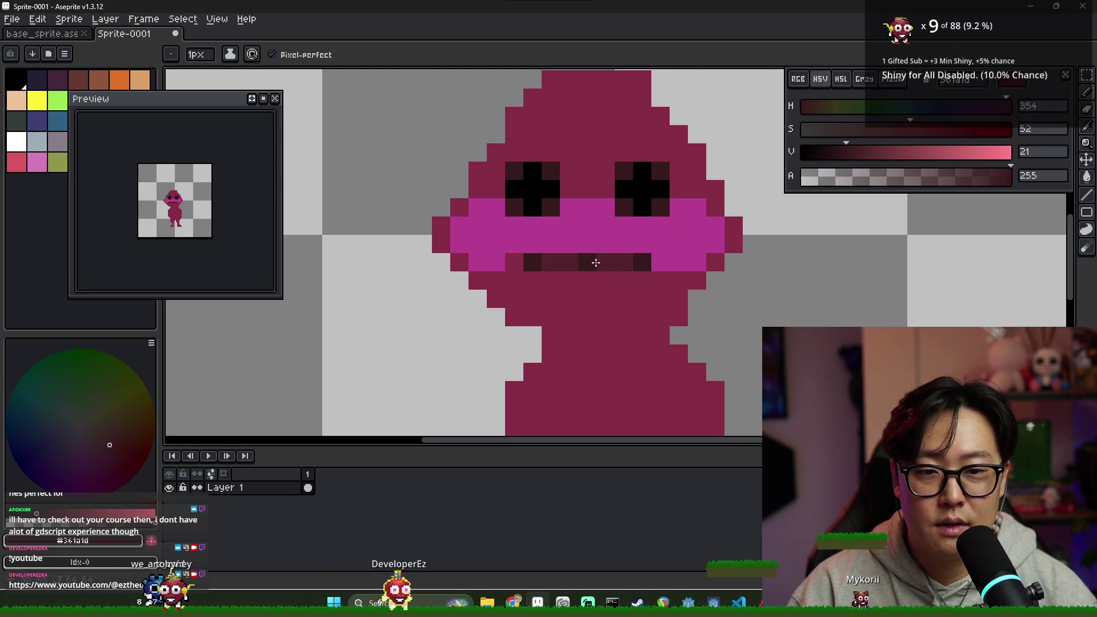
{"action": "scroll", "coordinate": [577, 214], "scroll_direction": "down", "scroll_amount": 4}
{"action": "scroll", "coordinate": [577, 229], "scroll_direction": "down", "scroll_amount": 1}
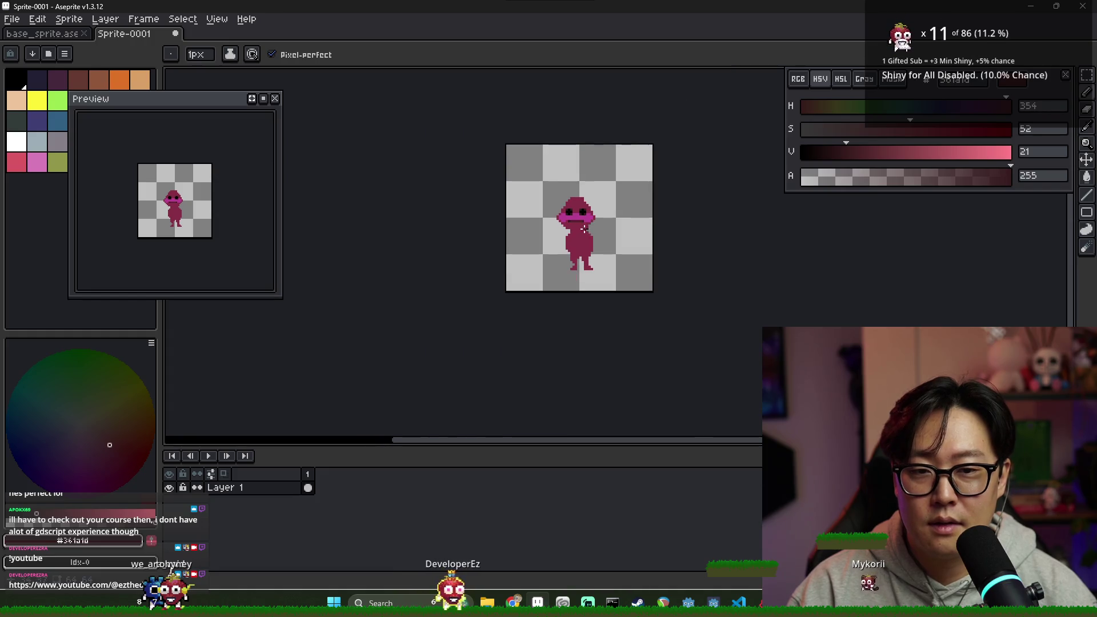
{"action": "scroll", "coordinate": [543, 193], "scroll_direction": "up", "scroll_amount": 10}
{"action": "scroll", "coordinate": [544, 193], "scroll_direction": "down", "scroll_amount": 3}
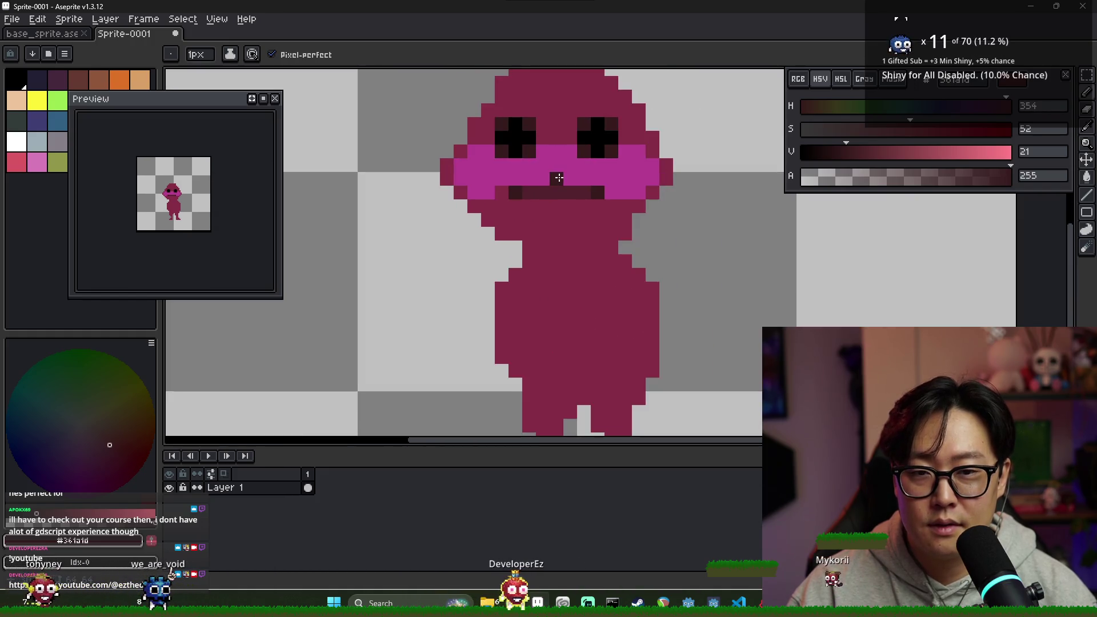
{"action": "left_click_drag", "start_coordinate": [825, 108], "coordinate": [817, 108]}
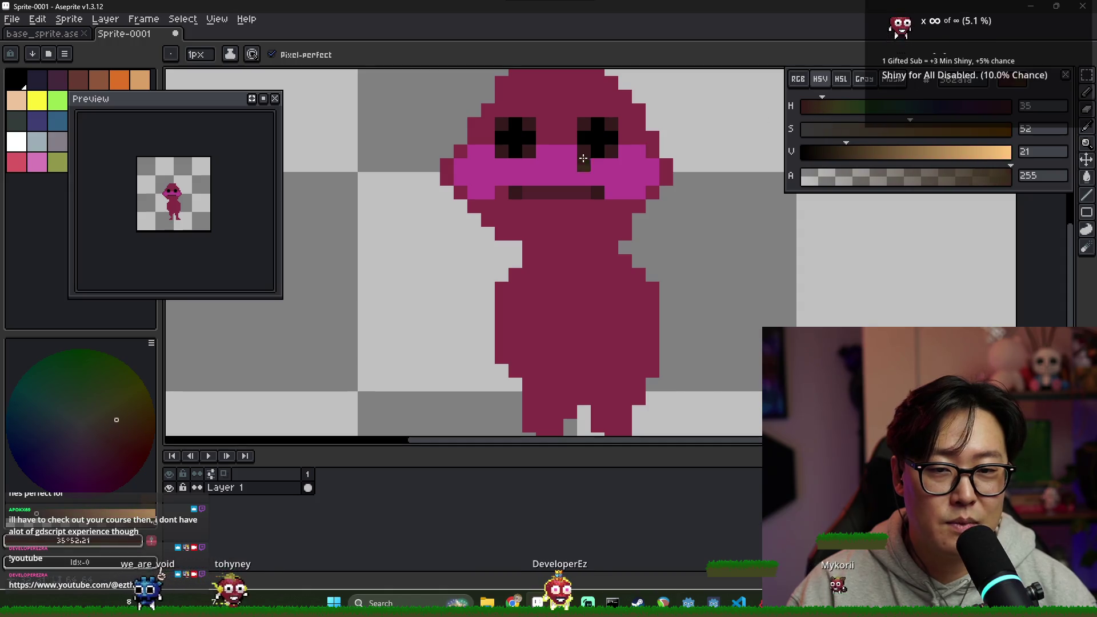
- Choose a teal colour brightened to V 91 and paint teal pixels on the face
{"action": "left_click", "coordinate": [570, 115], "text": "alt"}
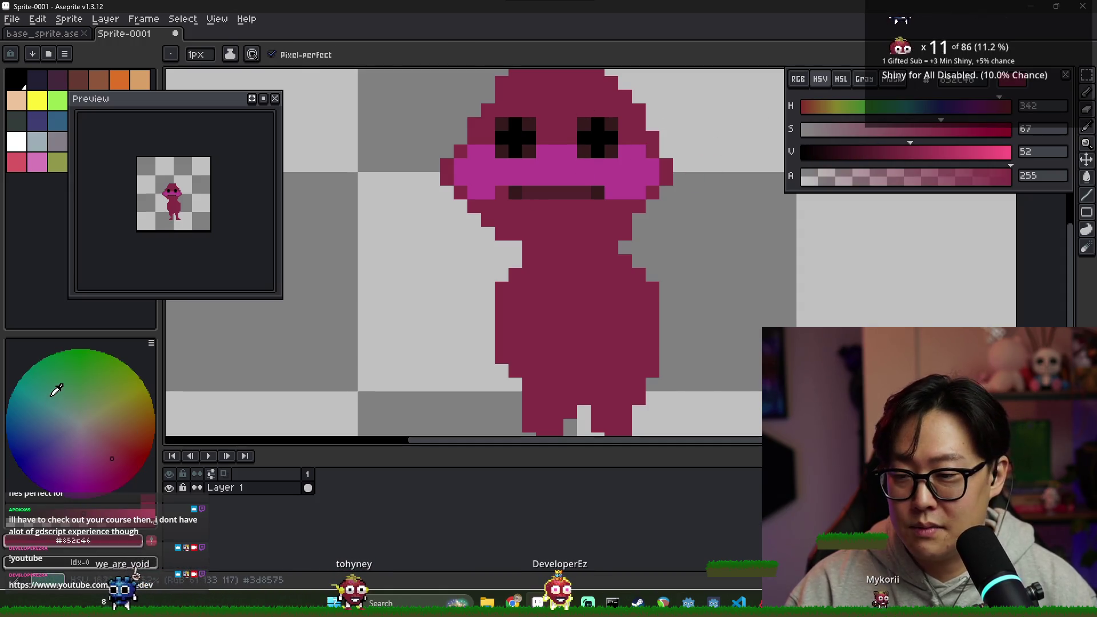
{"action": "left_click", "coordinate": [50, 395]}
{"action": "left_click", "coordinate": [989, 154]}
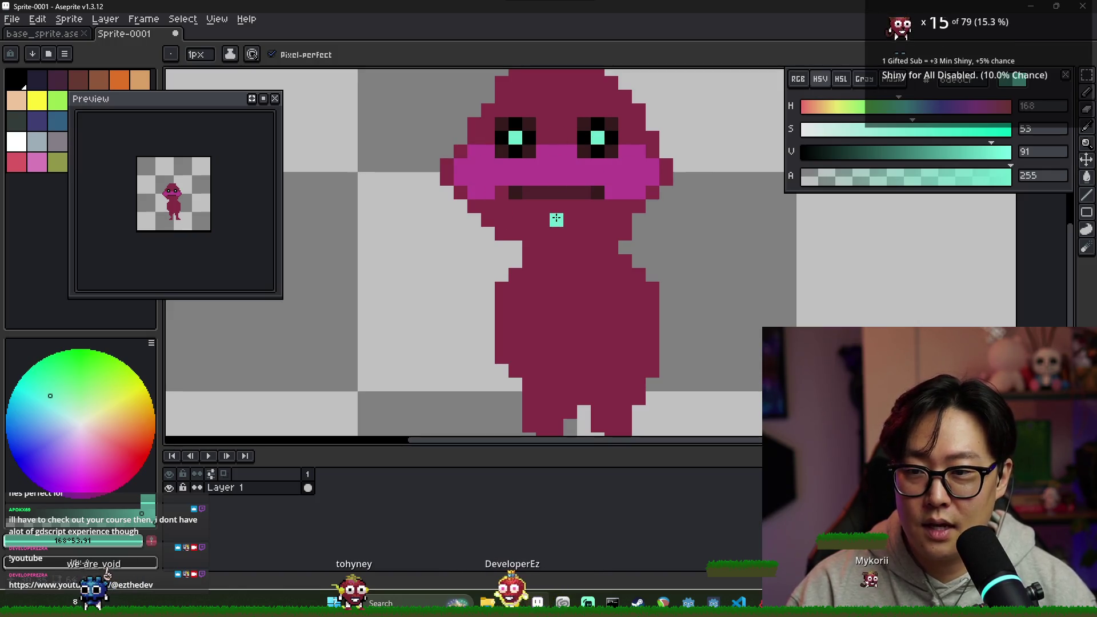
{"action": "left_click", "coordinate": [528, 193]}
{"action": "left_click", "coordinate": [557, 193]}
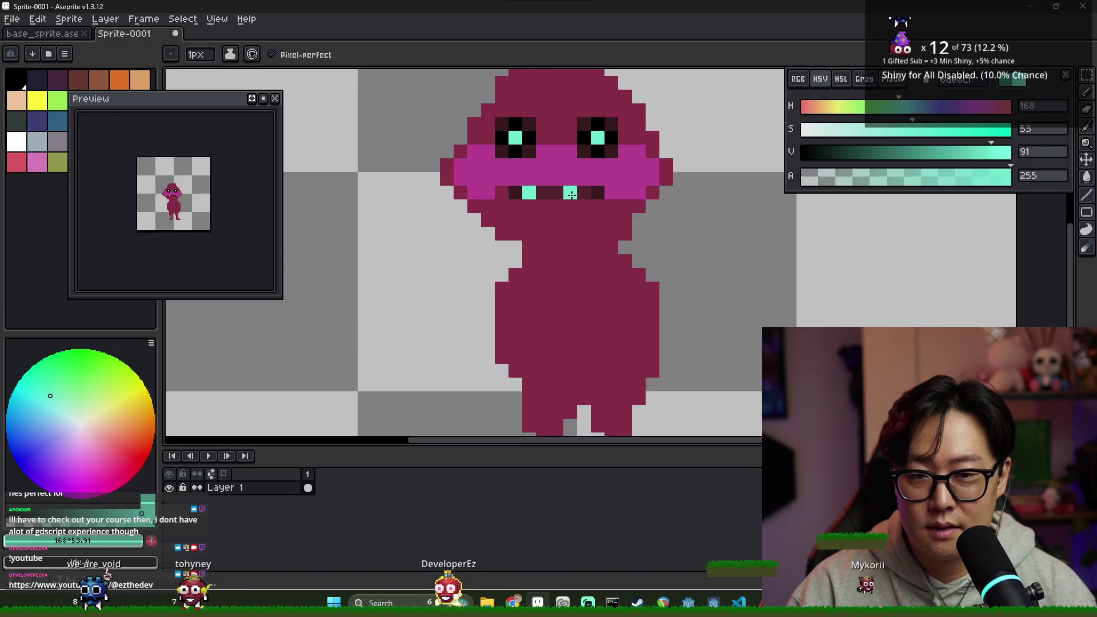
- Undo the teal tooth pixels under the mouth with Ctrl+Z
{"action": "key", "text": "ctrl+z"}
{"action": "left_click", "coordinate": [529, 201]}
{"action": "key", "text": "ctrl+z"}
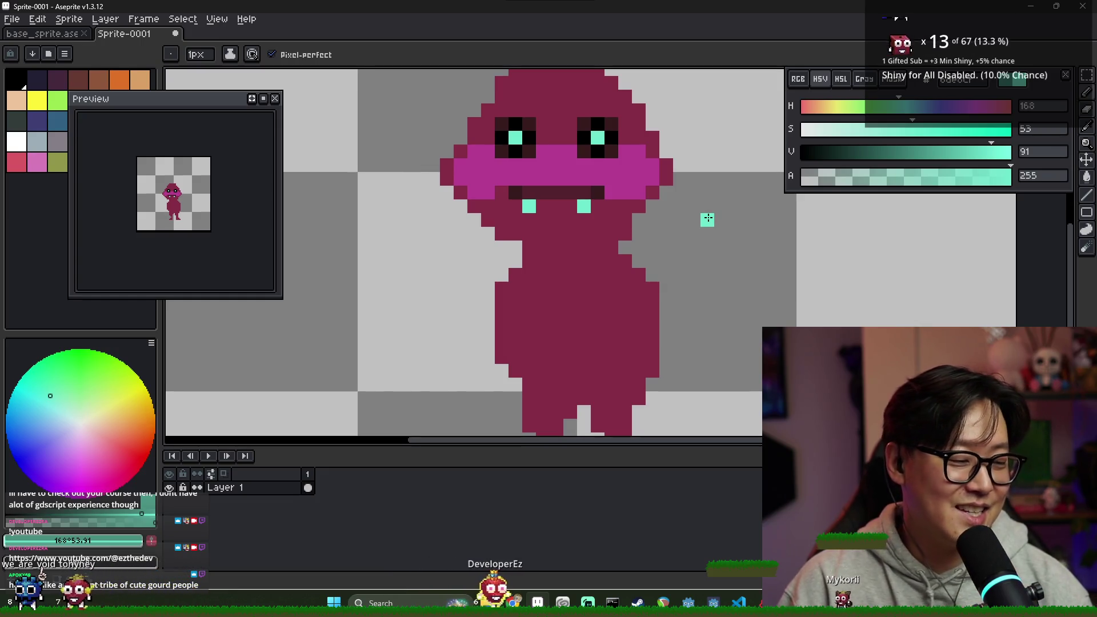
{"action": "key", "text": "ctrl+z"}
{"action": "key", "text": "ctrl+z"}
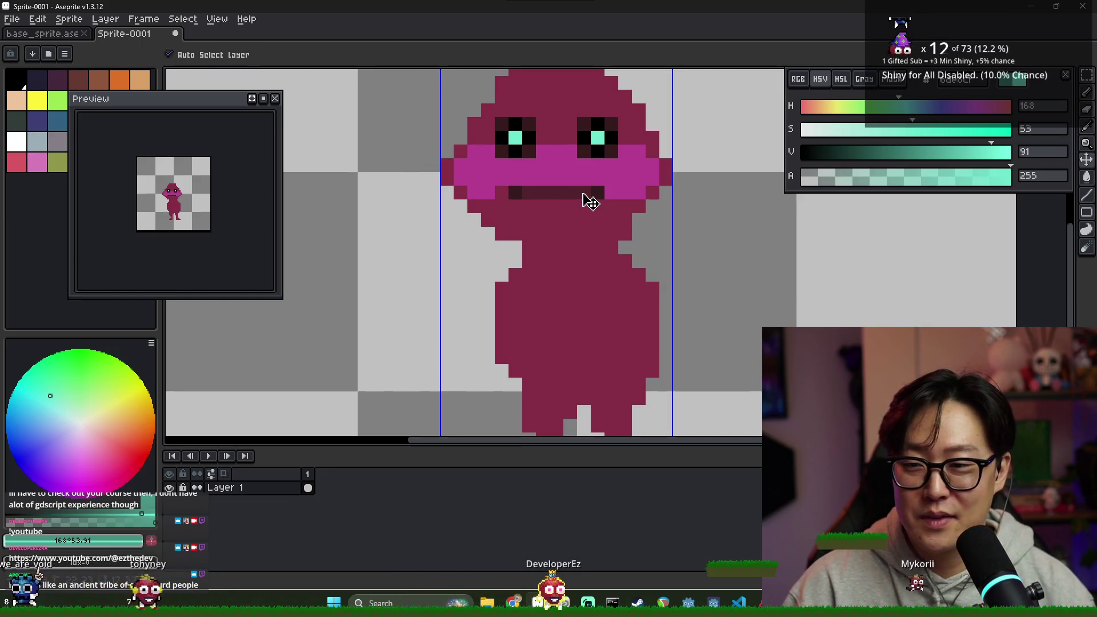
- Make black the 1px Pencil colour and draw an outline stroke beneath the cheek
{"action": "scroll", "coordinate": [557, 178], "scroll_direction": "down", "scroll_amount": 3}
{"action": "scroll", "coordinate": [560, 166], "scroll_direction": "up", "scroll_amount": 1}
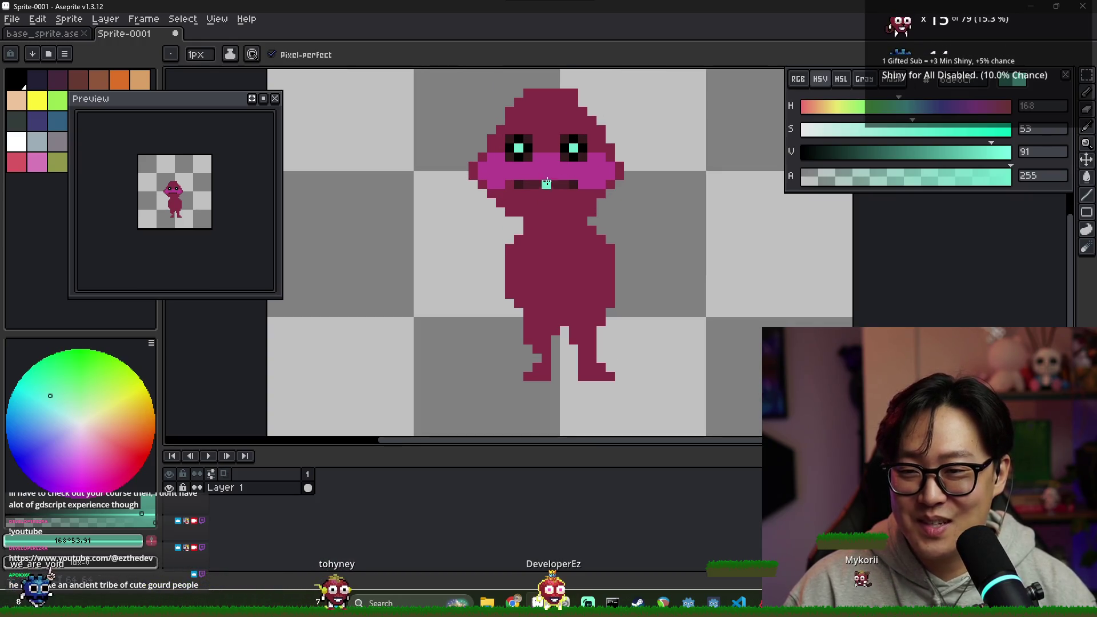
{"action": "scroll", "coordinate": [502, 183], "scroll_direction": "up", "scroll_amount": 1}
{"action": "key", "text": "["}
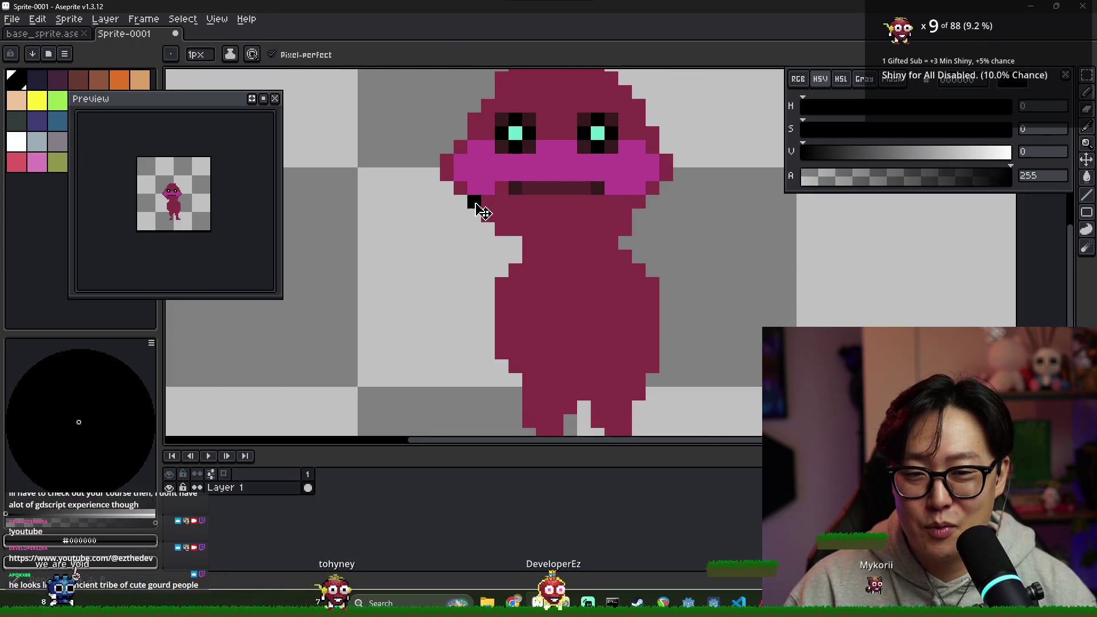
{"action": "key", "text": "b"}
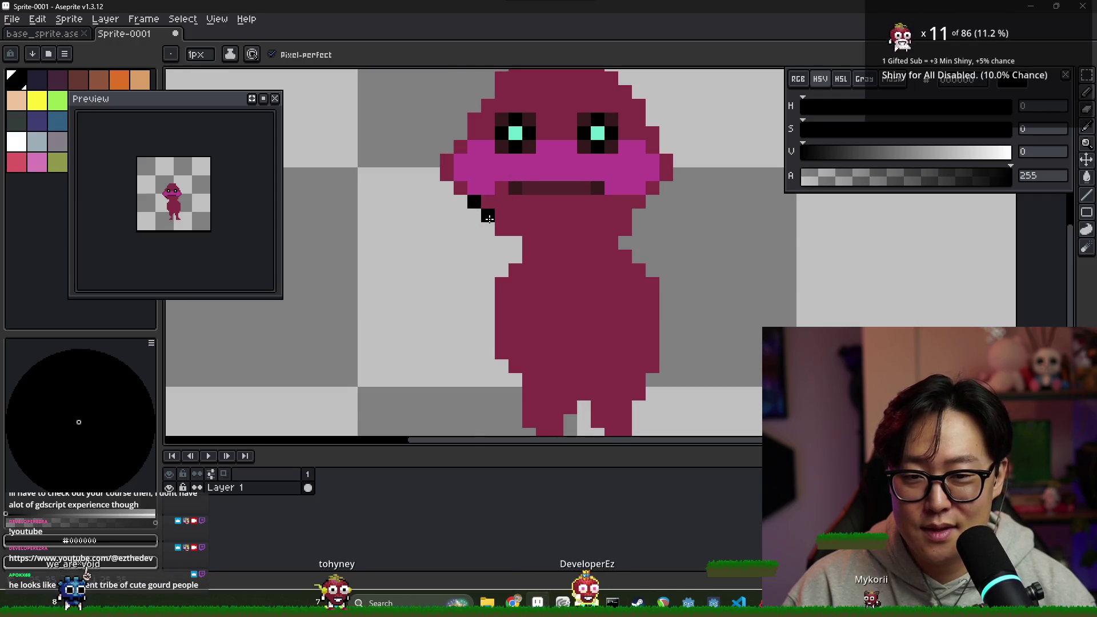
{"action": "left_click_drag", "start_coordinate": [611, 229], "coordinate": [666, 188]}
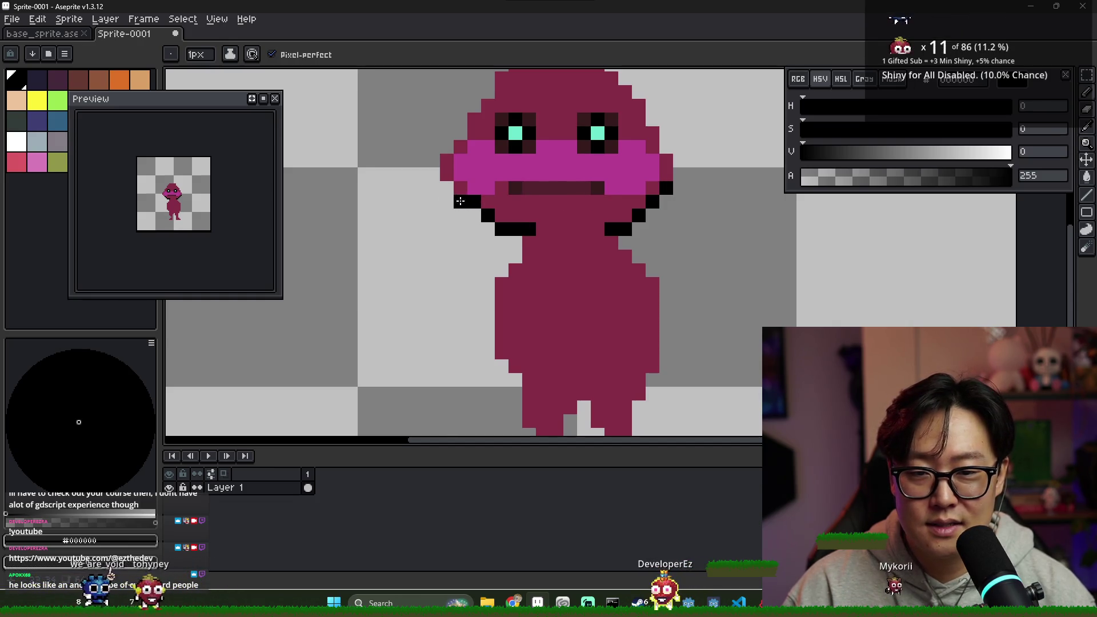
- Eyedrop maroon and black, then retouch the outline under the head's right side
{"action": "scroll", "coordinate": [449, 190], "scroll_direction": "down", "scroll_amount": 2}
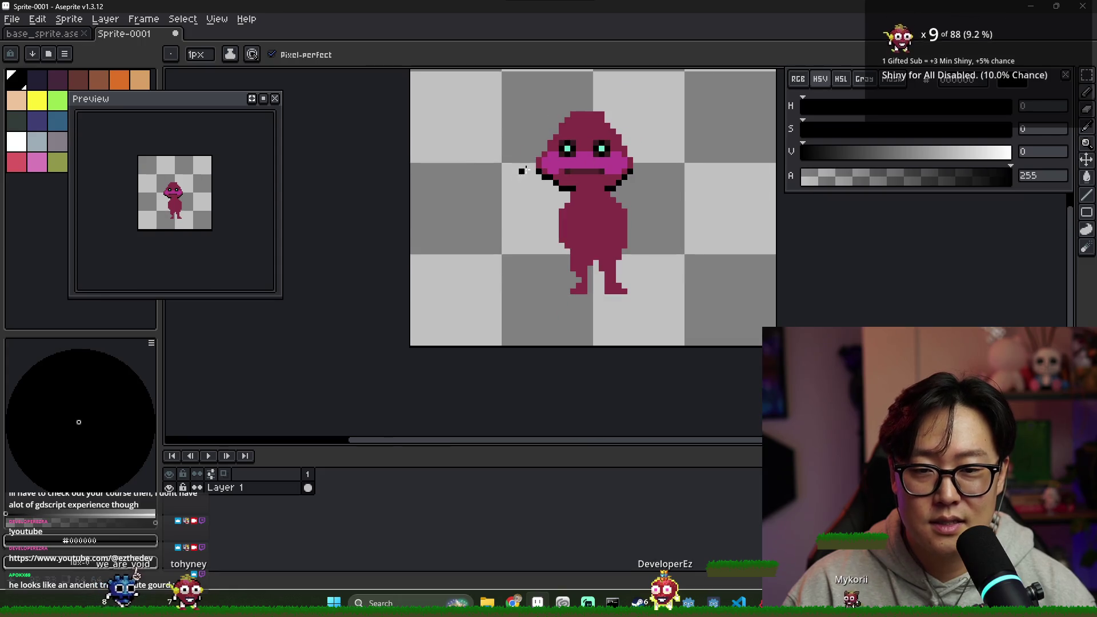
{"action": "scroll", "coordinate": [536, 167], "scroll_direction": "up", "scroll_amount": 3}
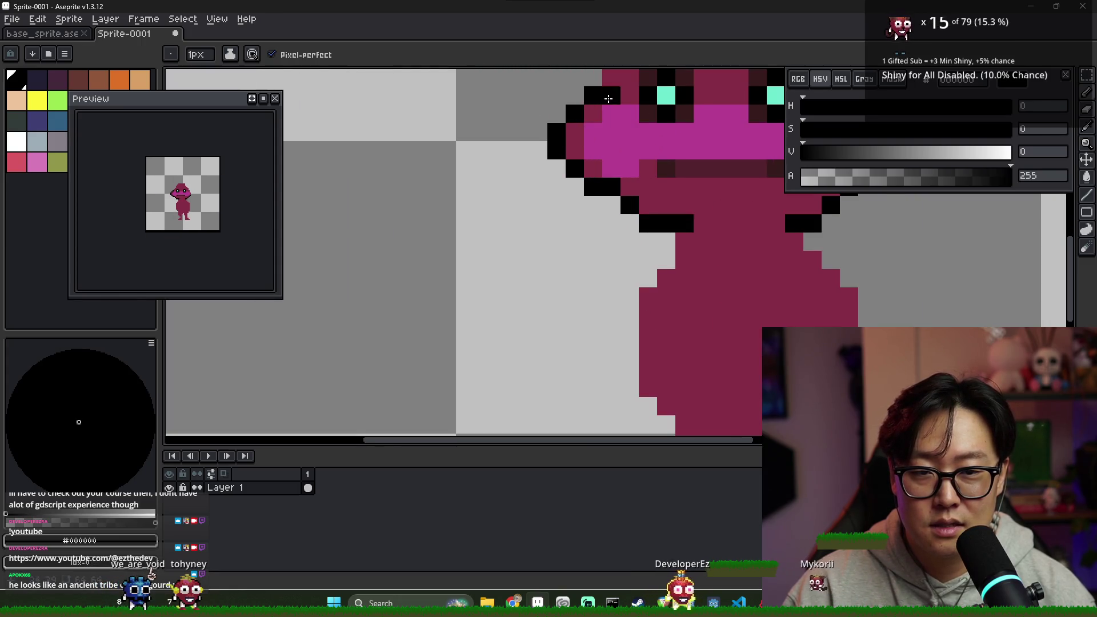
{"action": "scroll", "coordinate": [657, 162], "scroll_direction": "down", "scroll_amount": 2}
{"action": "scroll", "coordinate": [668, 164], "scroll_direction": "up", "scroll_amount": 1}
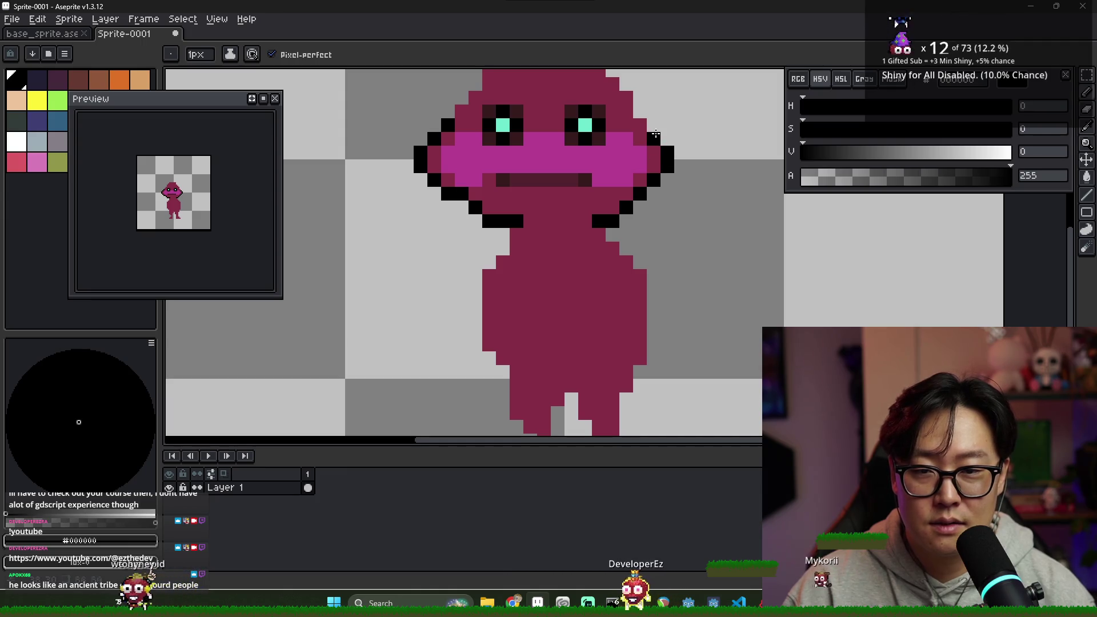
{"action": "scroll", "coordinate": [671, 143], "scroll_direction": "down", "scroll_amount": 2}
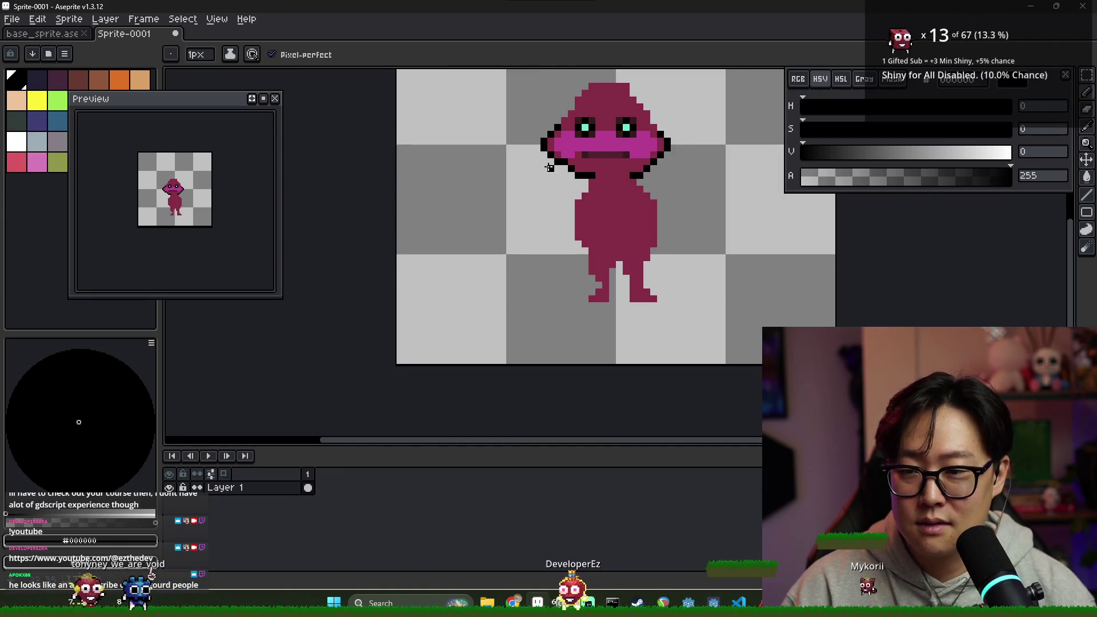
{"action": "scroll", "coordinate": [547, 168], "scroll_direction": "up", "scroll_amount": 2}
{"action": "left_click", "coordinate": [560, 139], "text": "alt"}
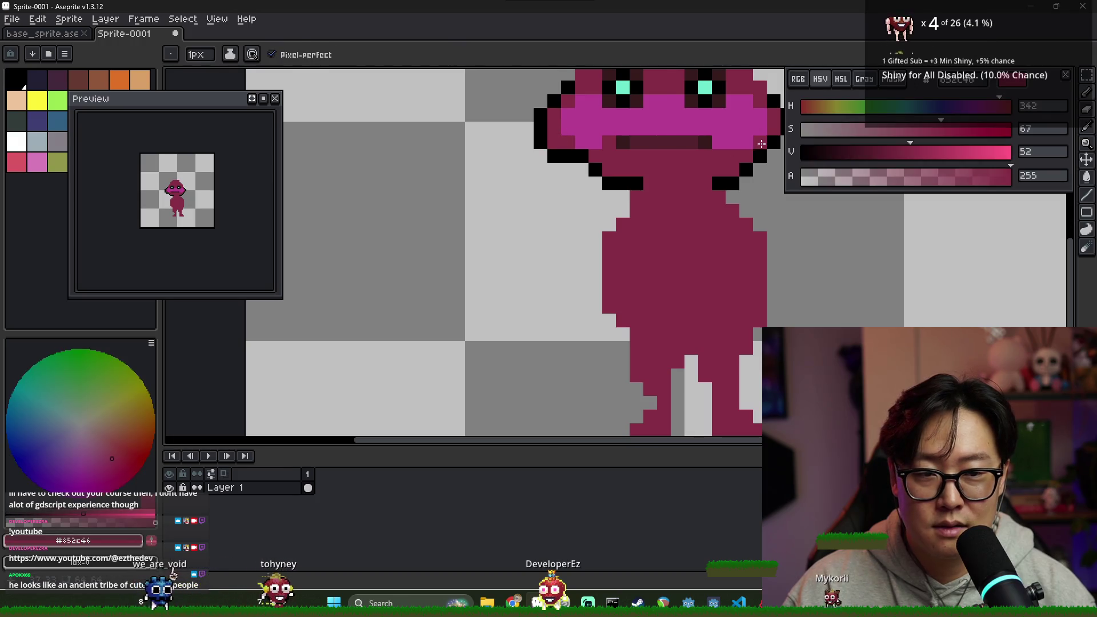
{"action": "left_click", "coordinate": [771, 142], "text": "alt"}
{"action": "left_click_drag", "start_coordinate": [764, 149], "coordinate": [717, 158]}
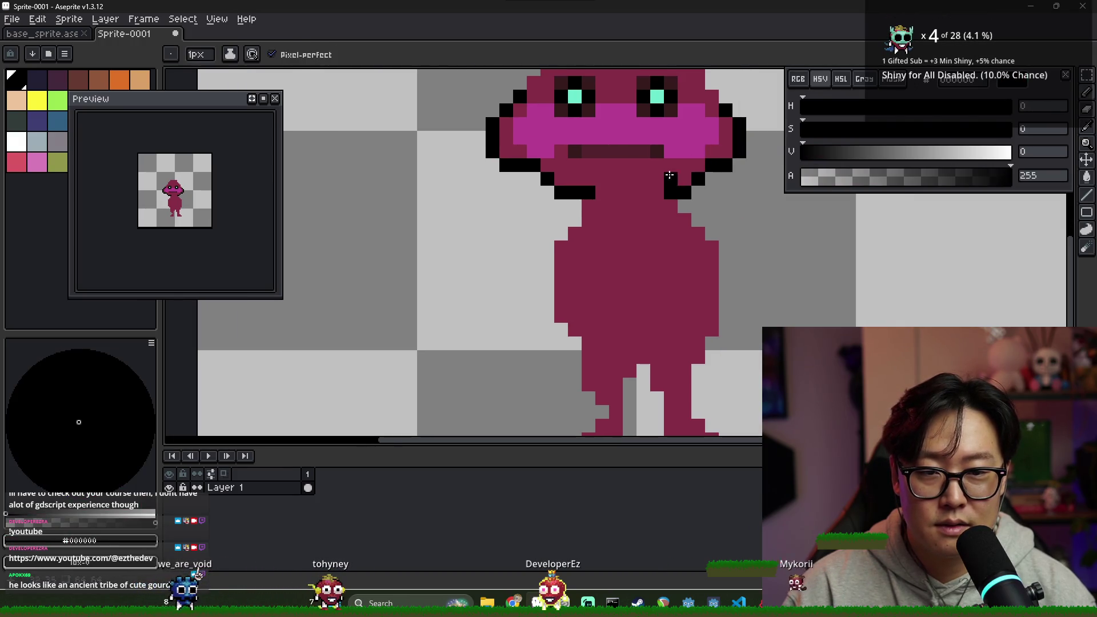
{"action": "left_click", "coordinate": [606, 190], "text": "alt"}
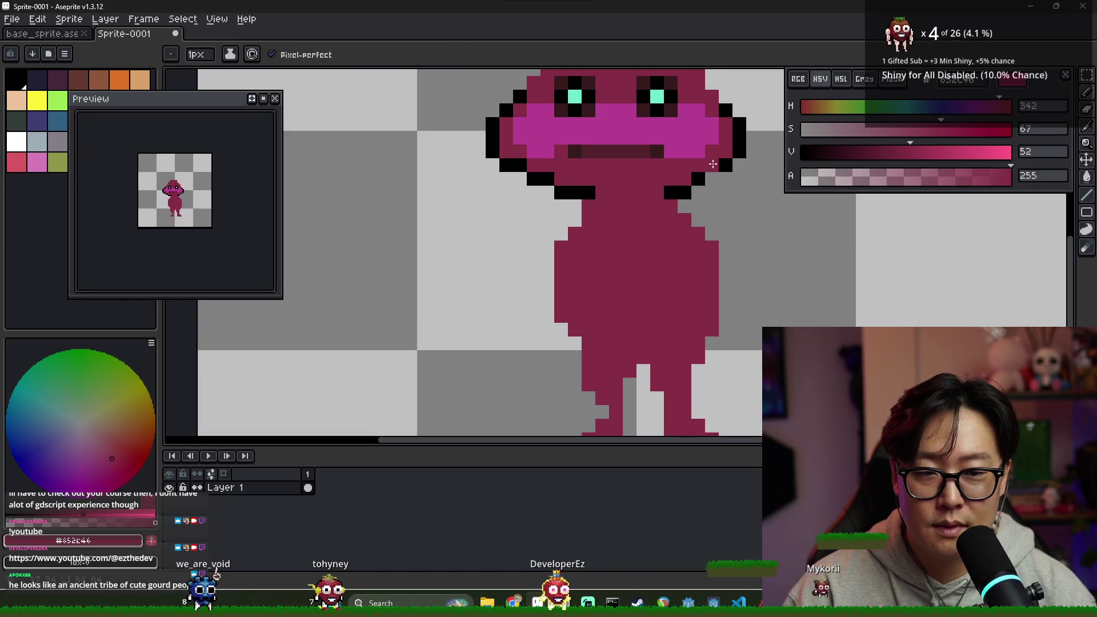
- Re-sample opaque black from the outline and zoom in on the head
{"action": "left_click", "coordinate": [712, 164], "text": "alt"}
{"action": "scroll", "coordinate": [685, 212], "scroll_direction": "down", "scroll_amount": 5}
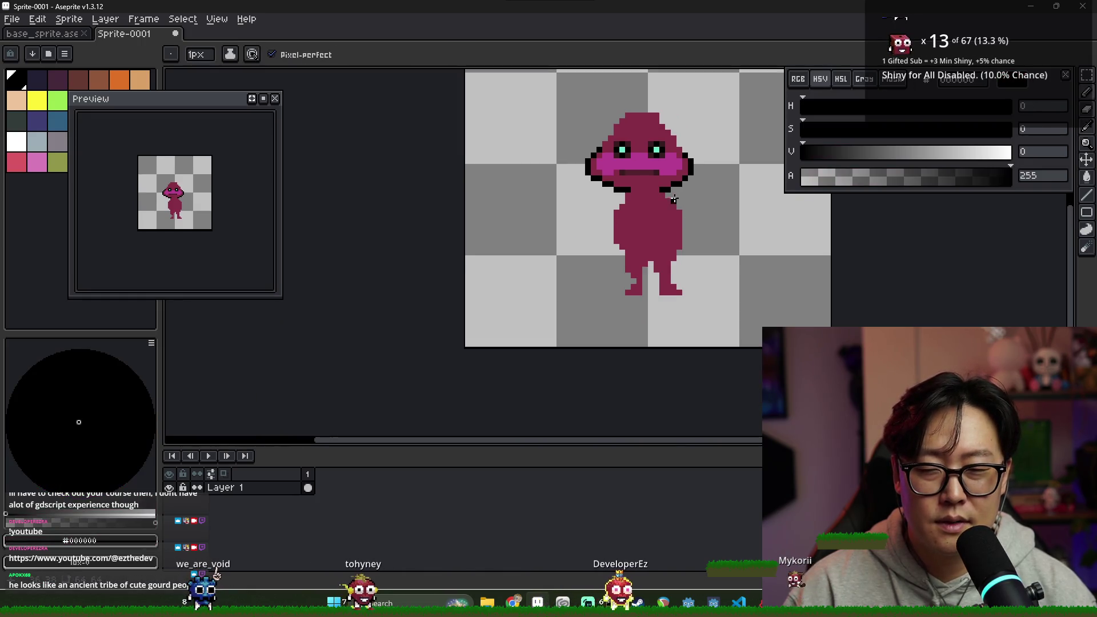
{"action": "scroll", "coordinate": [662, 192], "scroll_direction": "up", "scroll_amount": 1}
{"action": "left_click", "coordinate": [662, 190], "text": "alt"}
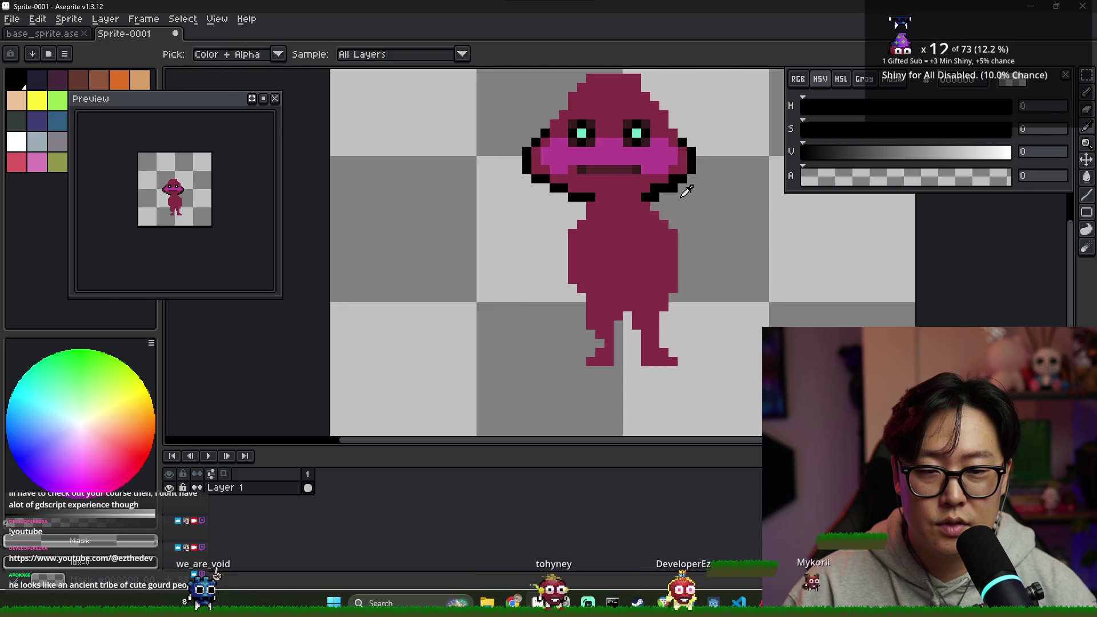
{"action": "left_click", "coordinate": [646, 197], "text": "alt"}
{"action": "scroll", "coordinate": [662, 209], "scroll_direction": "down", "scroll_amount": 2}
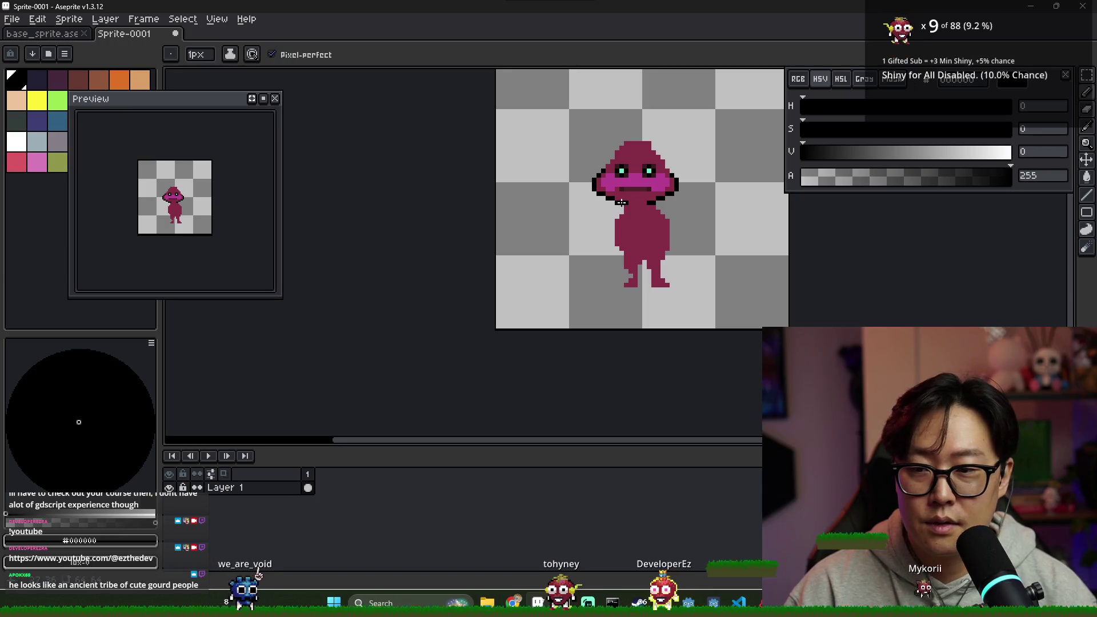
{"action": "scroll", "coordinate": [619, 194], "scroll_direction": "up", "scroll_amount": 1}
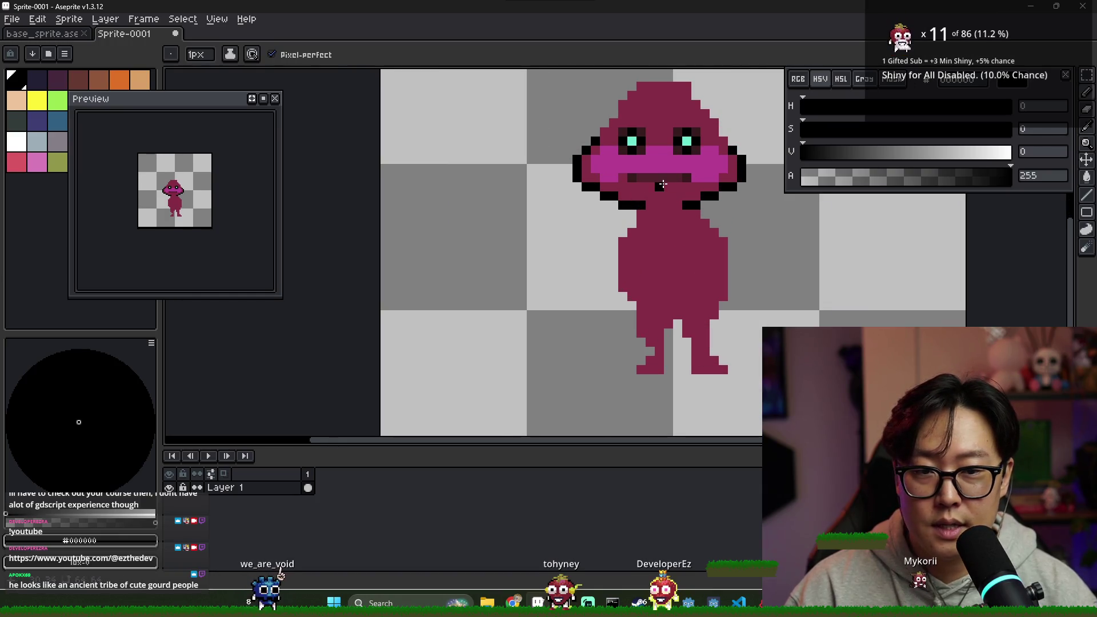
{"action": "scroll", "coordinate": [660, 184], "scroll_direction": "down", "scroll_amount": 1}
{"action": "scroll", "coordinate": [538, 146], "scroll_direction": "up", "scroll_amount": 4}
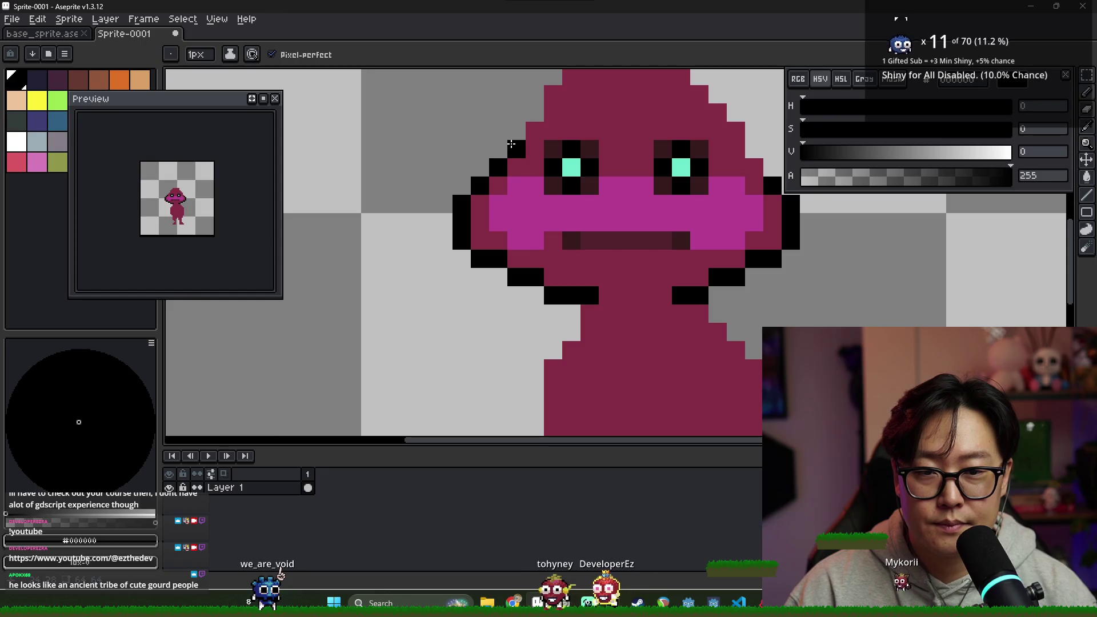
- Draw black outline pixels up the head's left side and across its top
{"action": "mouse_move", "coordinate": [498, 147]}
{"action": "left_mouse_down"}
{"action": "mouse_move", "coordinate": [527, 136]}
{"action": "mouse_move", "coordinate": [552, 97]}
{"action": "left_mouse_up"}
{"action": "left_click", "coordinate": [699, 95]}
{"action": "mouse_move", "coordinate": [705, 100]}
{"action": "left_mouse_down"}
{"action": "mouse_move", "coordinate": [627, 130]}
{"action": "mouse_move", "coordinate": [645, 153]}
{"action": "left_mouse_up"}
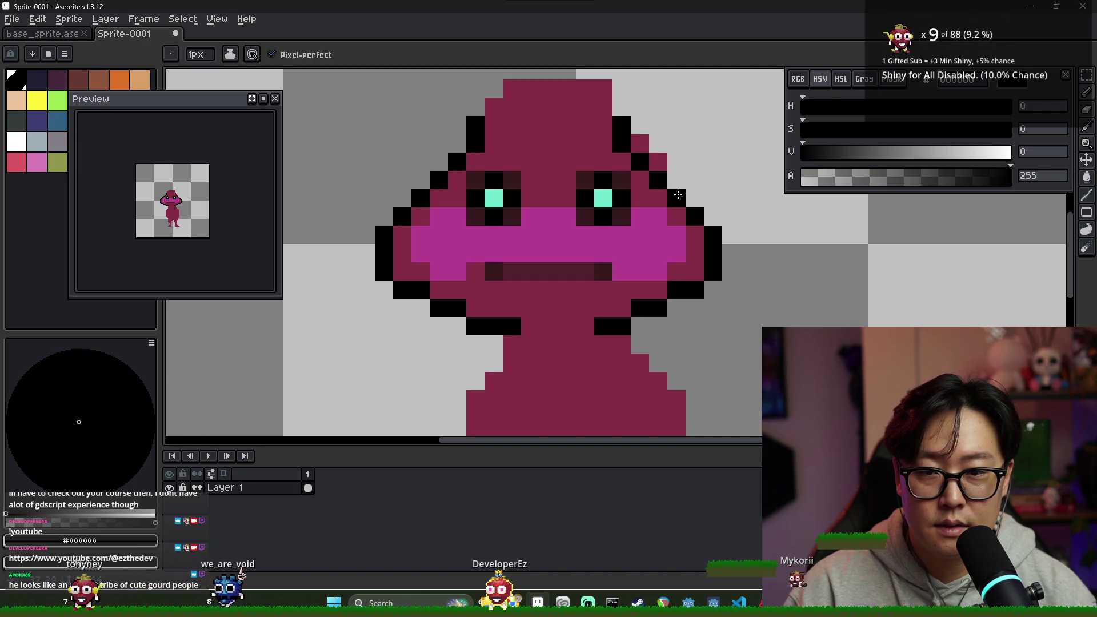
- Delete the stray maroon pixel at the top-right and draw a black stem from the top-left
{"action": "left_click", "coordinate": [664, 165], "text": "ctrl"}
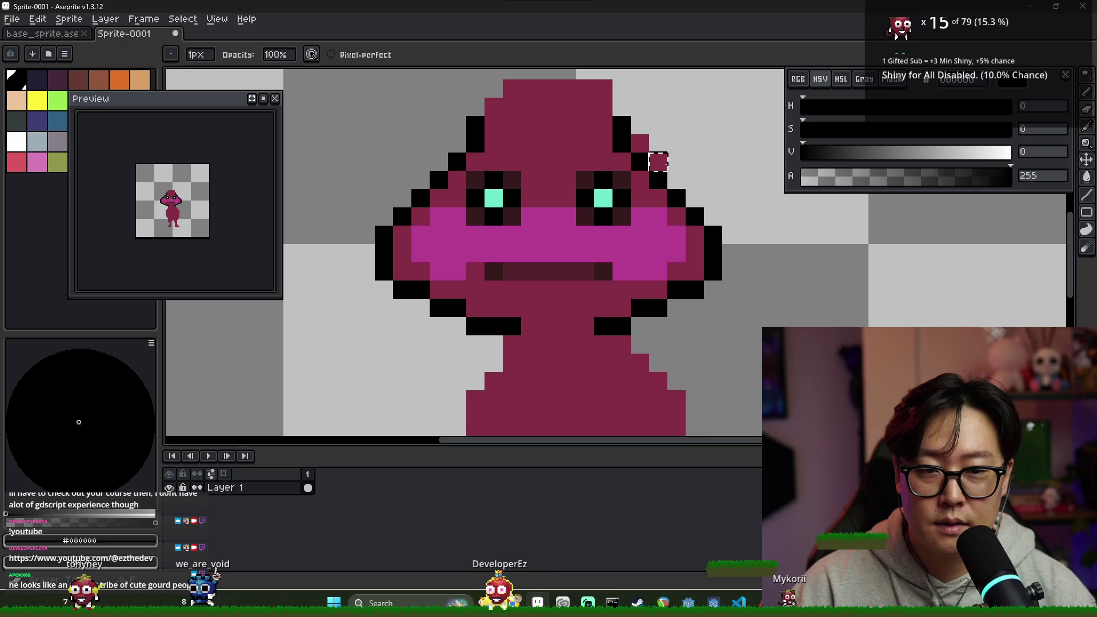
{"action": "key", "text": "Delete"}
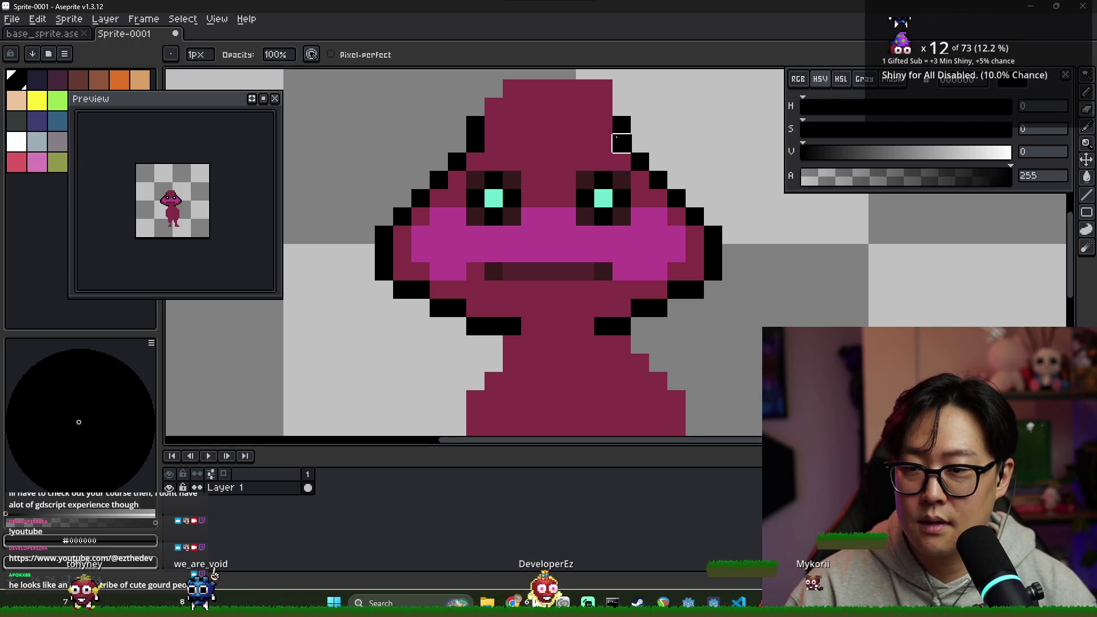
{"action": "scroll", "coordinate": [606, 142], "scroll_direction": "down", "scroll_amount": 3}
{"action": "scroll", "coordinate": [588, 157], "scroll_direction": "up", "scroll_amount": 3}
{"action": "key", "text": "alt"}
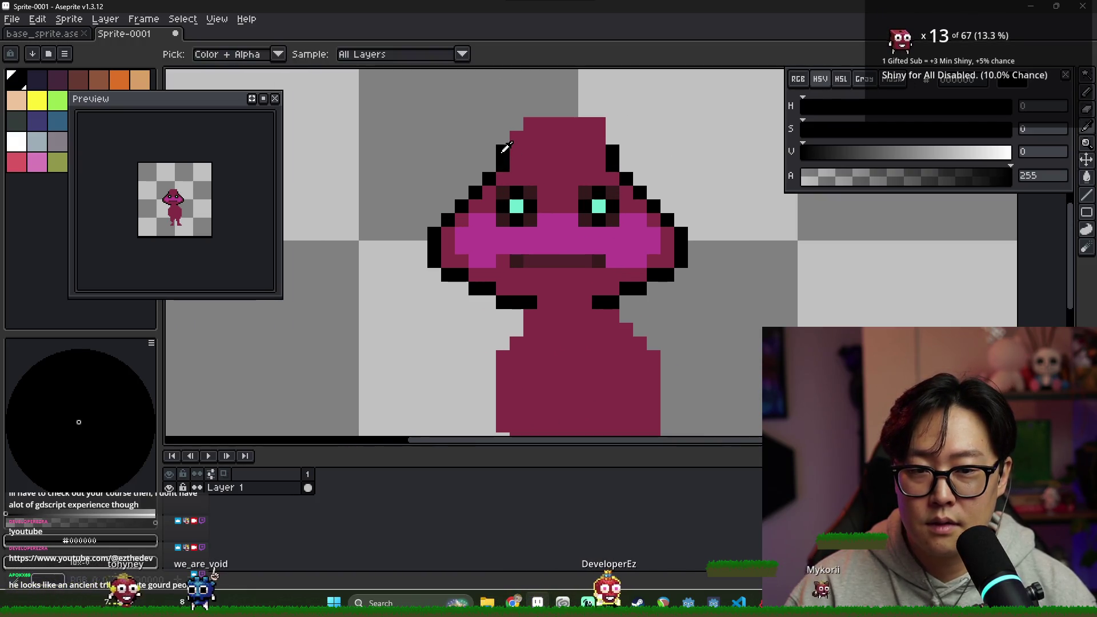
{"action": "left_click_drag", "start_coordinate": [516, 137], "coordinate": [503, 110]}
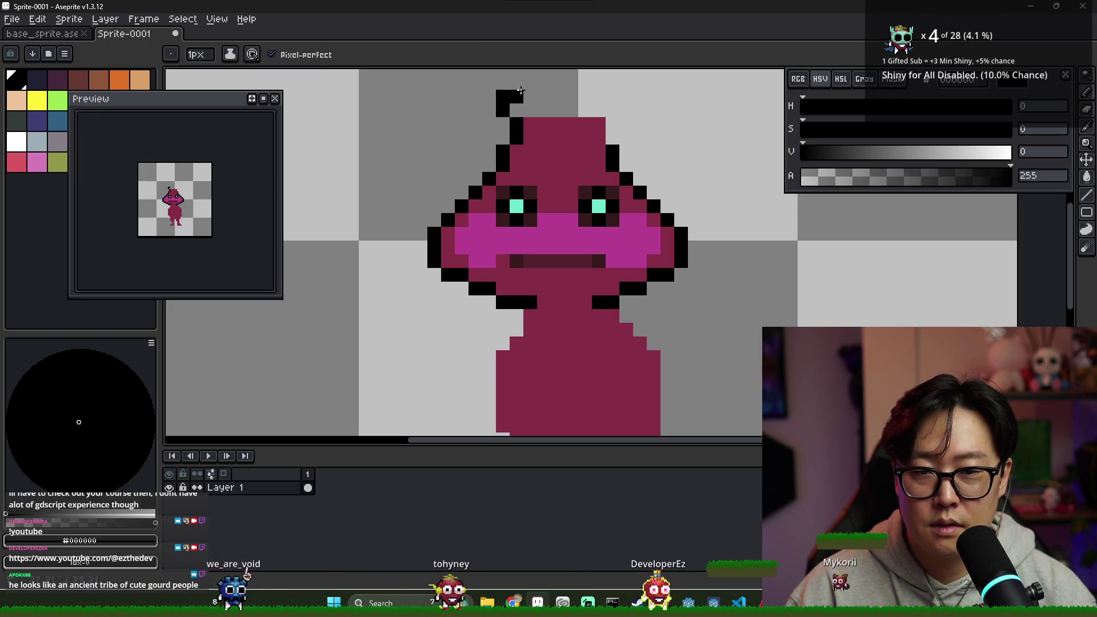
- Close the black outline over the head's tip and fill it with the head's maroon
{"action": "left_click_drag", "start_coordinate": [564, 100], "coordinate": [586, 111]}
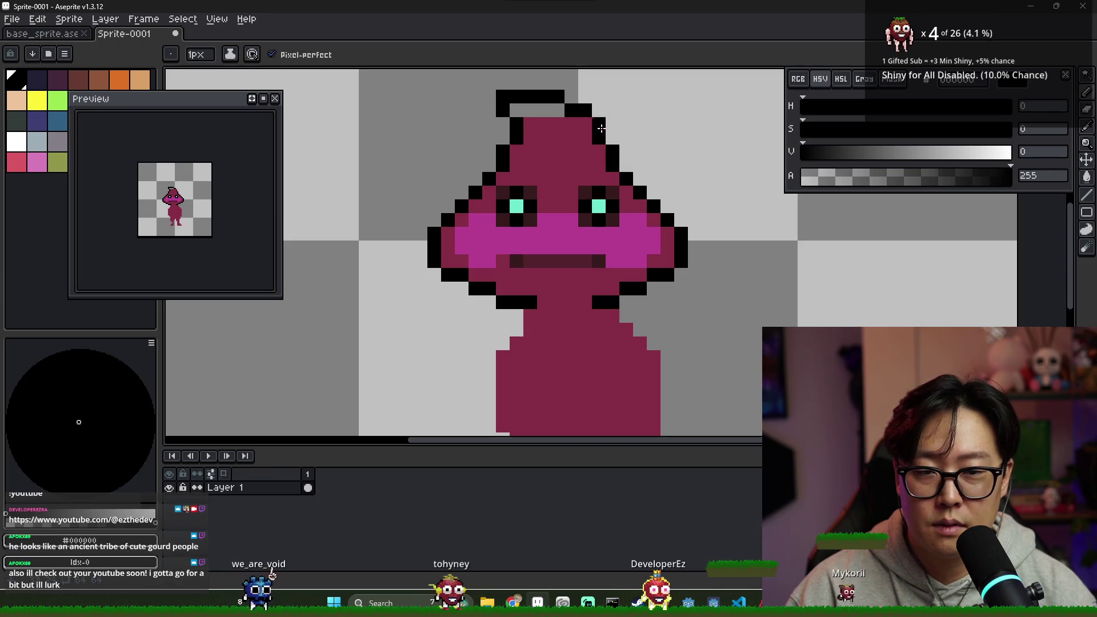
{"action": "left_click", "coordinate": [606, 172], "text": "alt"}
{"action": "key", "text": "g"}
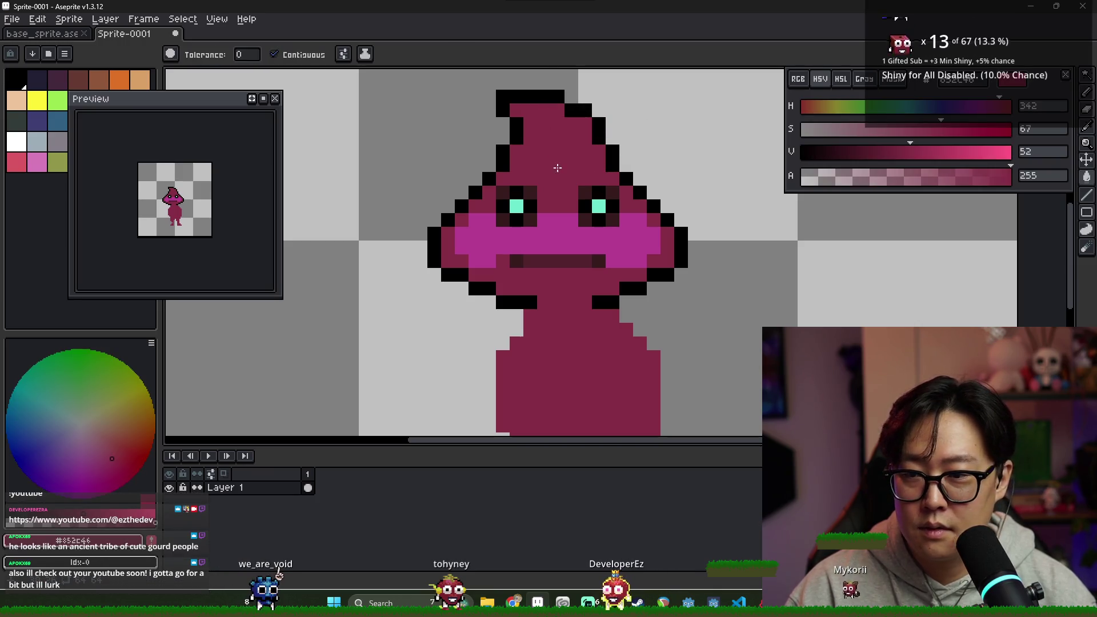
- Sample darker maroons from the mouth and pencil shading pixels near the top of the head
{"action": "left_click", "coordinate": [558, 255], "text": "alt"}
{"action": "key", "text": "b"}
{"action": "left_click_drag", "start_coordinate": [530, 124], "coordinate": [544, 123]}
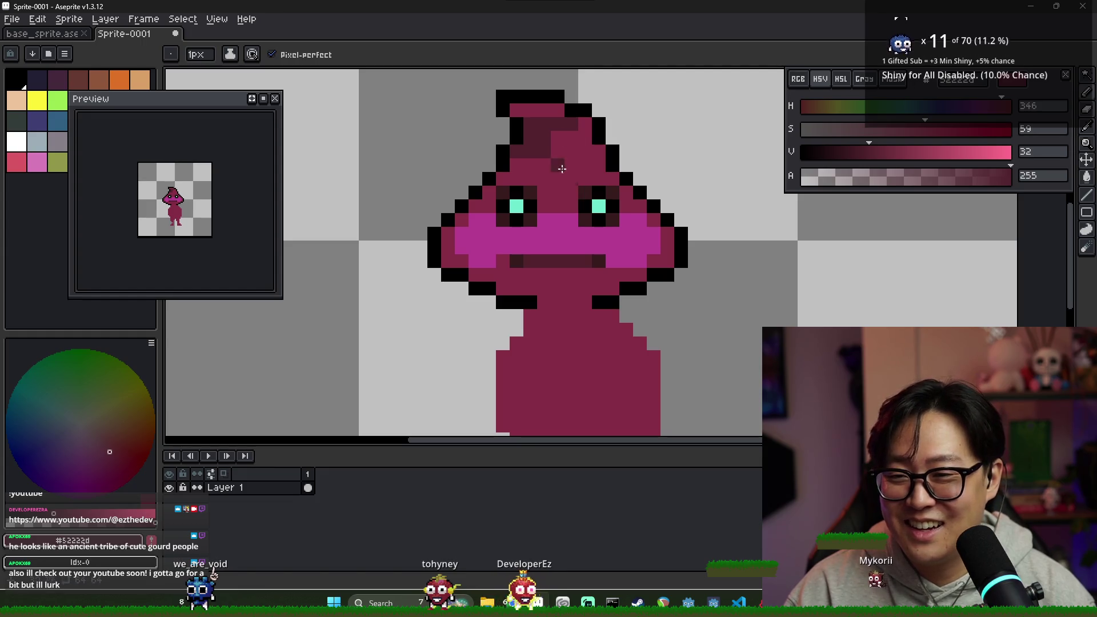
{"action": "left_click", "coordinate": [598, 260], "text": "alt"}
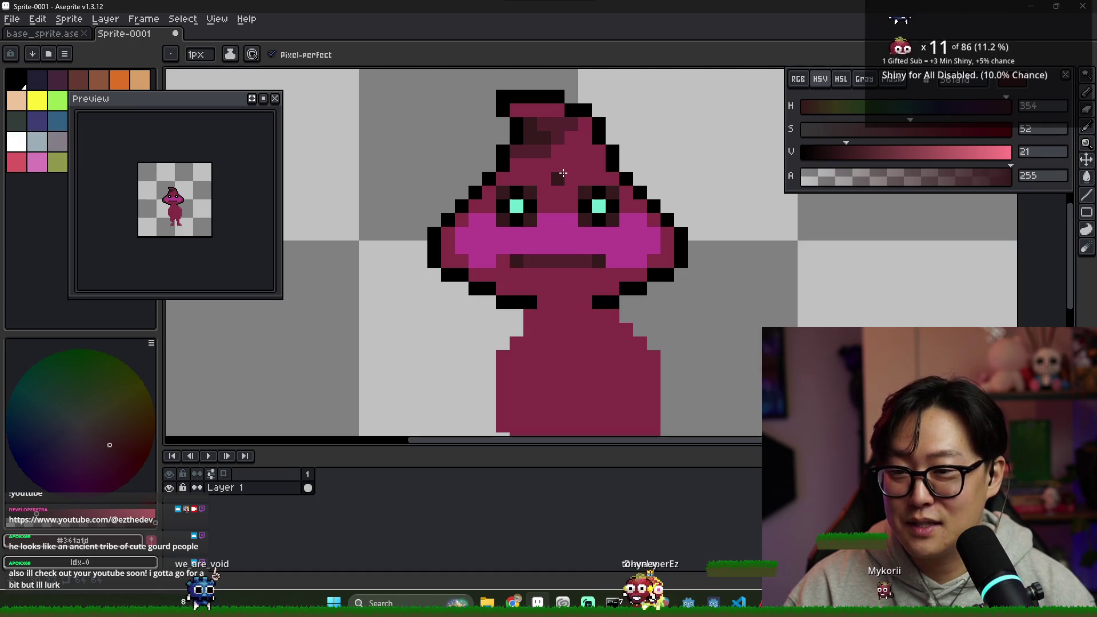
{"action": "key", "text": "alt"}
{"action": "left_click", "coordinate": [530, 142], "text": "alt"}
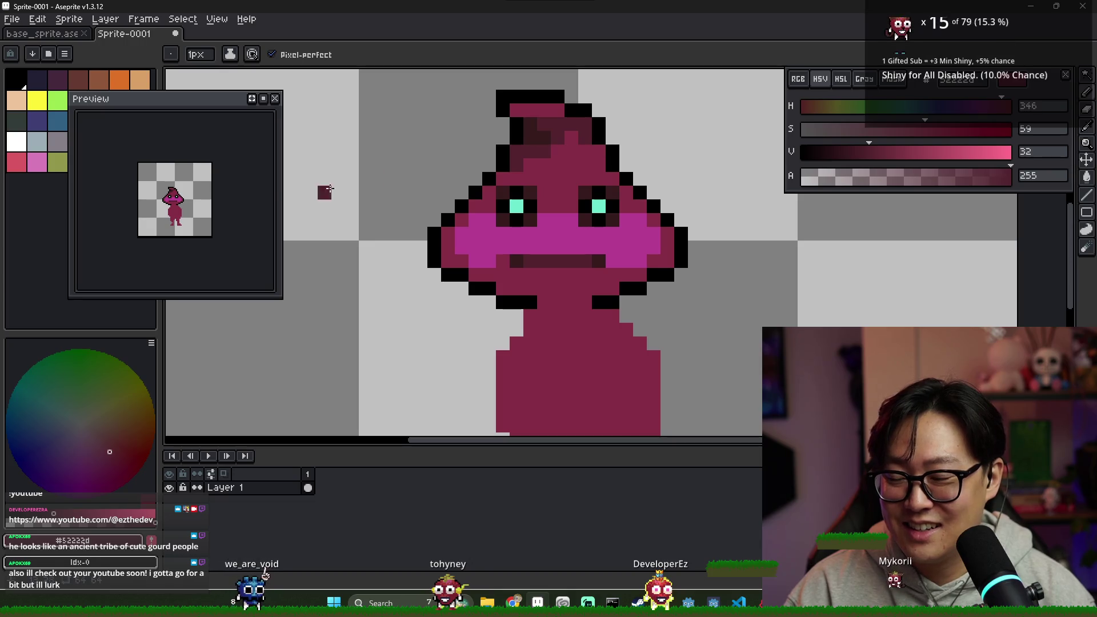
{"action": "scroll", "coordinate": [186, 186], "scroll_direction": "up", "scroll_amount": 2}
{"action": "scroll", "coordinate": [198, 204], "scroll_direction": "down", "scroll_amount": 2}
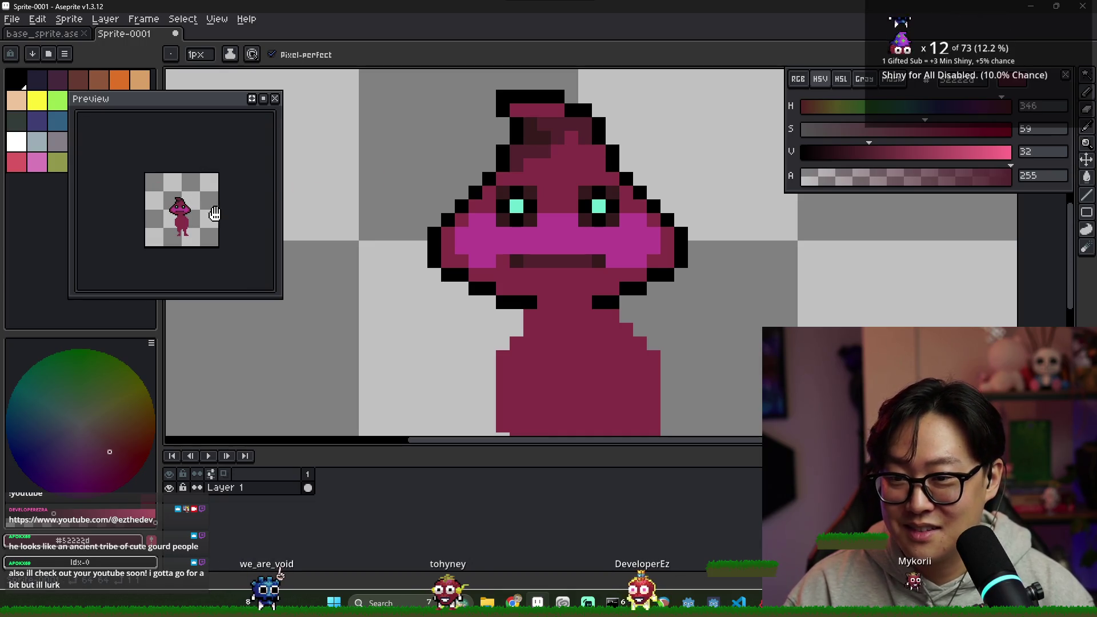
{"action": "scroll", "coordinate": [463, 164], "scroll_direction": "down", "scroll_amount": 5}
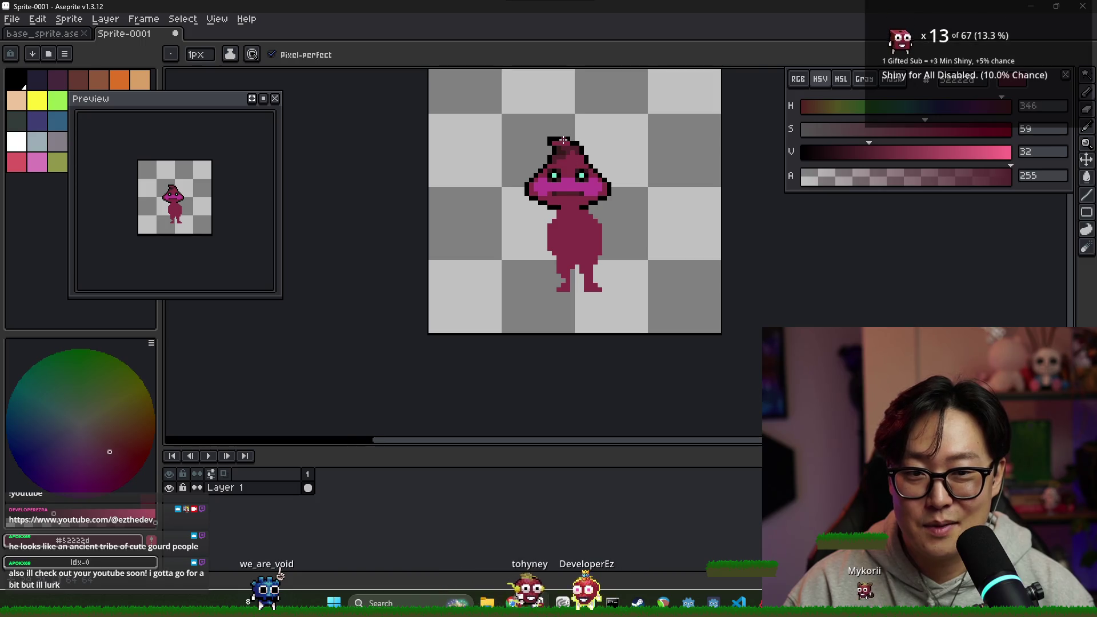
{"action": "scroll", "coordinate": [562, 137], "scroll_direction": "up", "scroll_amount": 2}
{"action": "key", "text": "alt"}
{"action": "left_click", "coordinate": [564, 199], "text": "alt"}
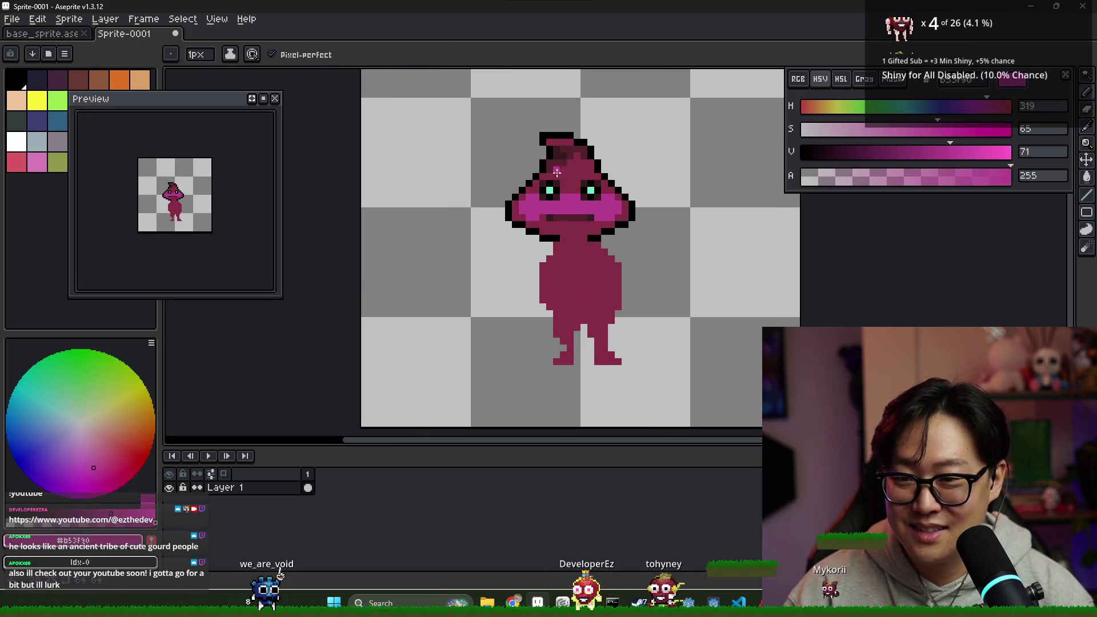
- Colour the tip's top row magenta and fill the face band with a darker shade
{"action": "left_click_drag", "start_coordinate": [542, 136], "coordinate": [558, 137]}
{"action": "left_click", "coordinate": [541, 140], "text": "alt"}
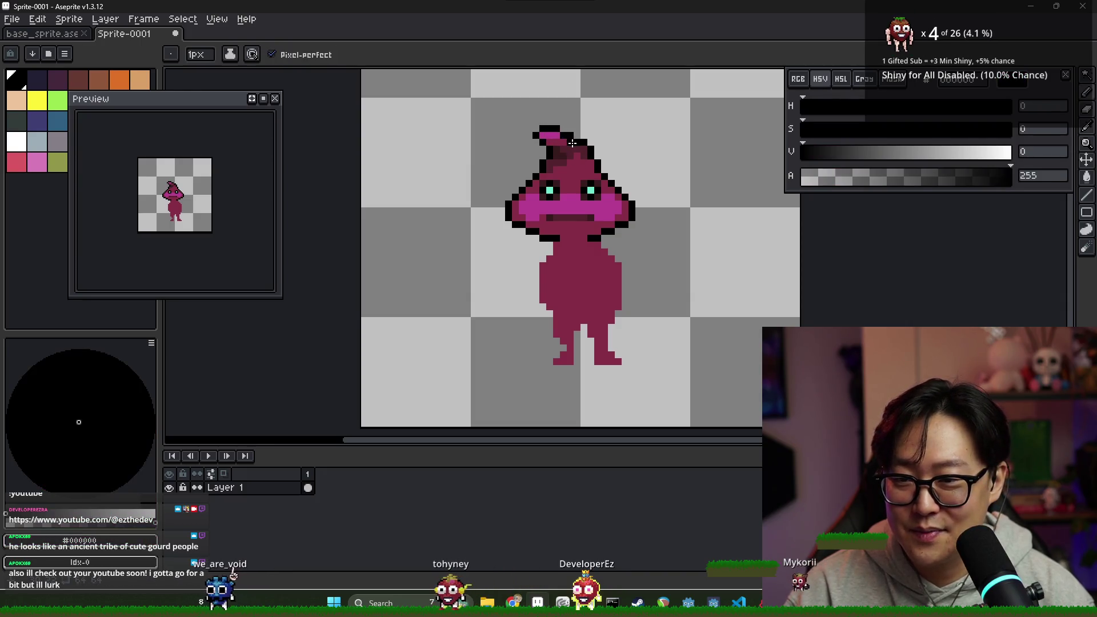
{"action": "left_click", "coordinate": [564, 133], "text": "alt"}
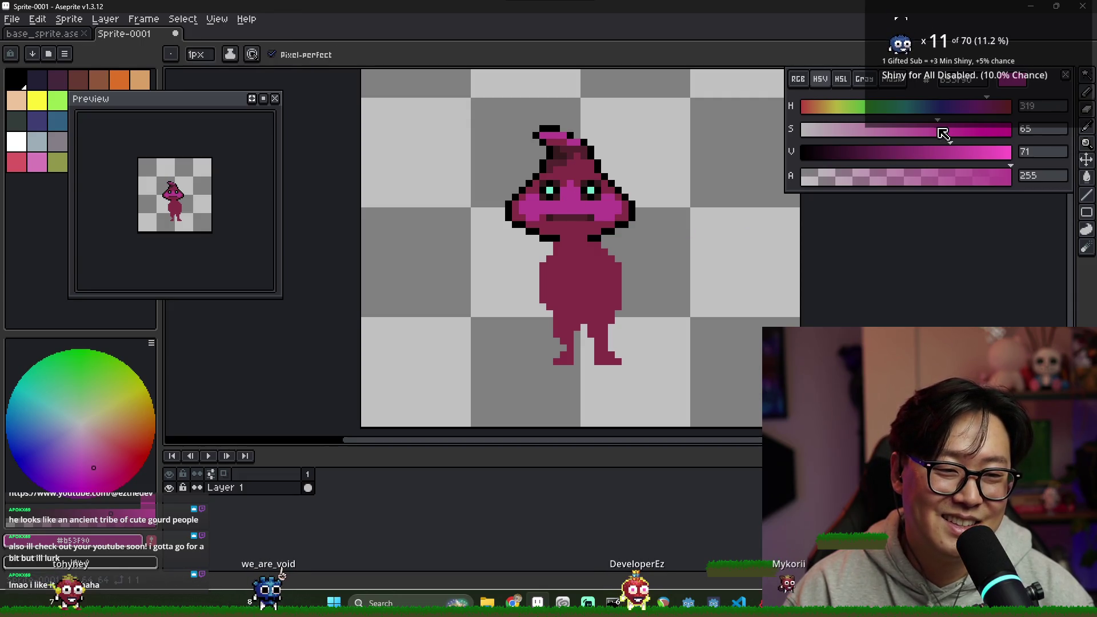
{"action": "left_click", "coordinate": [940, 153]}
{"action": "key", "text": "g"}
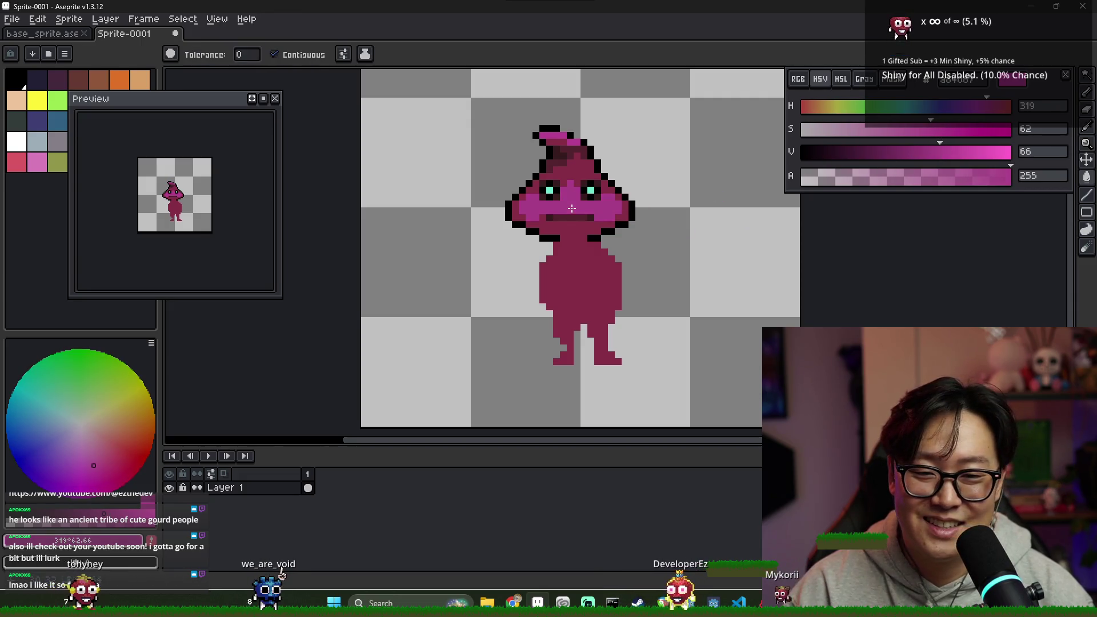
{"action": "left_click", "coordinate": [919, 152]}
{"action": "left_click", "coordinate": [572, 203]}
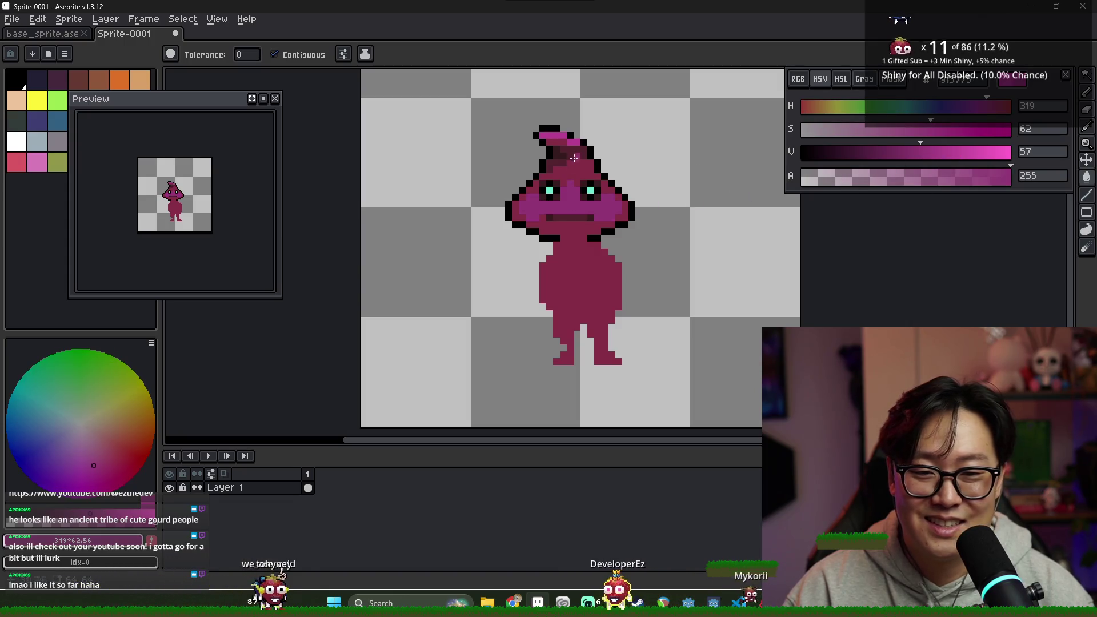
- Sample the head's maroon, fill all matching pixels, and lighten it to a pink highlight
{"action": "key", "text": "i"}
{"action": "left_click", "coordinate": [573, 143]}
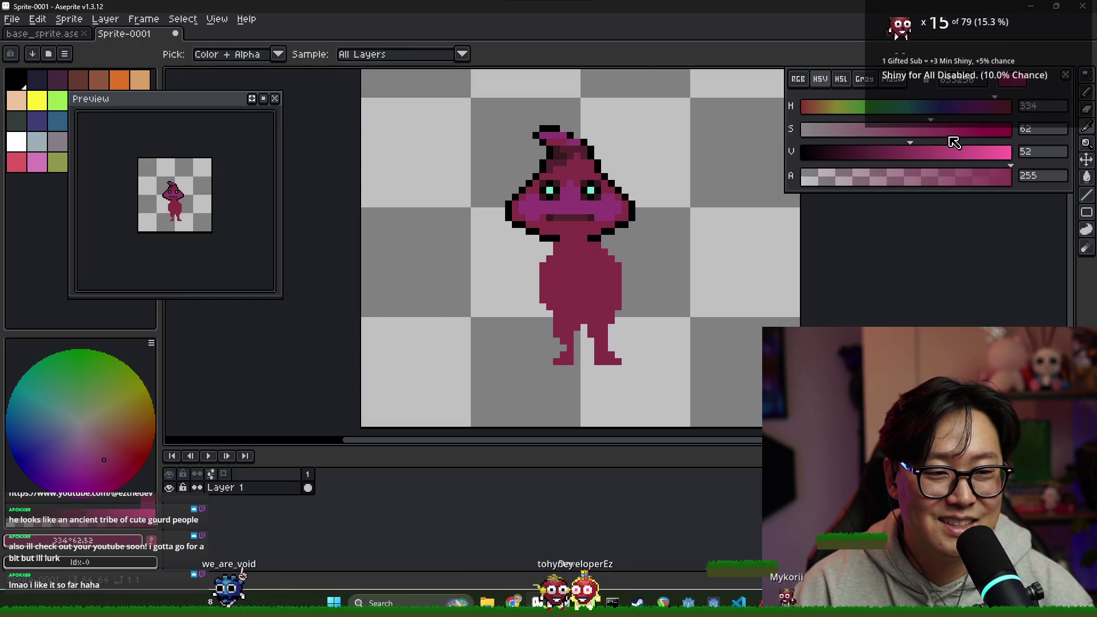
{"action": "key", "text": "g"}
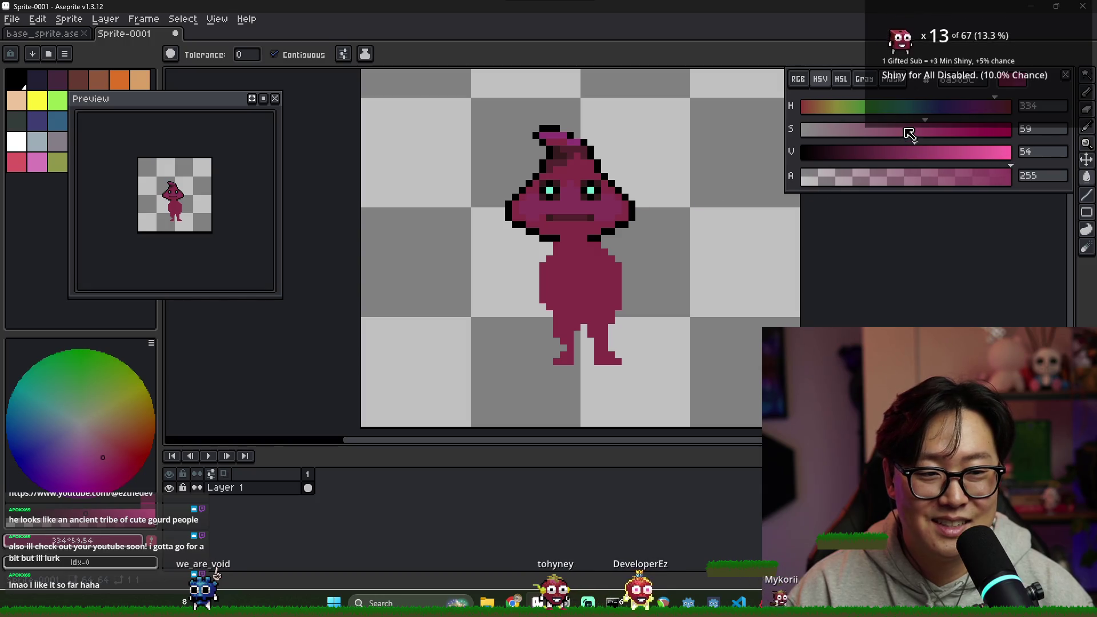
{"action": "left_click", "coordinate": [277, 54]}
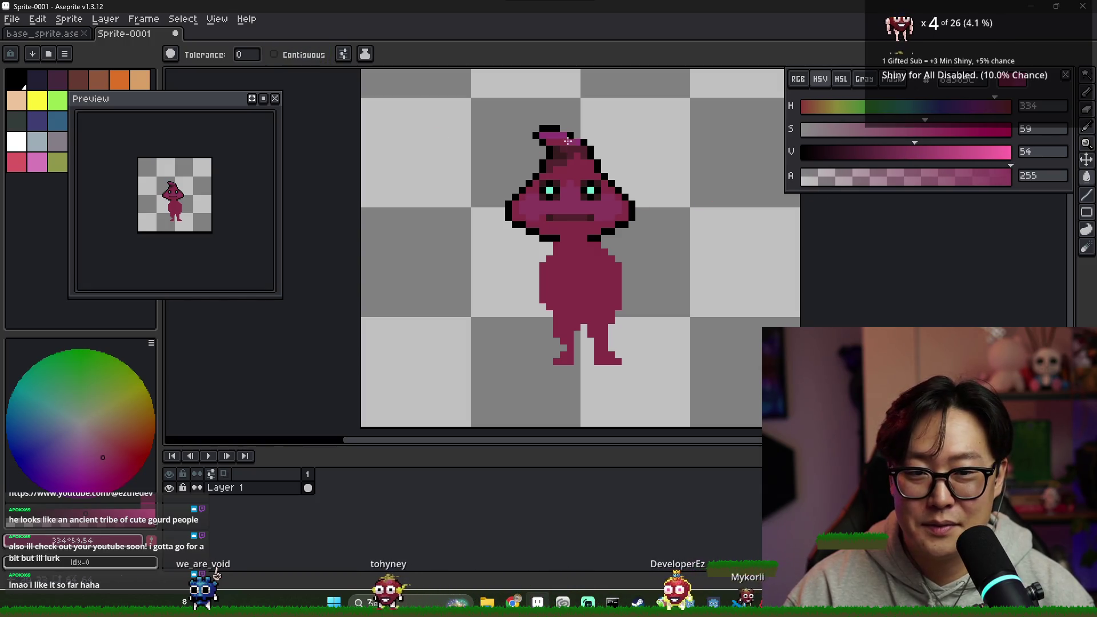
{"action": "left_click_drag", "start_coordinate": [898, 150], "coordinate": [931, 152]}
{"action": "key", "text": "b"}
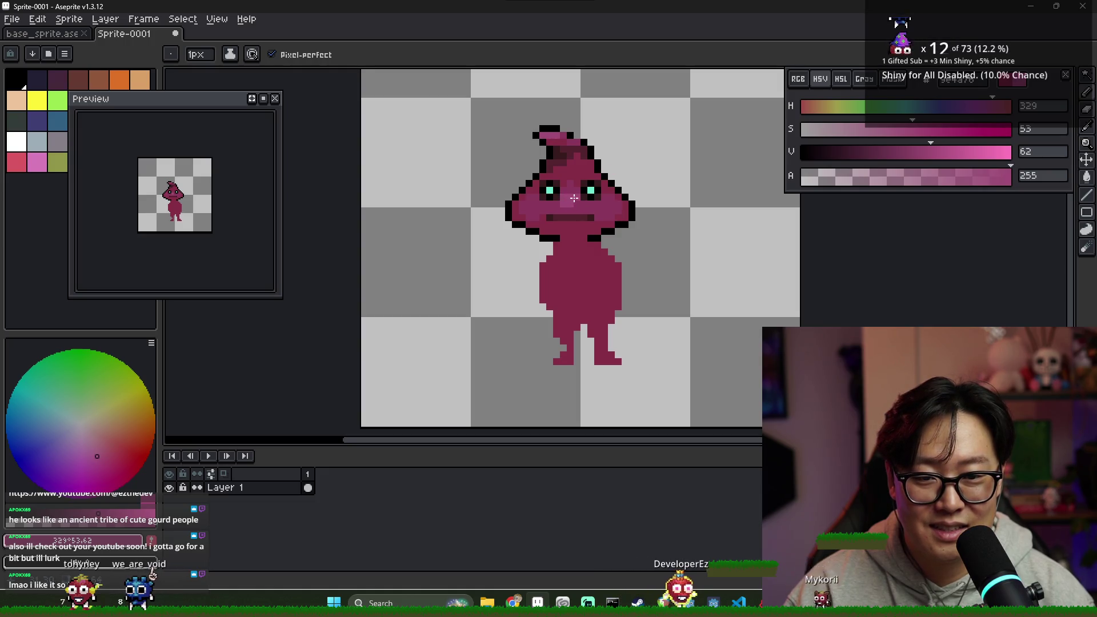
{"action": "key", "text": "v"}
{"action": "key", "text": "b"}
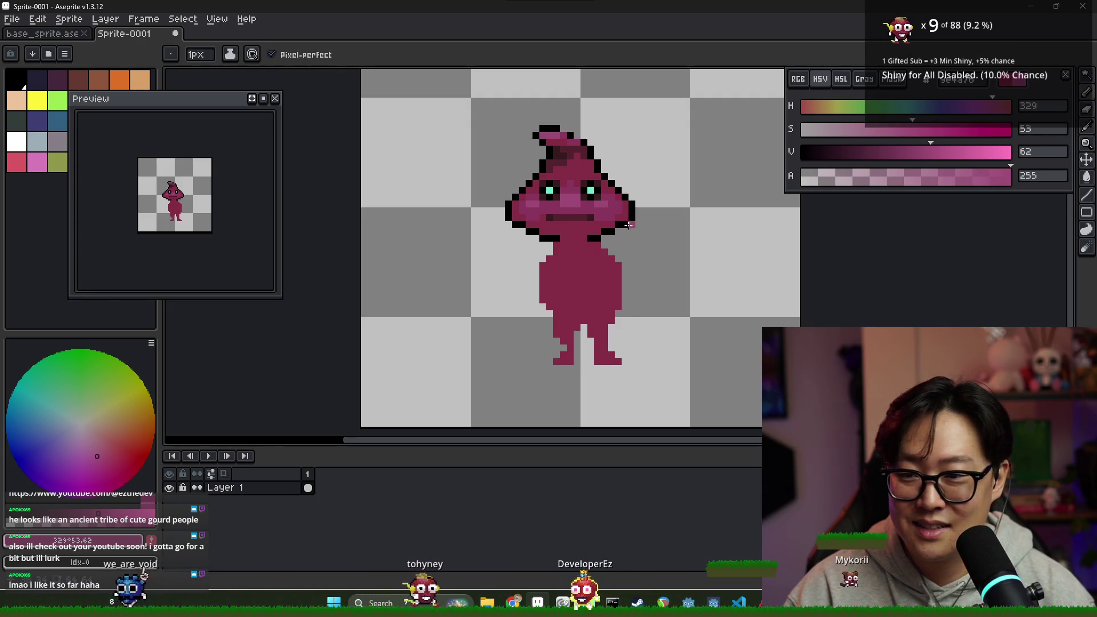
{"action": "scroll", "coordinate": [600, 217], "scroll_direction": "down", "scroll_amount": 2}
{"action": "scroll", "coordinate": [572, 206], "scroll_direction": "up", "scroll_amount": 3}
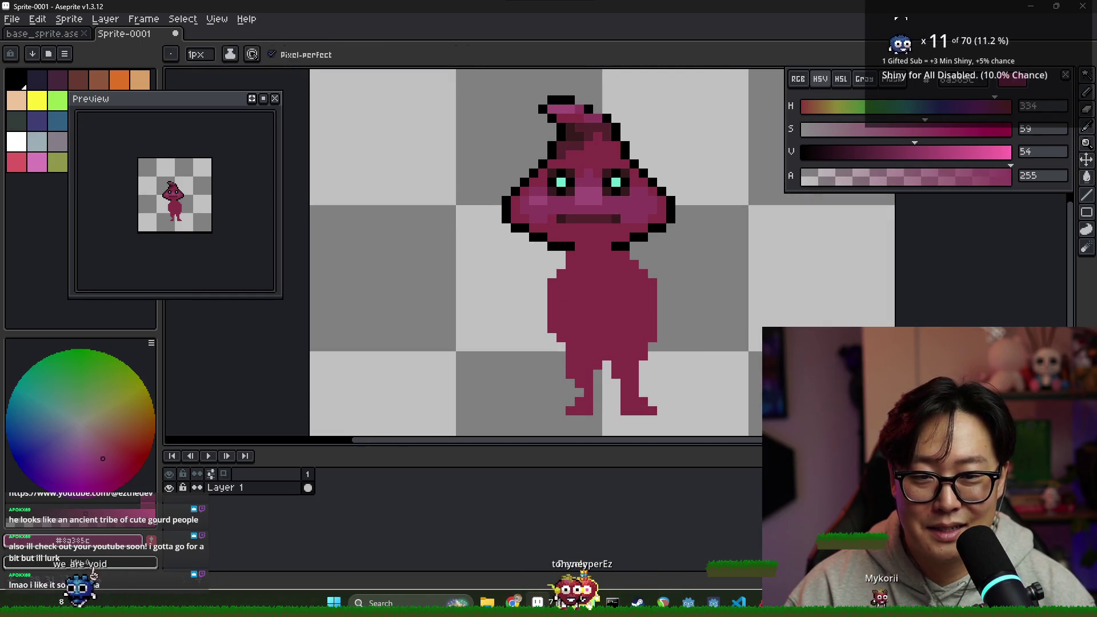
- Zoom in and sample the #361a1d and #52222d maroons from the head
{"action": "scroll", "coordinate": [627, 217], "scroll_direction": "down", "scroll_amount": 4}
{"action": "scroll", "coordinate": [627, 227], "scroll_direction": "up", "scroll_amount": 2}
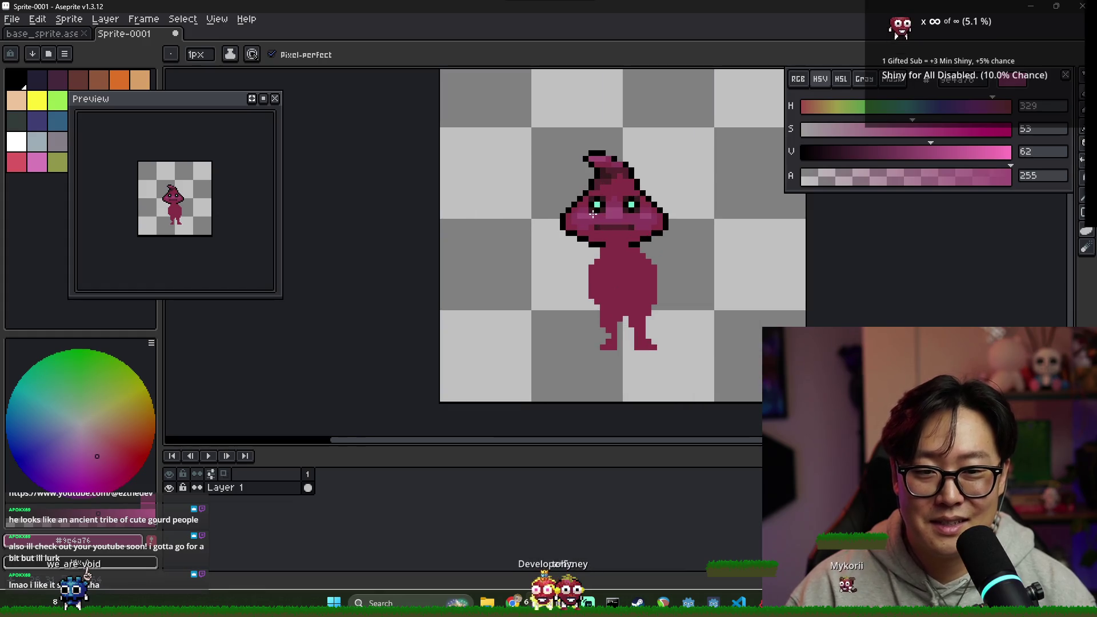
{"action": "scroll", "coordinate": [658, 236], "scroll_direction": "down", "scroll_amount": 4}
{"action": "scroll", "coordinate": [654, 228], "scroll_direction": "up", "scroll_amount": 4}
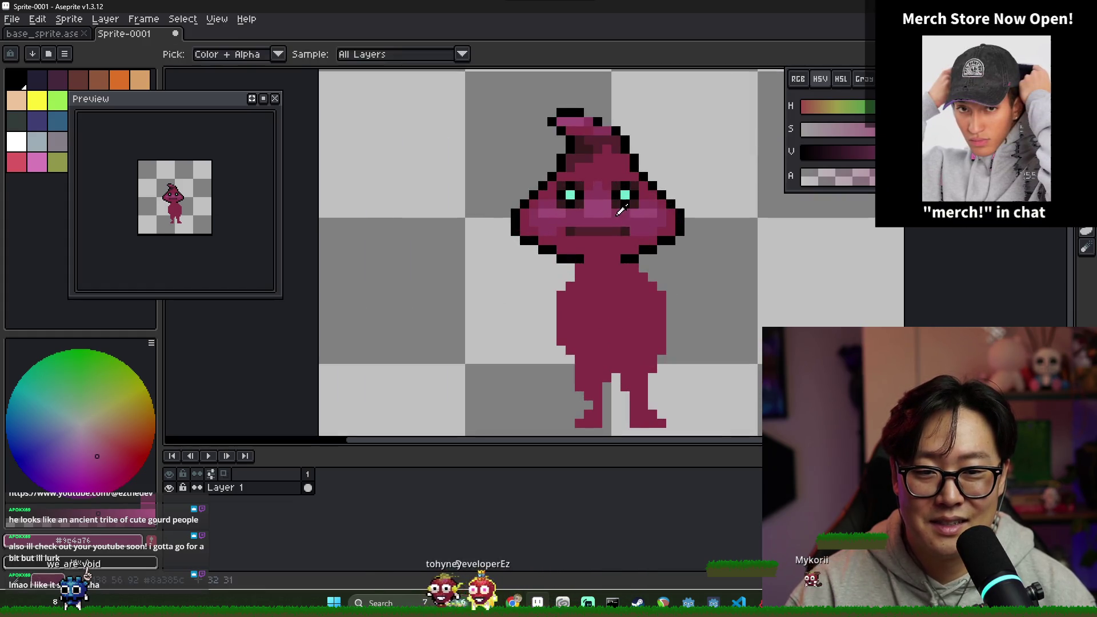
{"action": "scroll", "coordinate": [647, 222], "scroll_direction": "down", "scroll_amount": 4}
{"action": "scroll", "coordinate": [670, 241], "scroll_direction": "down", "scroll_amount": 1}
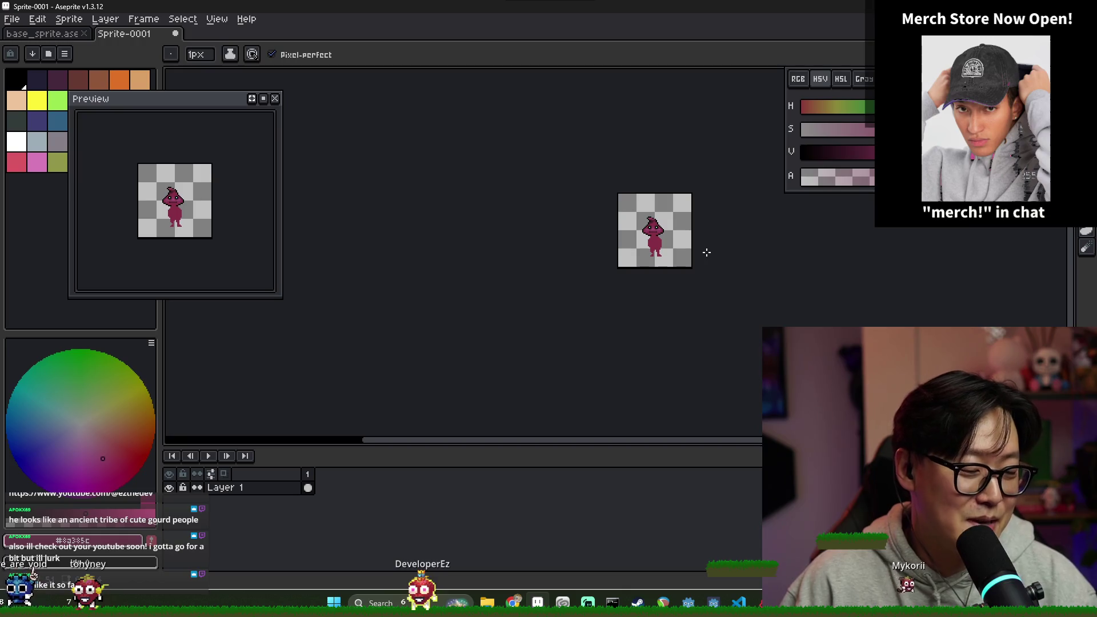
{"action": "scroll", "coordinate": [633, 197], "scroll_direction": "up", "scroll_amount": 4}
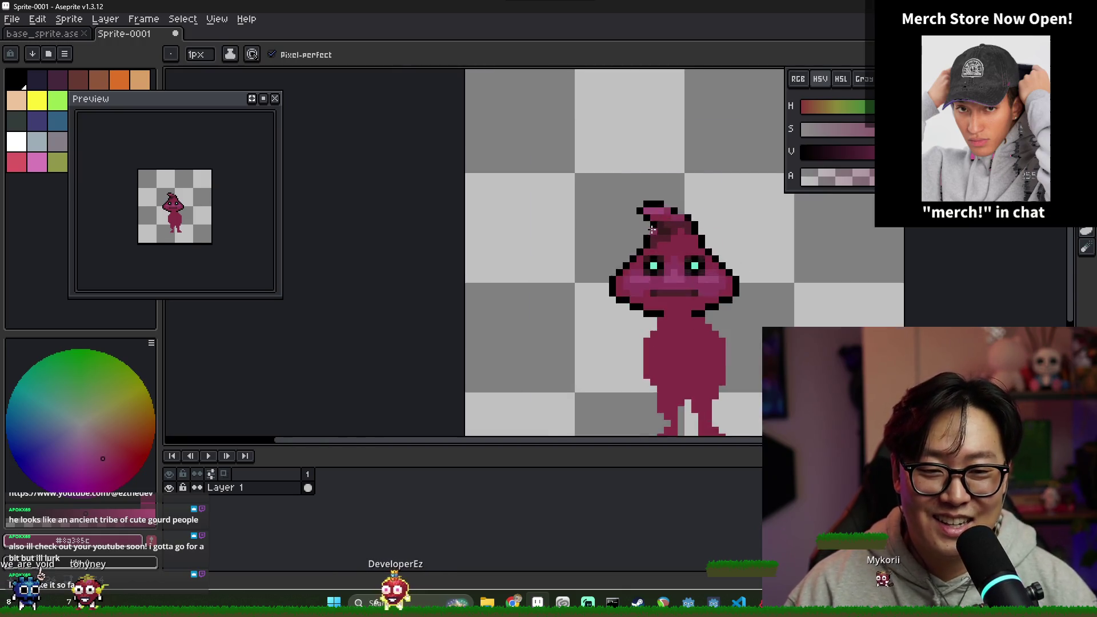
{"action": "left_click", "coordinate": [654, 250], "text": "alt"}
{"action": "left_click", "coordinate": [654, 248], "text": "alt"}
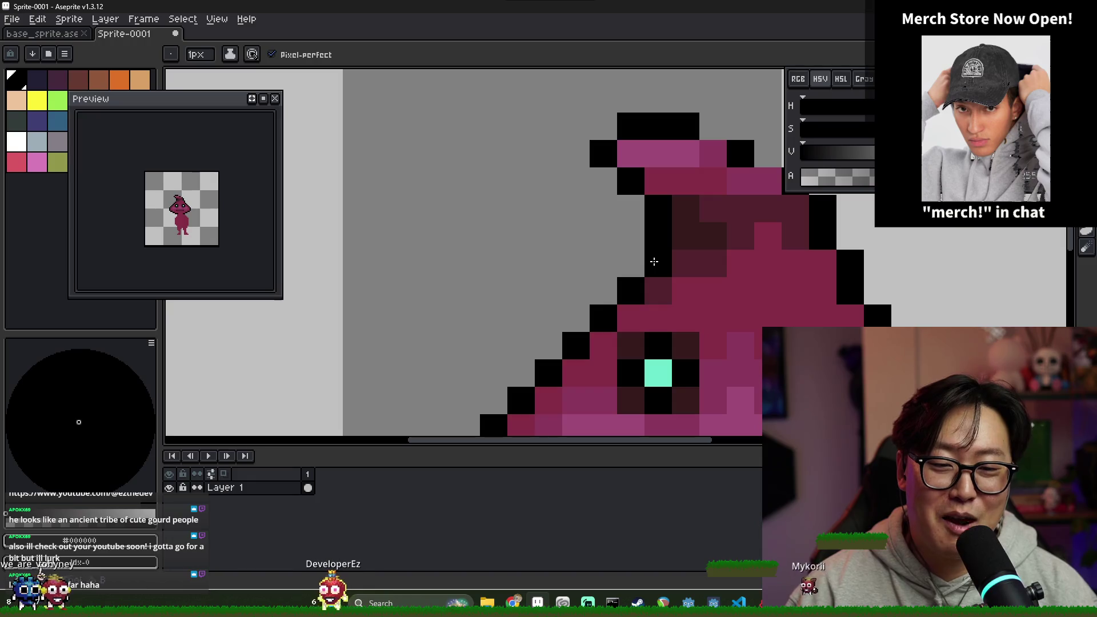
{"action": "scroll", "coordinate": [686, 266], "scroll_direction": "down", "scroll_amount": 8}
{"action": "scroll", "coordinate": [698, 274], "scroll_direction": "up", "scroll_amount": 8}
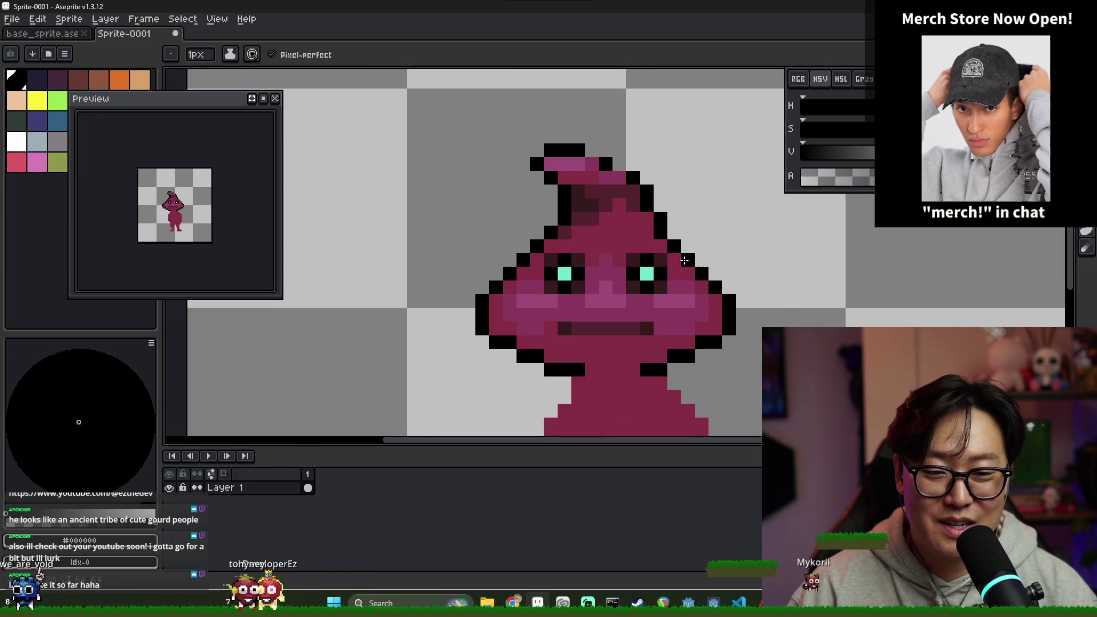
{"action": "left_click", "coordinate": [588, 217], "text": "alt"}
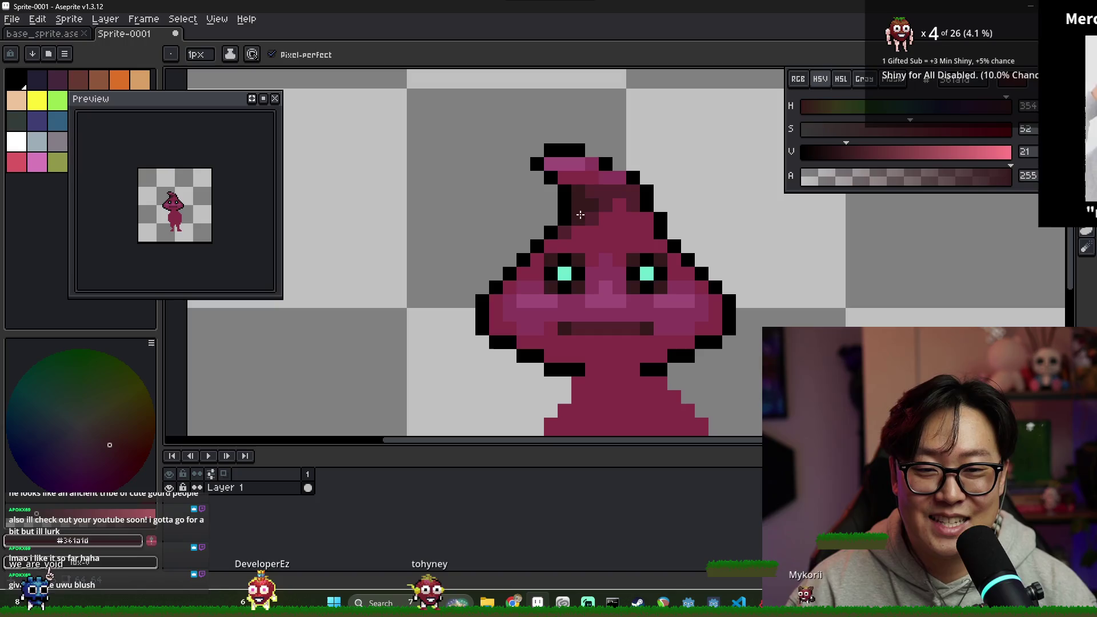
{"action": "scroll", "coordinate": [571, 188], "scroll_direction": "down", "scroll_amount": 8}
{"action": "scroll", "coordinate": [567, 180], "scroll_direction": "up", "scroll_amount": 8}
{"action": "left_click", "coordinate": [567, 179], "text": "alt"}
{"action": "scroll", "coordinate": [560, 180], "scroll_direction": "down", "scroll_amount": 8}
{"action": "scroll", "coordinate": [571, 183], "scroll_direction": "up", "scroll_amount": 8}
{"action": "left_click", "coordinate": [565, 193], "text": "alt"}
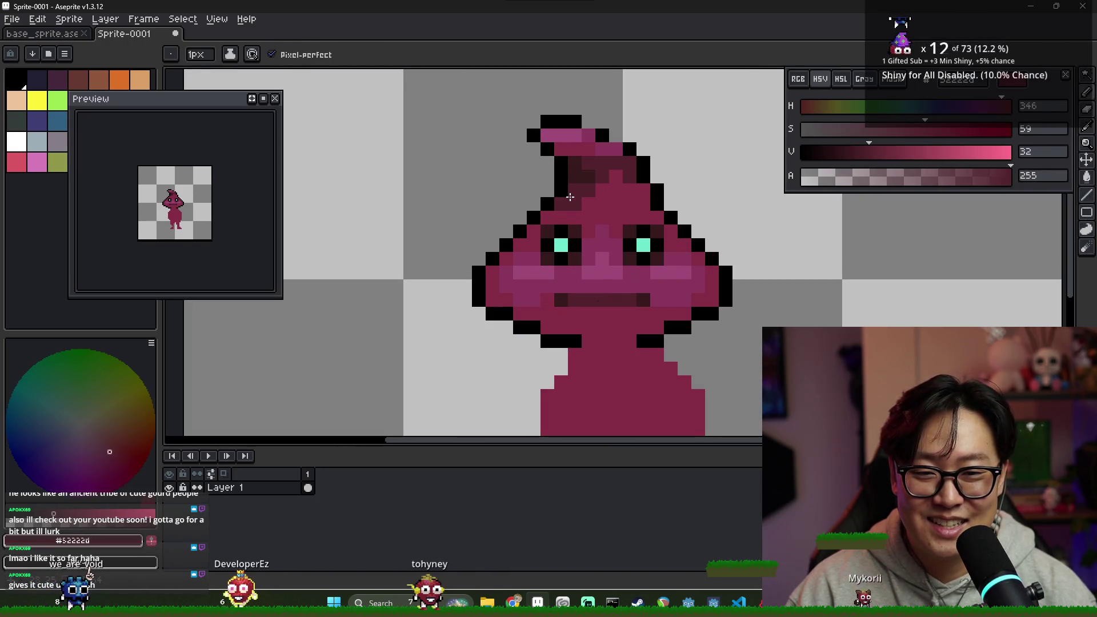
- Shade both lower sides of the head with #52222d maroon
{"action": "left_click", "coordinate": [563, 205], "text": "alt"}
{"action": "left_click", "coordinate": [548, 212], "text": "alt"}
{"action": "left_click", "coordinate": [547, 217]}
{"action": "left_click", "coordinate": [534, 232]}
{"action": "left_click", "coordinate": [657, 217]}
{"action": "left_click", "coordinate": [670, 231]}
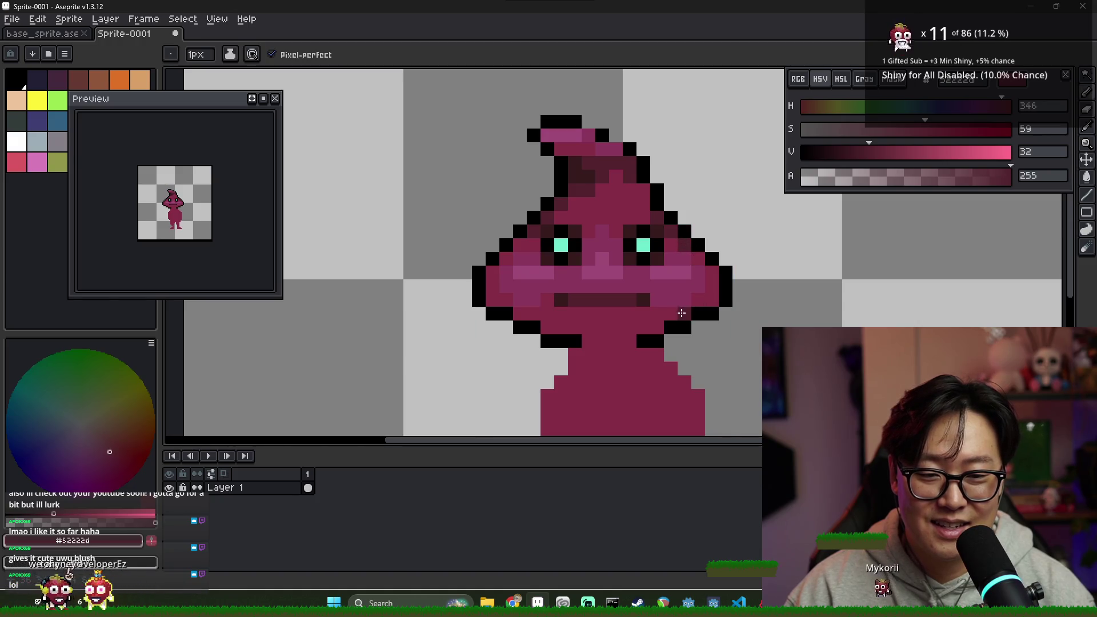
- Paint a dark maroon shadow band along the neck beneath the head
{"action": "left_click_drag", "start_coordinate": [561, 330], "coordinate": [619, 339]}
{"action": "left_click", "coordinate": [630, 341]}
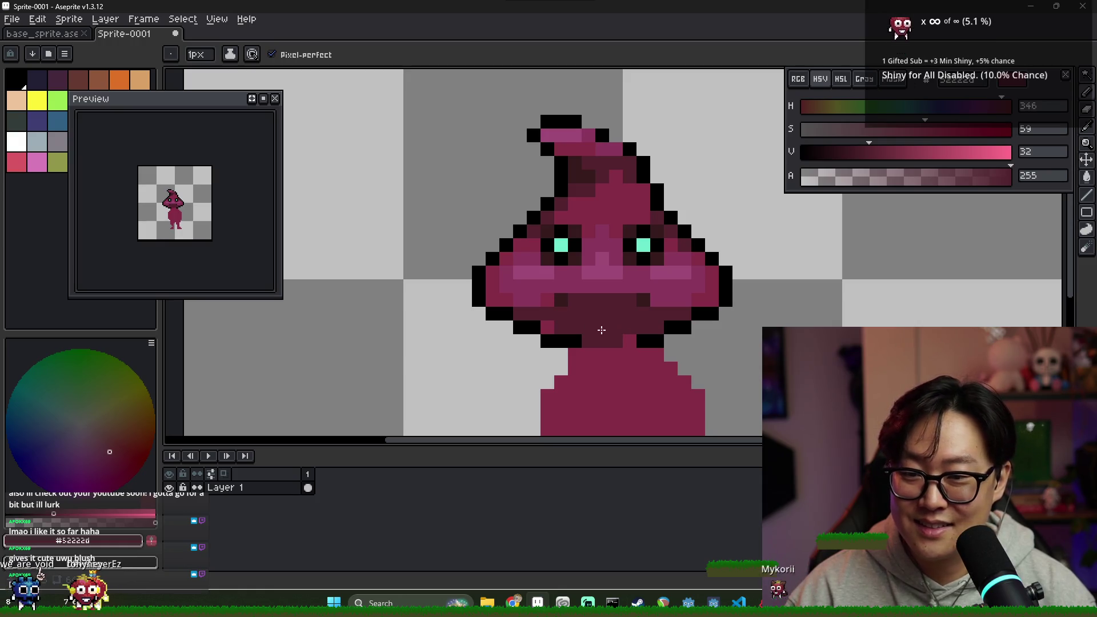
{"action": "left_click", "coordinate": [547, 327]}
{"action": "left_click", "coordinate": [670, 326]}
- Switch to #361a1d and turn the black neck outline pixels dark maroon
{"action": "left_click", "coordinate": [621, 301], "text": "alt"}
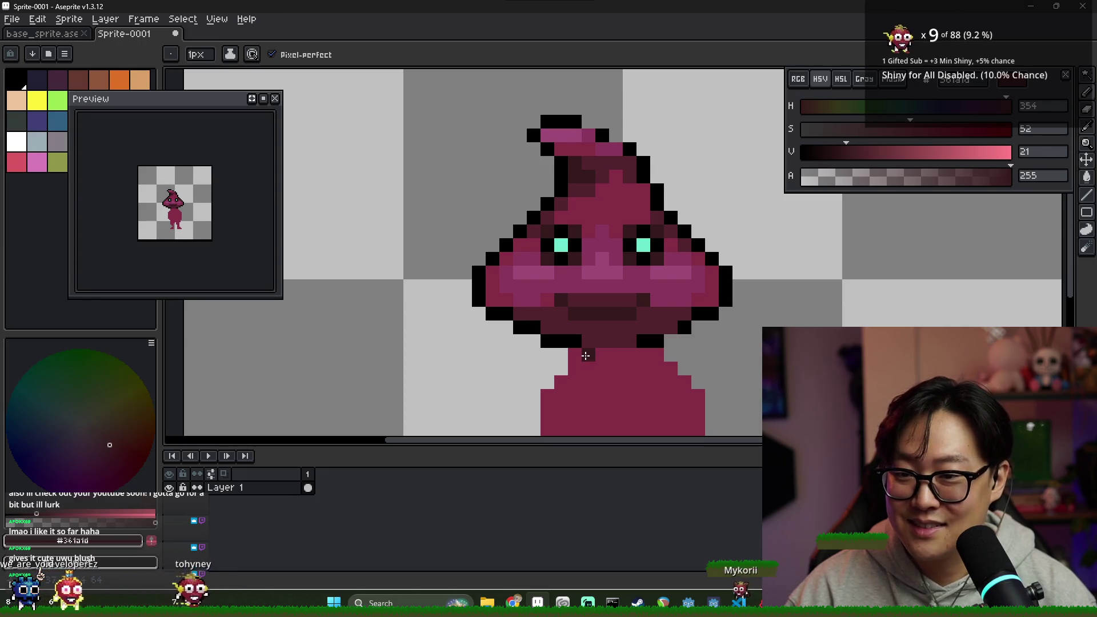
{"action": "key", "text": "v"}
{"action": "key", "text": "b"}
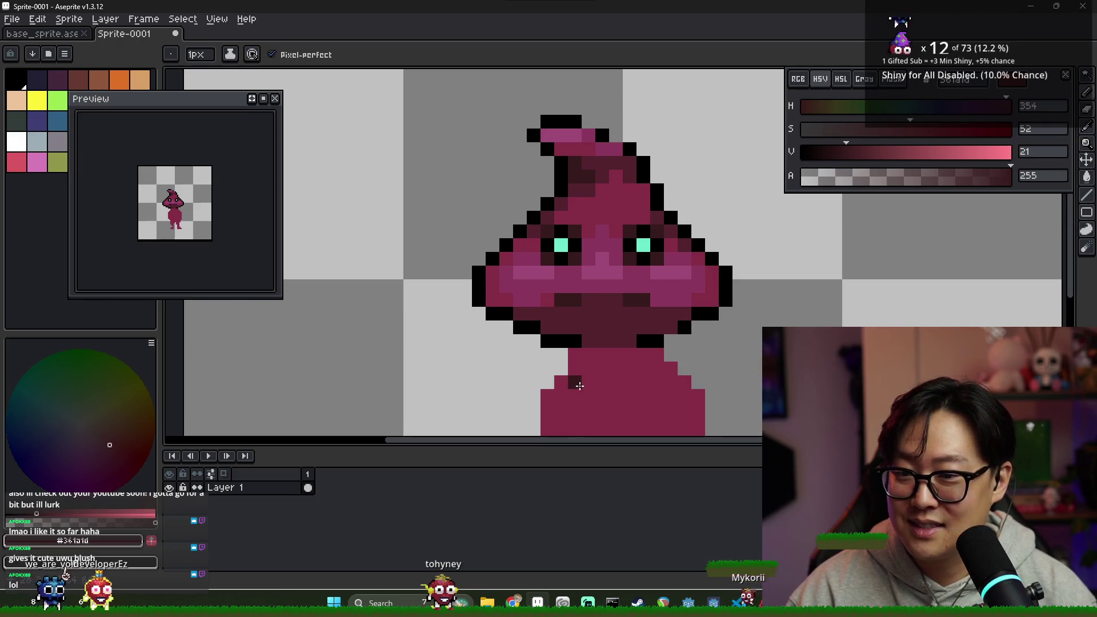
{"action": "scroll", "coordinate": [578, 338], "scroll_direction": "down", "scroll_amount": 3}
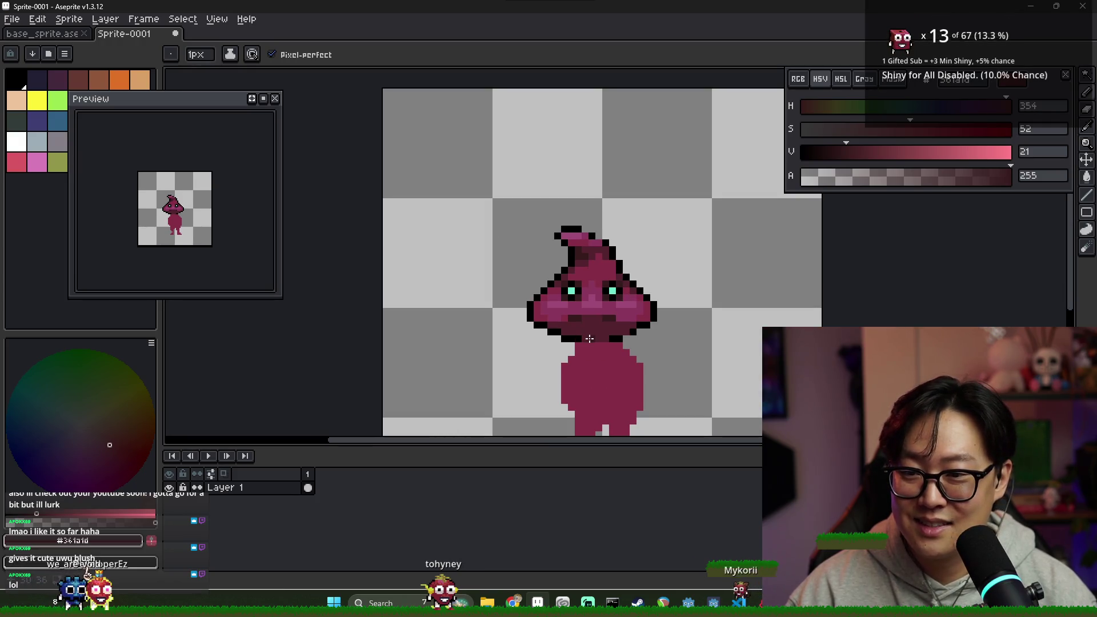
{"action": "scroll", "coordinate": [581, 335], "scroll_direction": "up", "scroll_amount": 1}
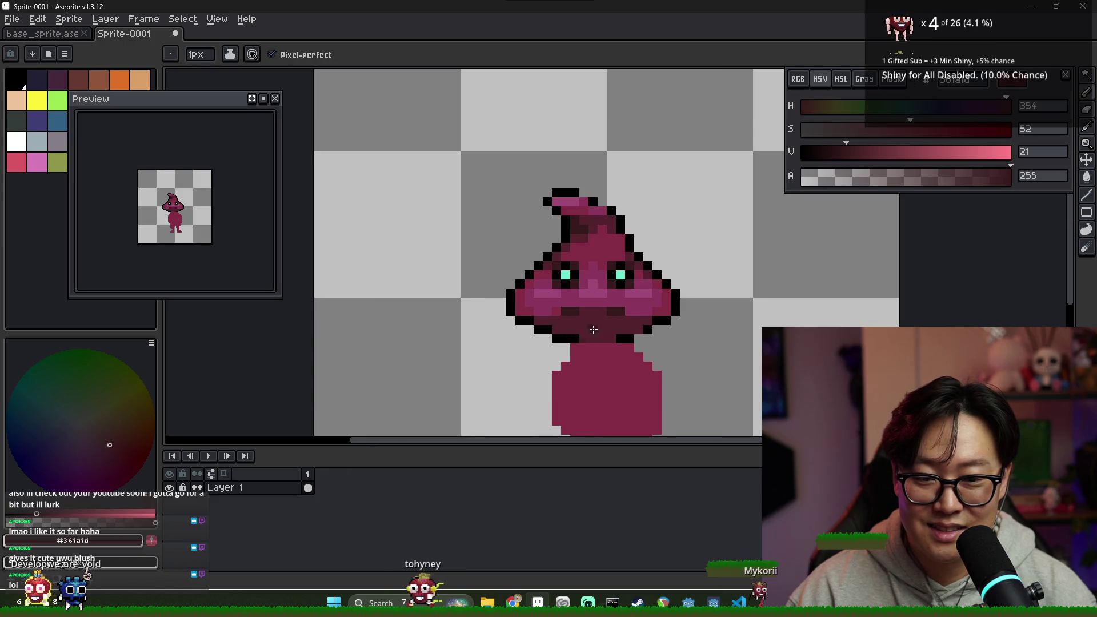
{"action": "left_click_drag", "start_coordinate": [565, 338], "coordinate": [622, 337]}
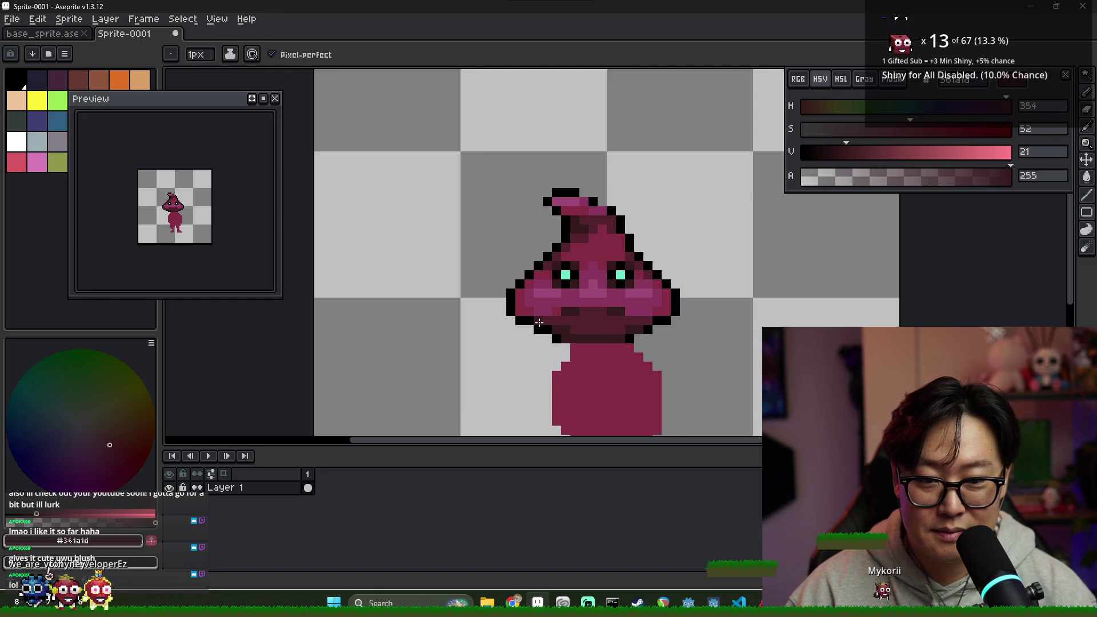
{"action": "left_click", "coordinate": [550, 320], "text": "alt"}
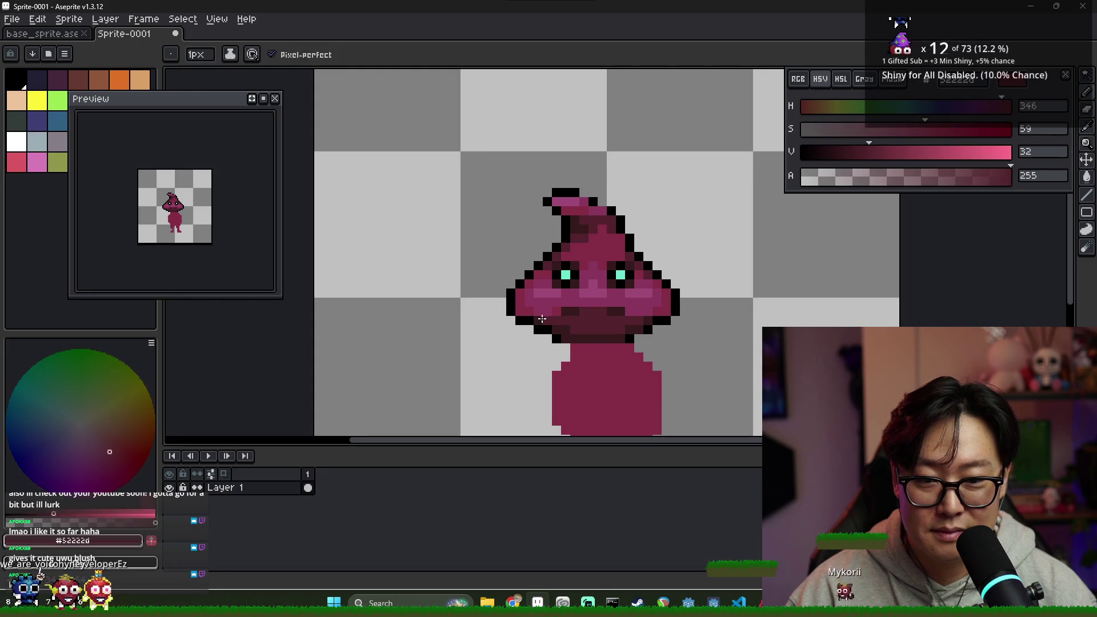
{"action": "scroll", "coordinate": [650, 316], "scroll_direction": "down", "scroll_amount": 6}
{"action": "scroll", "coordinate": [621, 326], "scroll_direction": "up", "scroll_amount": 5}
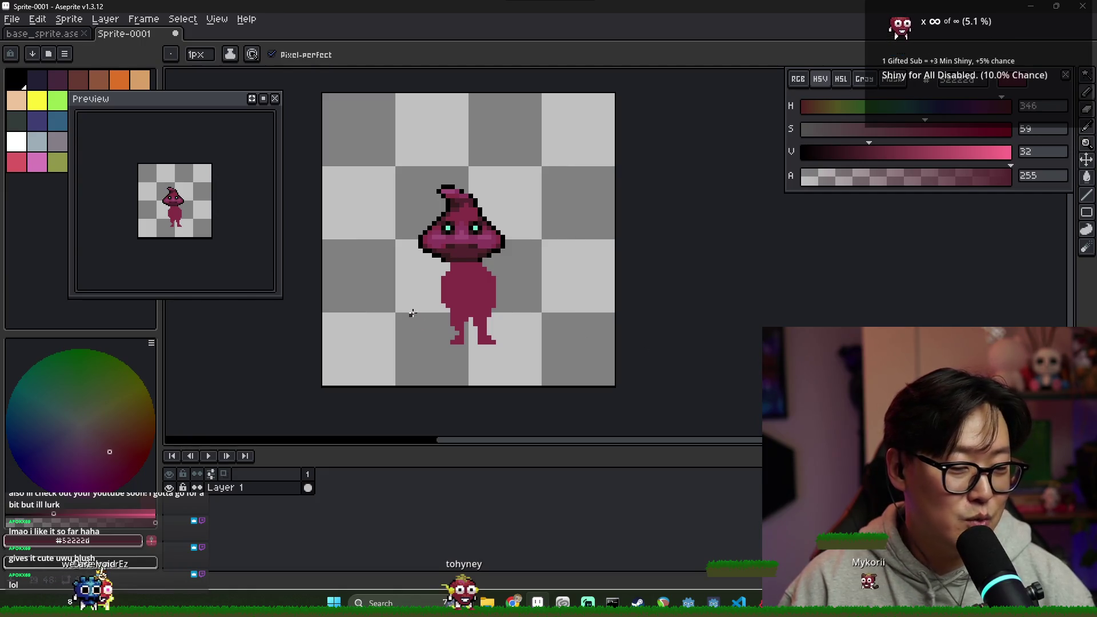
{"action": "scroll", "coordinate": [456, 238], "scroll_direction": "up", "scroll_amount": 1}
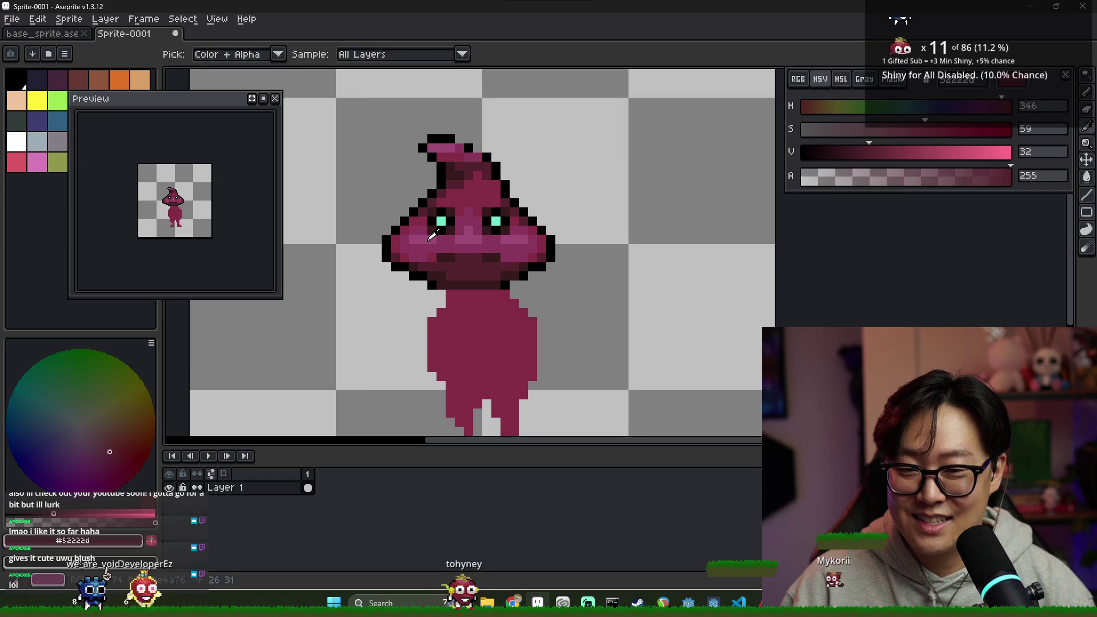
{"action": "left_click", "coordinate": [426, 241], "text": "alt"}
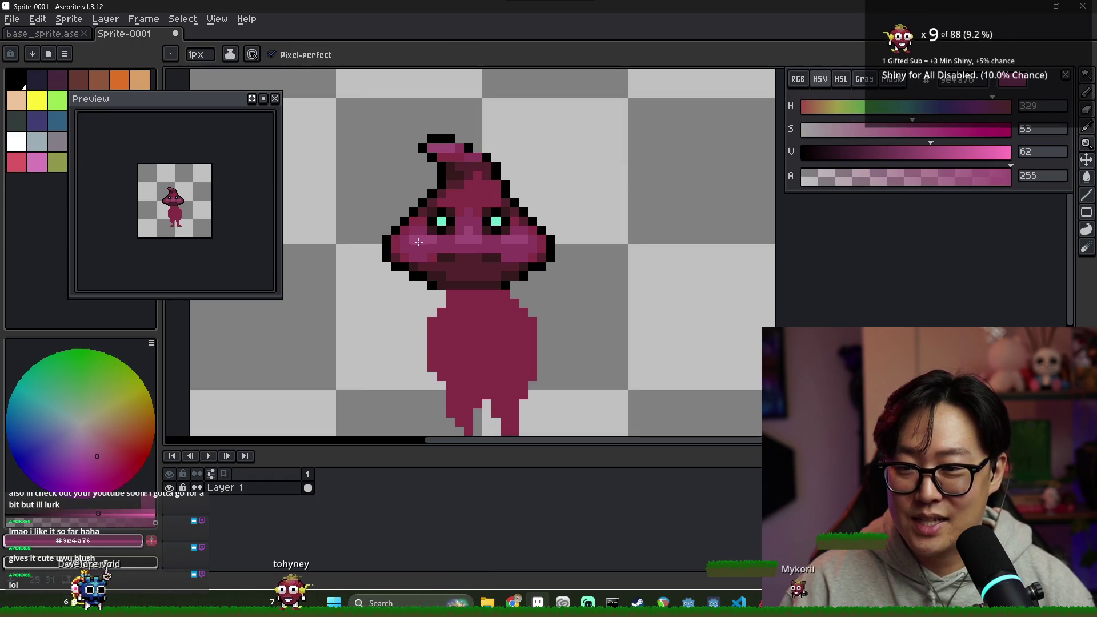
{"action": "scroll", "coordinate": [421, 219], "scroll_direction": "down", "scroll_amount": 5}
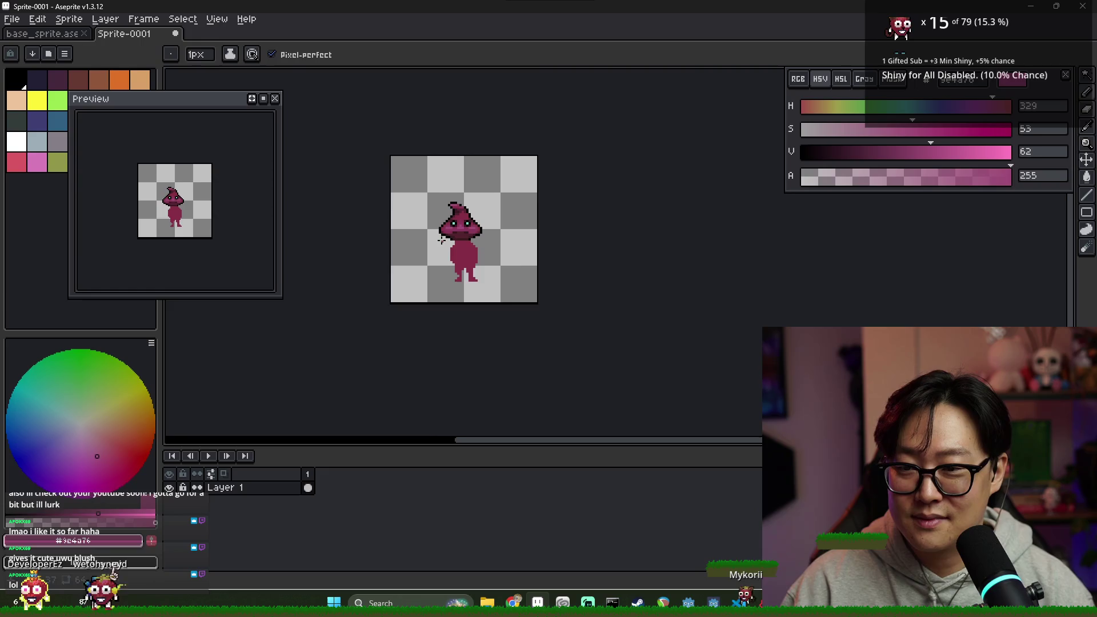
{"action": "scroll", "coordinate": [444, 234], "scroll_direction": "up", "scroll_amount": 3}
{"action": "scroll", "coordinate": [435, 246], "scroll_direction": "up", "scroll_amount": 1}
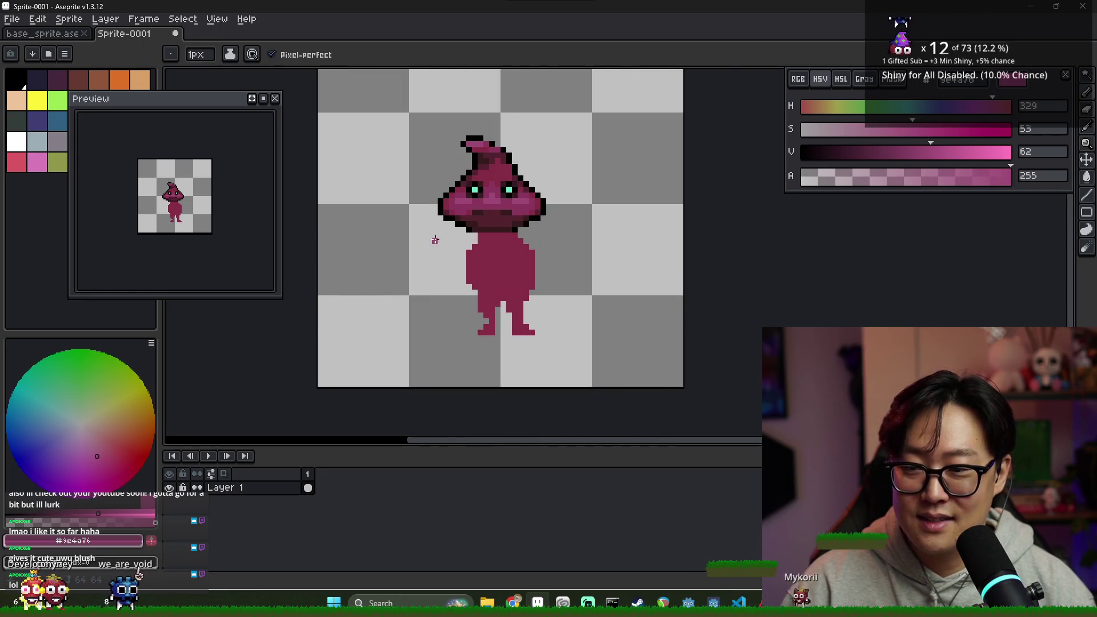
{"action": "scroll", "coordinate": [435, 240], "scroll_direction": "up", "scroll_amount": 2}
{"action": "key", "text": "alt"}
{"action": "left_click", "coordinate": [487, 222], "text": "alt"}
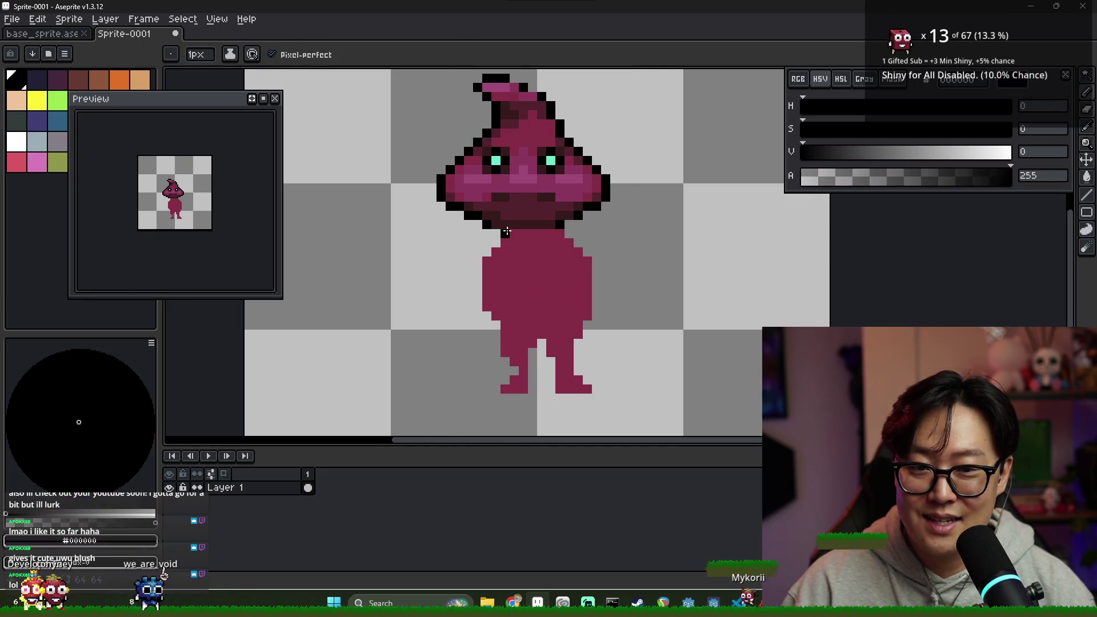
{"action": "scroll", "coordinate": [502, 233], "scroll_direction": "up", "scroll_amount": 1}
{"action": "scroll", "coordinate": [502, 225], "scroll_direction": "down", "scroll_amount": 4}
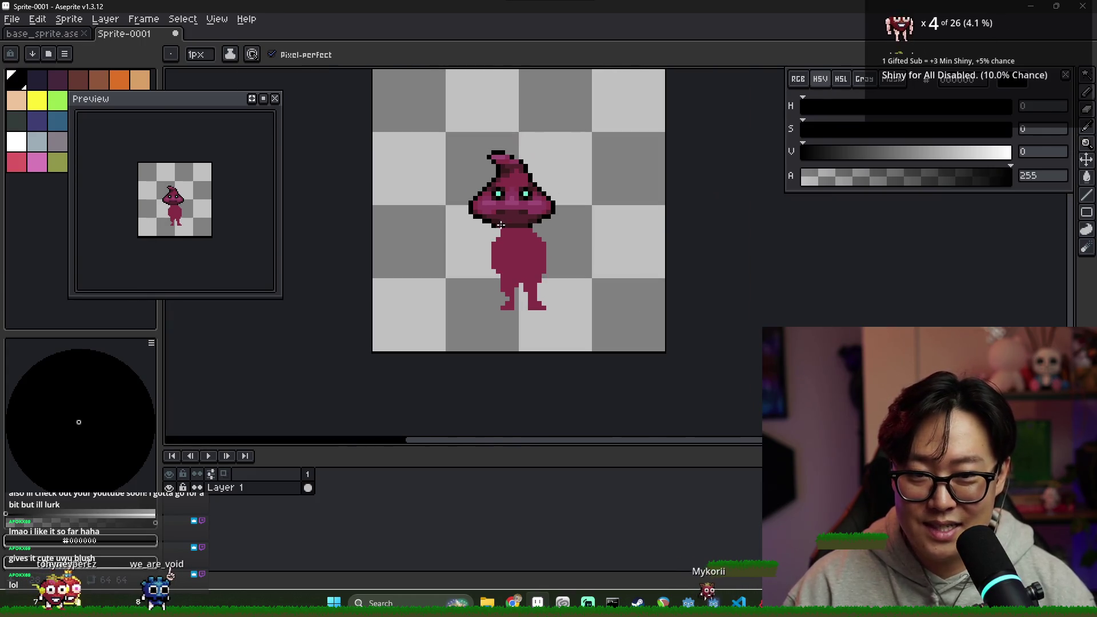
{"action": "left_click", "coordinate": [501, 224]}
{"action": "scroll", "coordinate": [501, 210], "scroll_direction": "up", "scroll_amount": 2}
{"action": "left_click", "coordinate": [473, 86]}
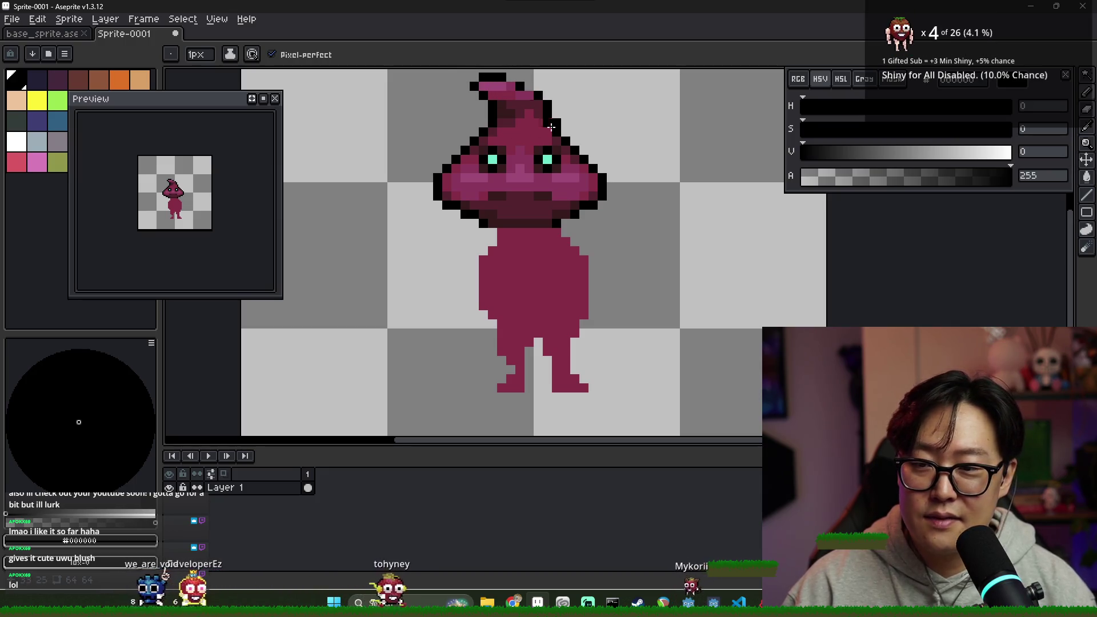
{"action": "scroll", "coordinate": [555, 131], "scroll_direction": "down", "scroll_amount": 3}
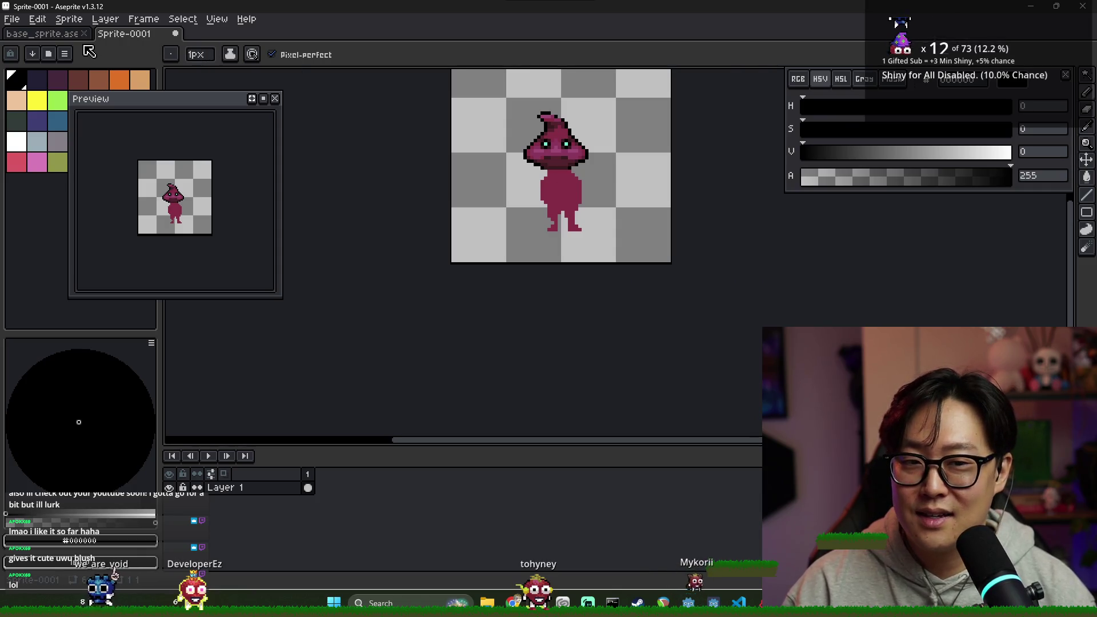
{"action": "left_click", "coordinate": [71, 35]}
{"action": "left_click", "coordinate": [120, 34]}
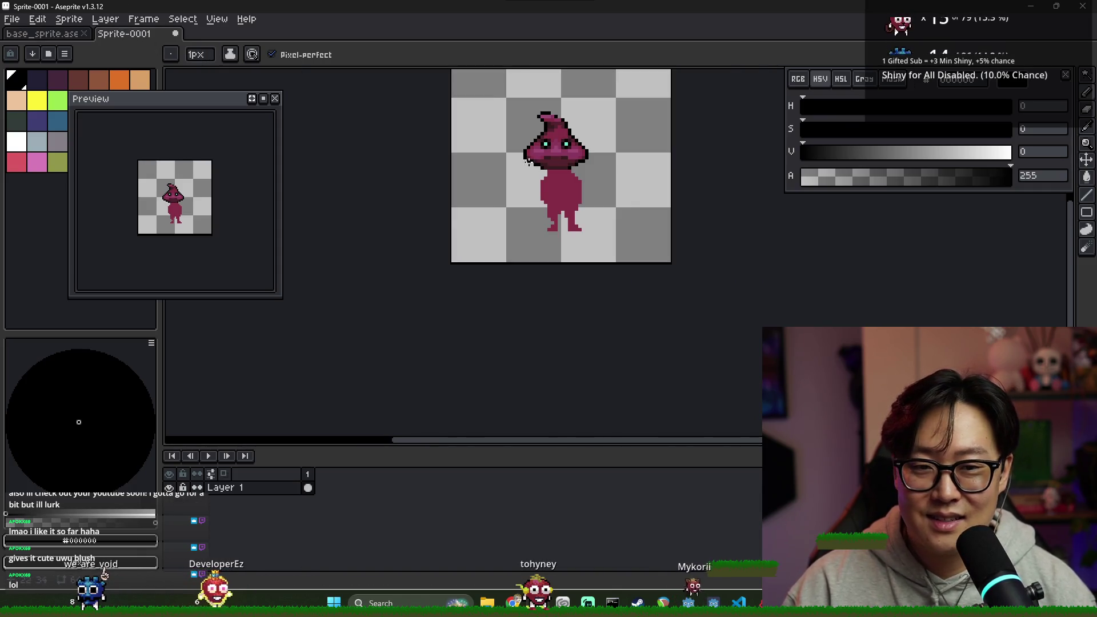
{"action": "scroll", "coordinate": [530, 159], "scroll_direction": "up", "scroll_amount": 2}
{"action": "key", "text": "ctrl+Tab"}
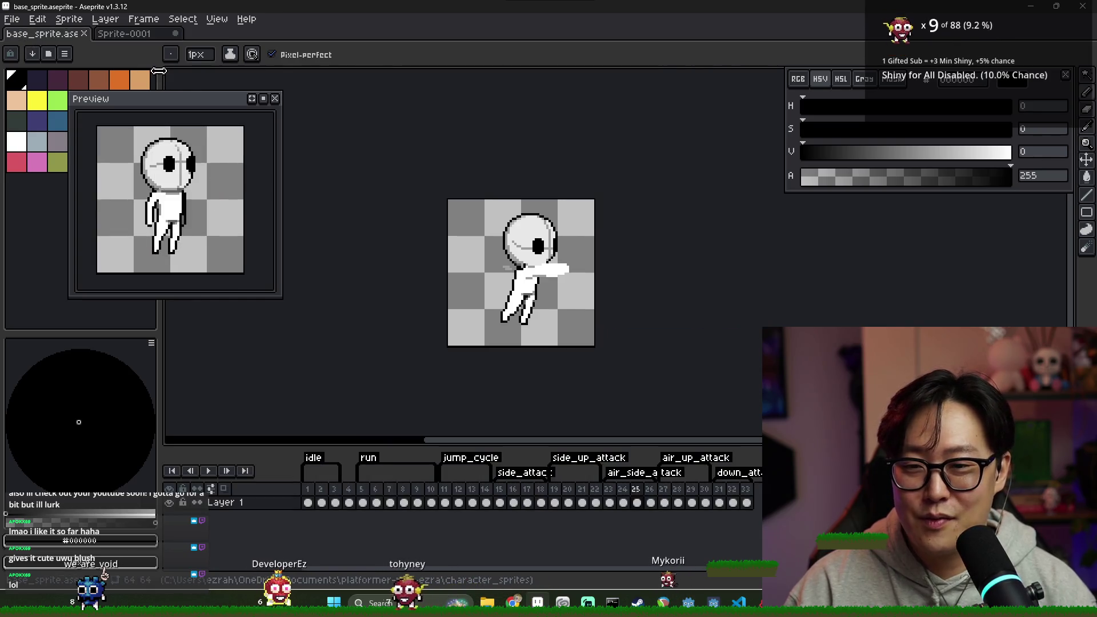
{"action": "key", "text": "ctrl+Tab"}
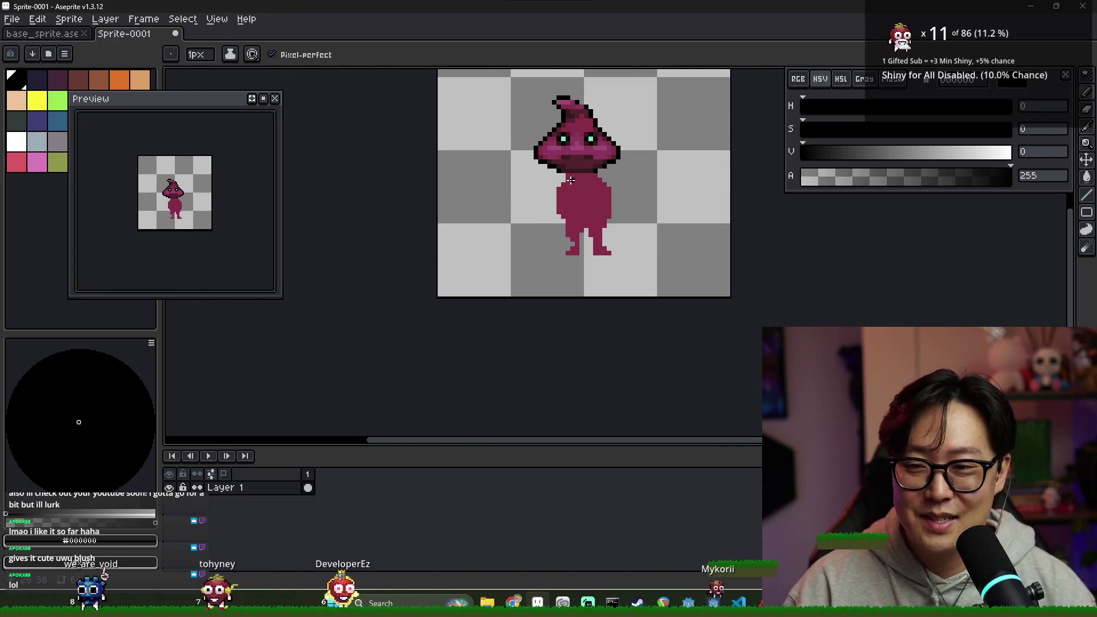
{"action": "scroll", "coordinate": [571, 180], "scroll_direction": "up", "scroll_amount": 2}
- Sample black from the creature's outline as the Pencil colour
{"action": "left_click", "coordinate": [569, 171], "text": "alt"}
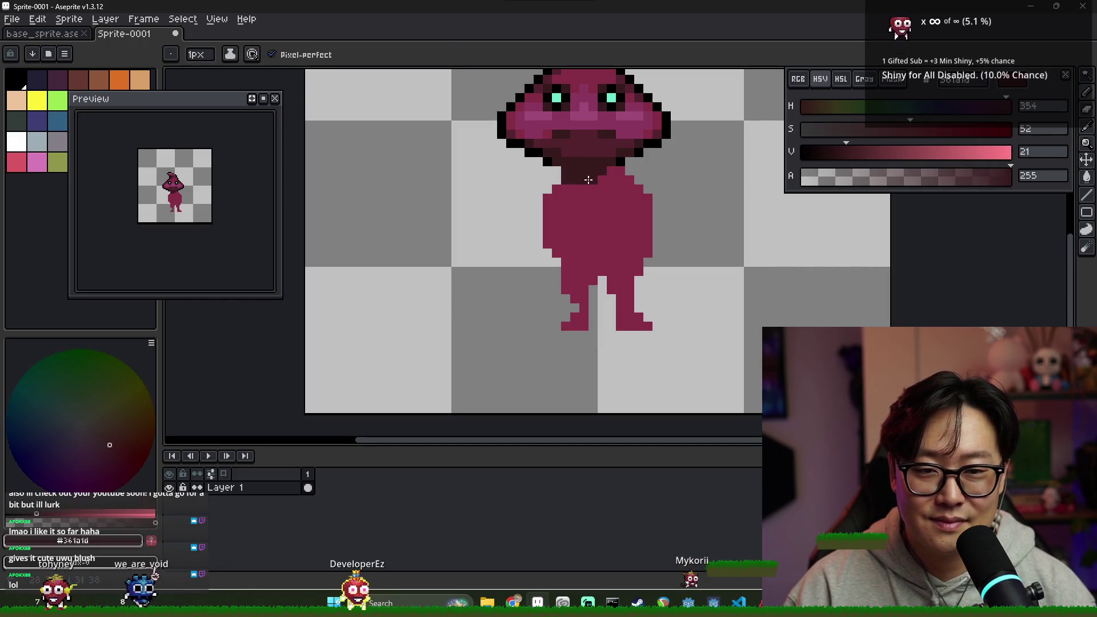
{"action": "key", "text": "e"}
{"action": "scroll", "coordinate": [619, 179], "scroll_direction": "up", "scroll_amount": 2}
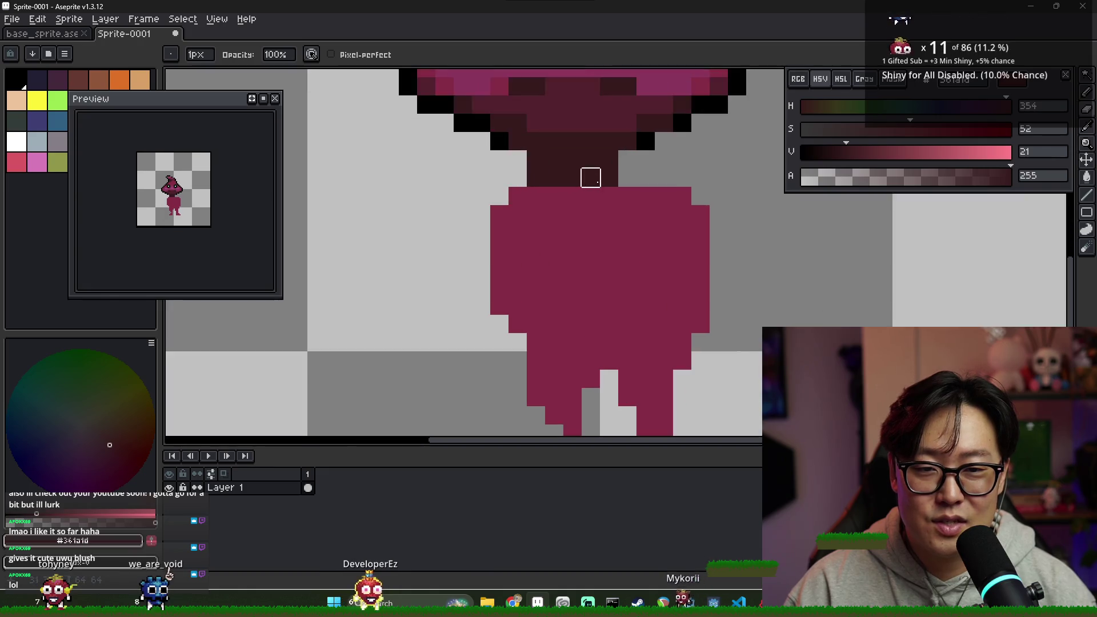
{"action": "scroll", "coordinate": [587, 176], "scroll_direction": "down", "scroll_amount": 3}
{"action": "key", "text": "b"}
{"action": "left_click", "coordinate": [573, 172], "text": "alt"}
{"action": "scroll", "coordinate": [573, 173], "scroll_direction": "up", "scroll_amount": 1}
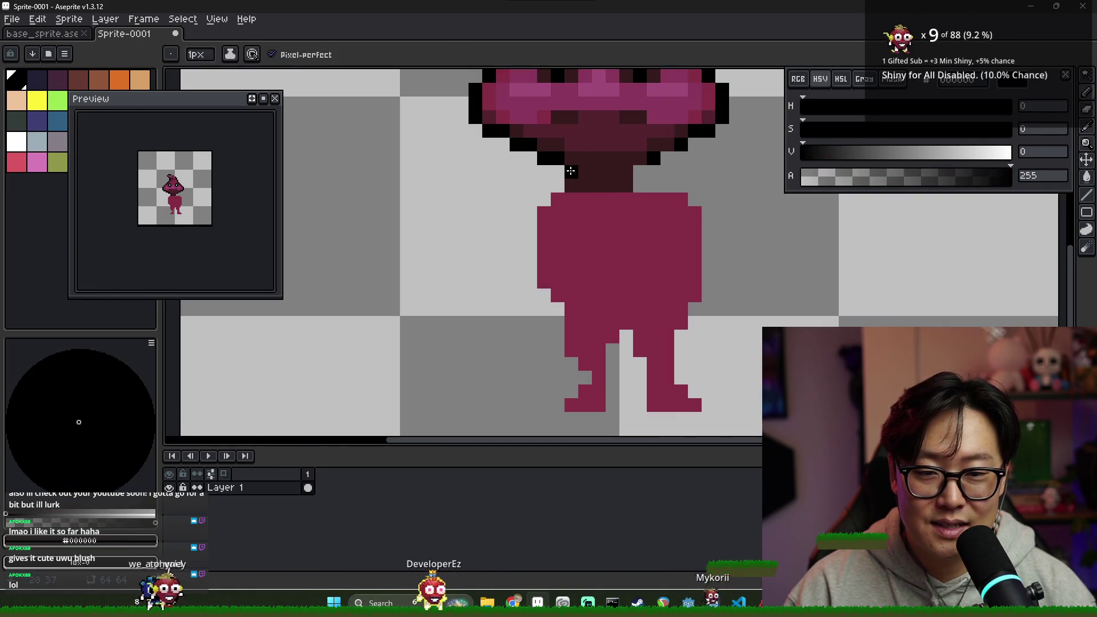
- Place black outline pixels on both sides of the dark neck below the head
{"action": "left_click", "coordinate": [583, 180]}
{"action": "key", "text": "ctrl+z"}
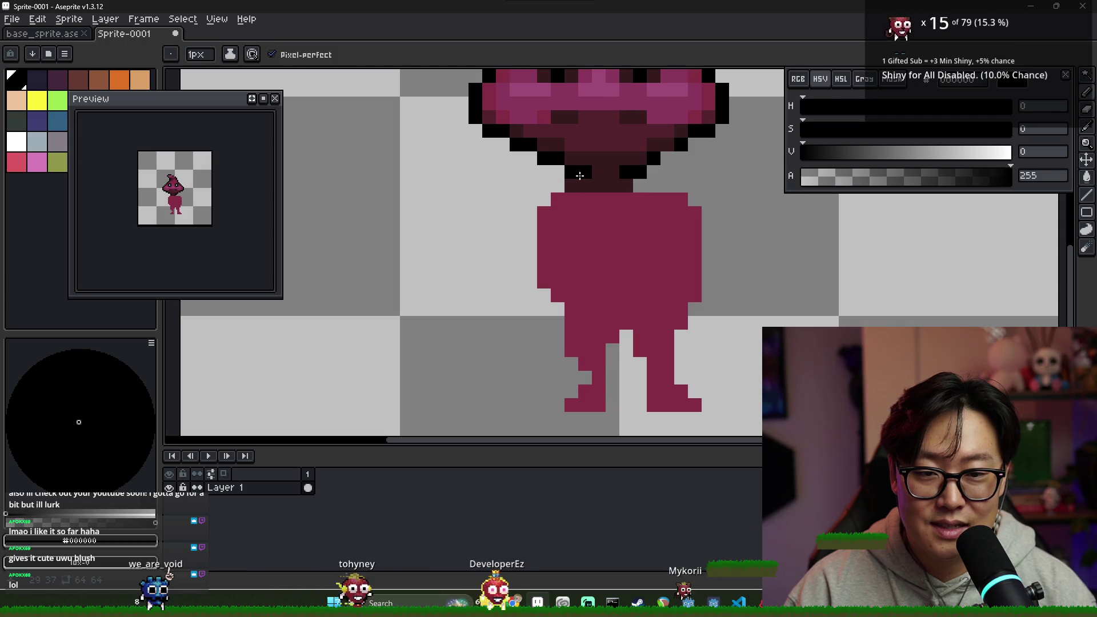
{"action": "left_click", "coordinate": [573, 185]}
{"action": "left_click", "coordinate": [584, 180]}
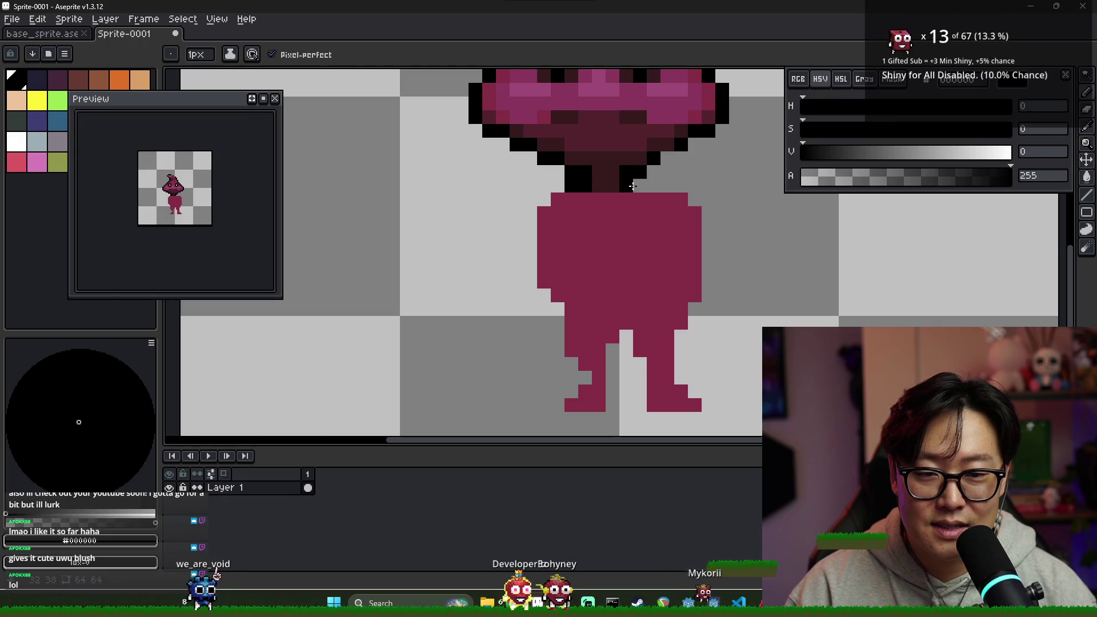
{"action": "left_click", "coordinate": [629, 186]}
{"action": "key", "text": "e"}
{"action": "scroll", "coordinate": [639, 185], "scroll_direction": "down", "scroll_amount": 3}
{"action": "scroll", "coordinate": [645, 194], "scroll_direction": "up", "scroll_amount": 2}
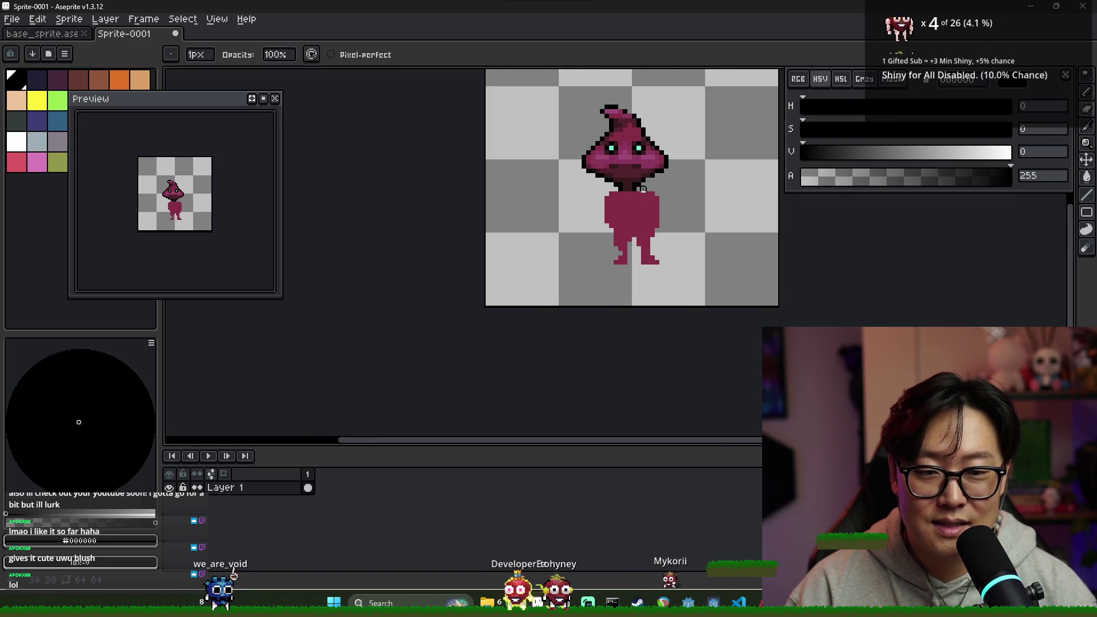
- Erase the body's right edge, the right leg and leftover pixels near the right foot
{"action": "mouse_move", "coordinate": [651, 202]}
{"action": "left_mouse_down"}
{"action": "mouse_move", "coordinate": [649, 309]}
{"action": "mouse_move", "coordinate": [641, 204]}
{"action": "left_mouse_up"}
{"action": "left_click_drag", "start_coordinate": [651, 328], "coordinate": [659, 337]}
{"action": "scroll", "coordinate": [658, 338], "scroll_direction": "down", "scroll_amount": 3}
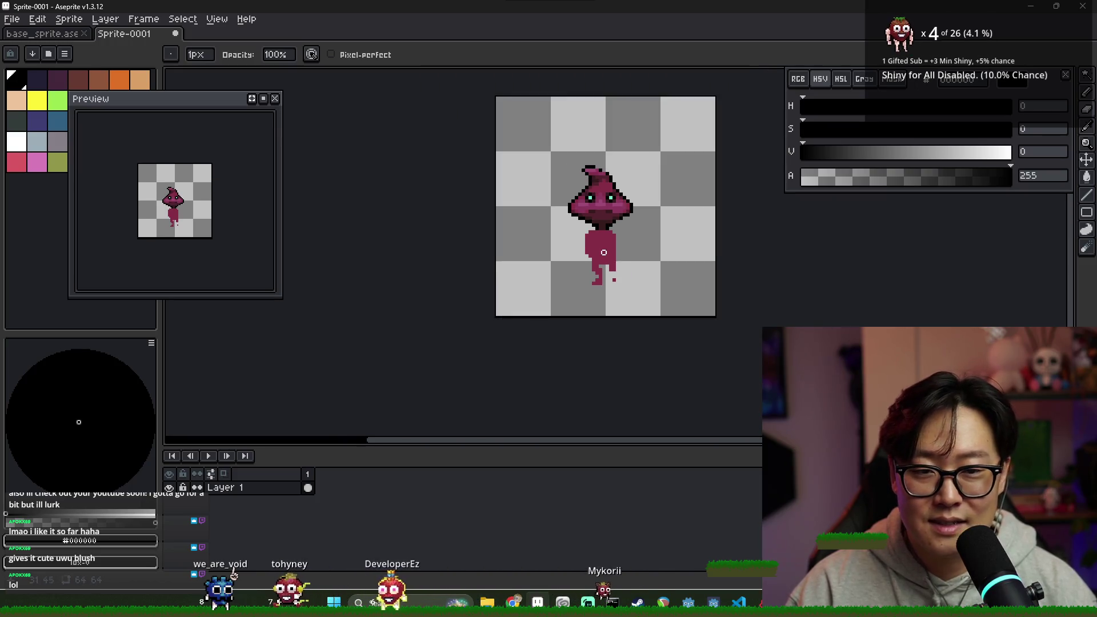
{"action": "scroll", "coordinate": [606, 240], "scroll_direction": "up", "scroll_amount": 1}
- Draw a black outline down the body's right side with the Pencil
{"action": "left_click", "coordinate": [602, 236], "text": "alt"}
{"action": "key", "text": "b"}
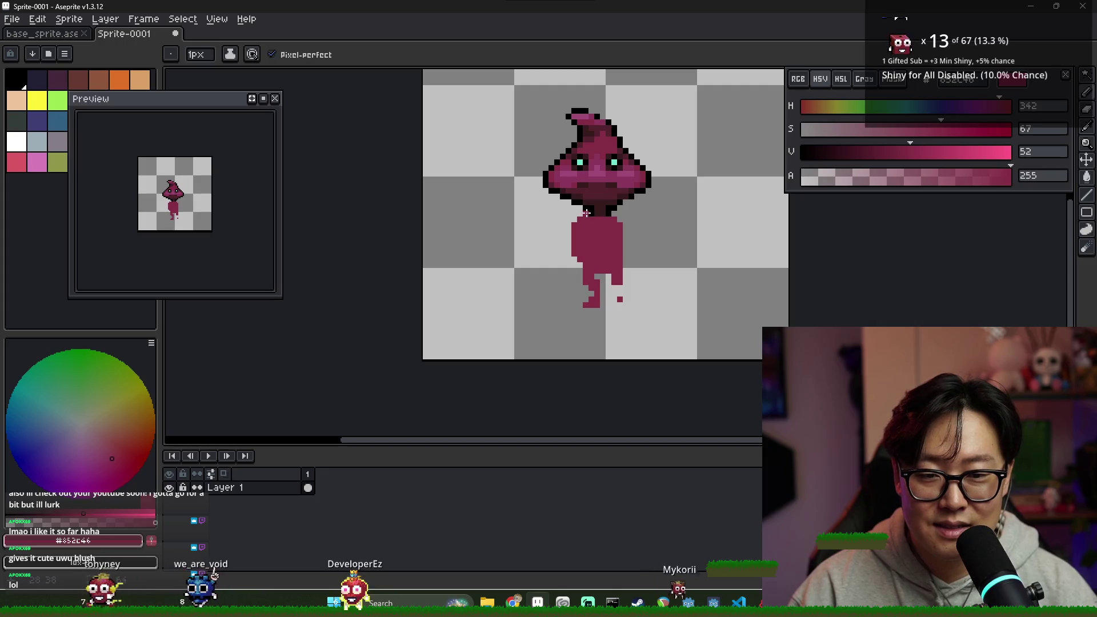
{"action": "left_click", "coordinate": [582, 217], "text": "alt"}
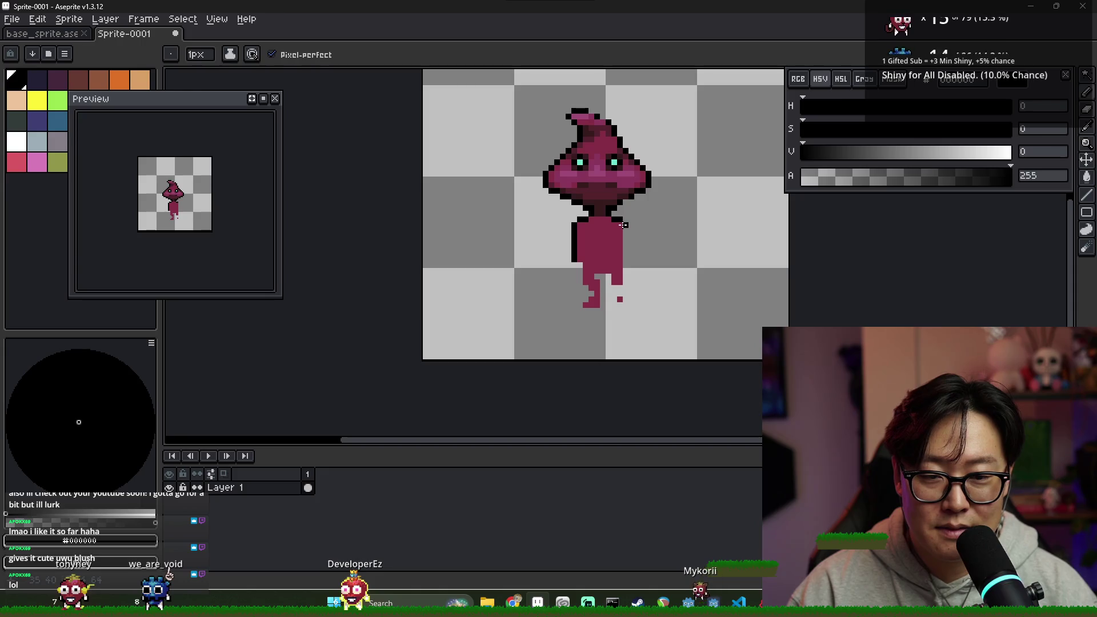
{"action": "left_click_drag", "start_coordinate": [625, 240], "coordinate": [623, 262]}
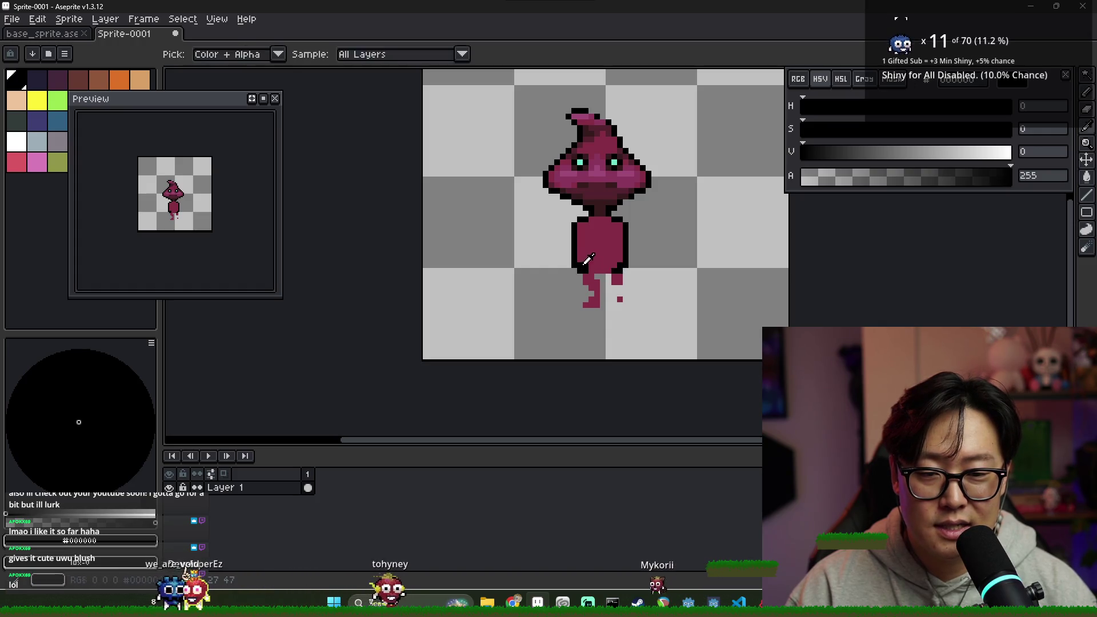
{"action": "left_click", "coordinate": [582, 264], "text": "alt"}
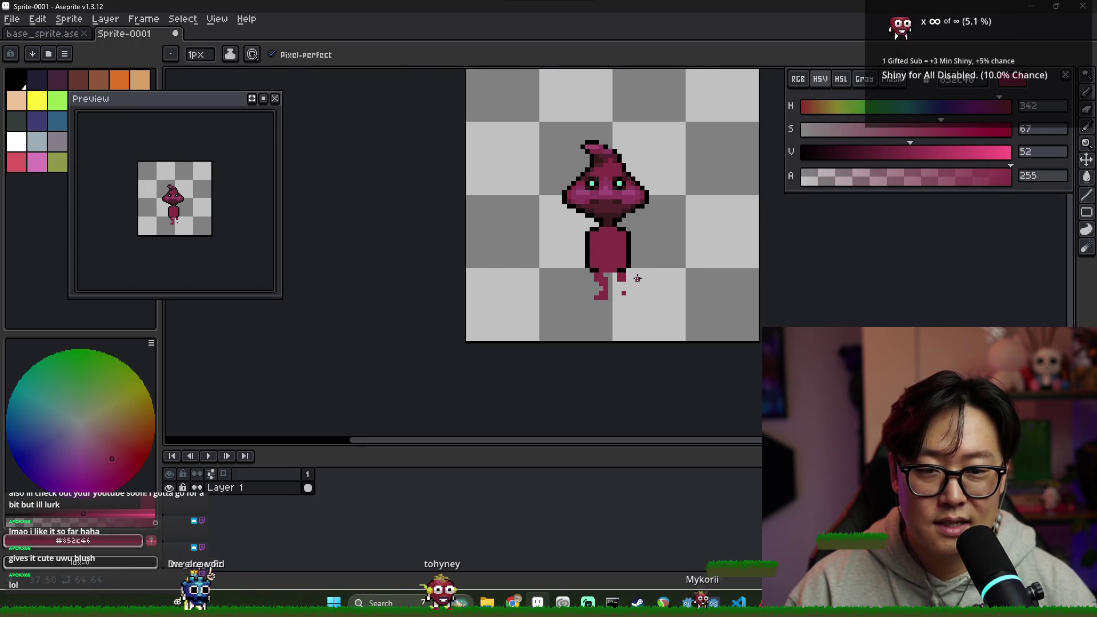
{"action": "scroll", "coordinate": [626, 271], "scroll_direction": "up", "scroll_amount": 1}
{"action": "key", "text": "x"}
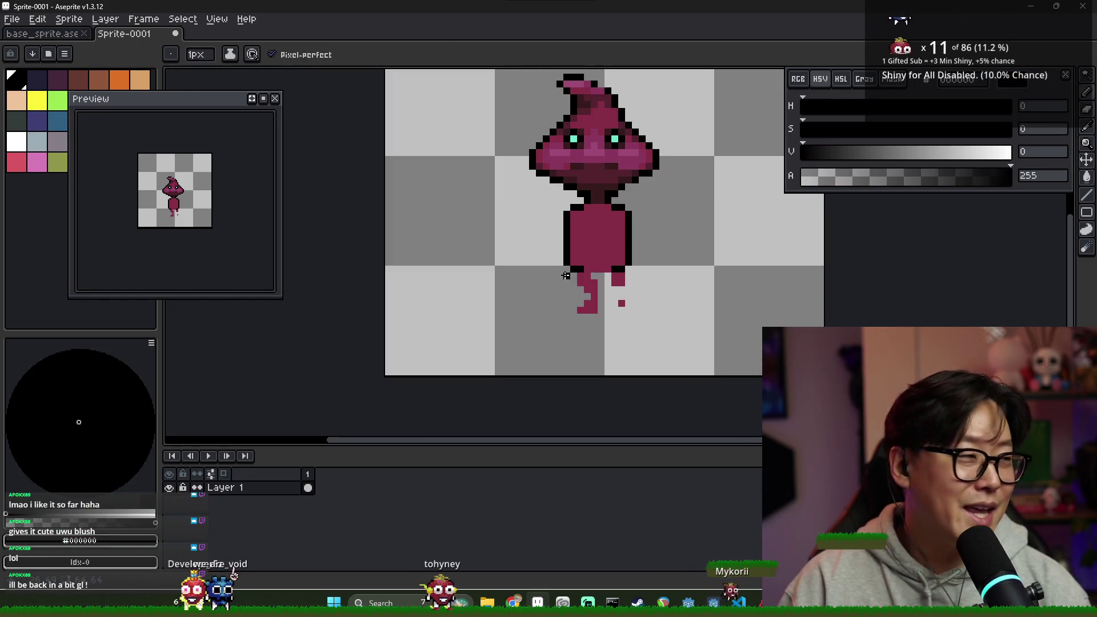
- Outline and reshape the left leg and the right leg's outer side in black
{"action": "mouse_move", "coordinate": [587, 295]}
{"action": "left_mouse_down"}
{"action": "mouse_move", "coordinate": [600, 303]}
{"action": "mouse_move", "coordinate": [599, 279]}
{"action": "mouse_move", "coordinate": [629, 270]}
{"action": "left_mouse_up"}
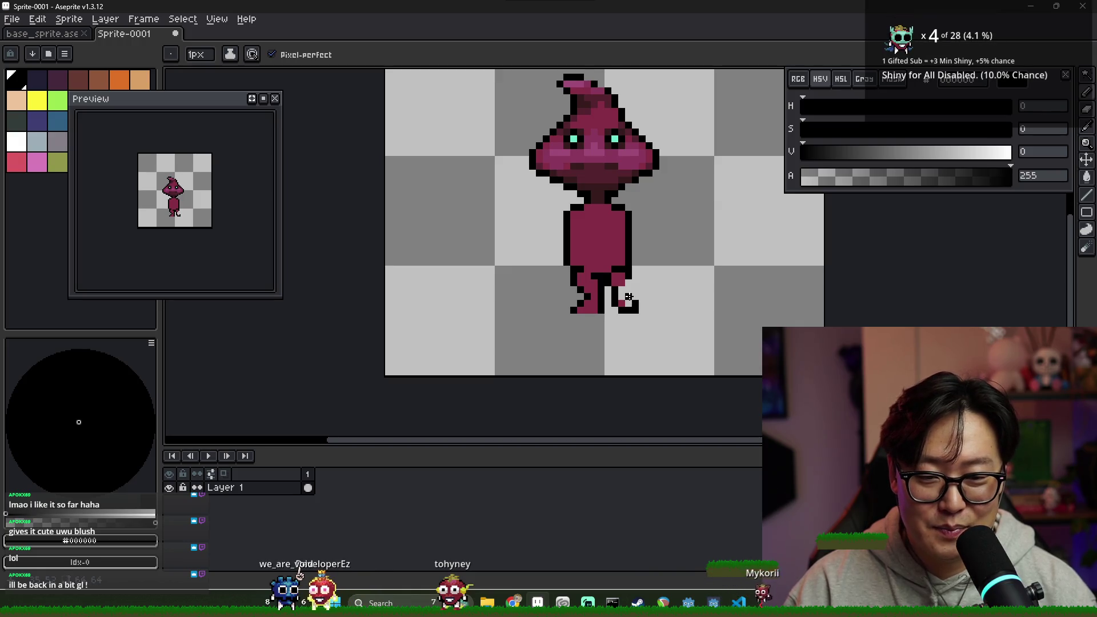
{"action": "left_click_drag", "start_coordinate": [628, 296], "coordinate": [630, 273]}
{"action": "key", "text": "alt"}
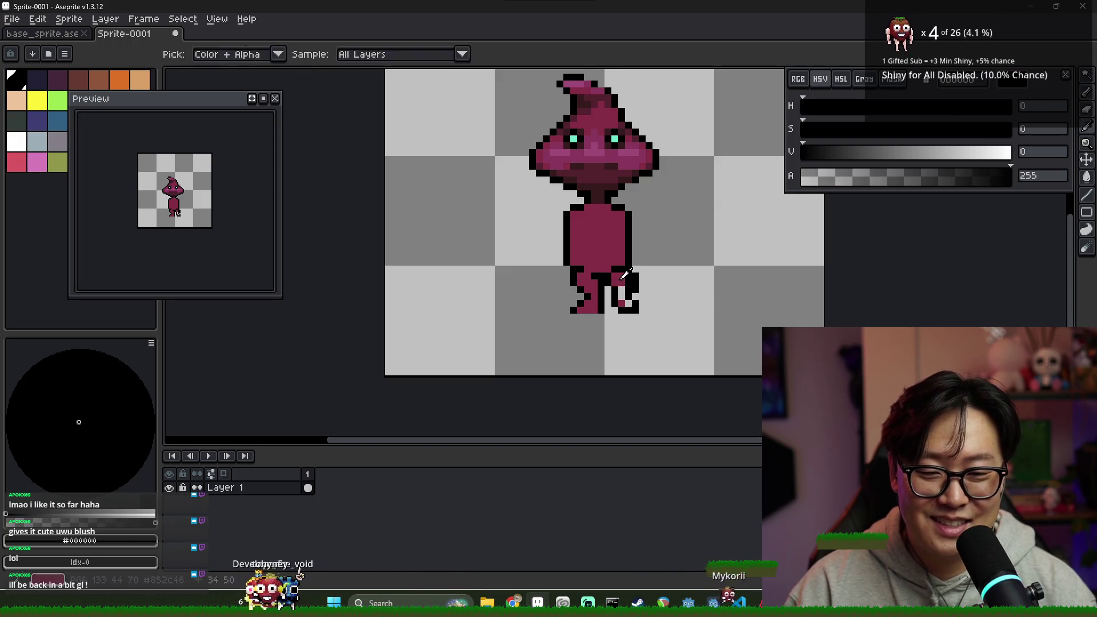
{"action": "left_click", "coordinate": [623, 277], "text": "alt"}
{"action": "left_click", "coordinate": [628, 287], "text": "alt"}
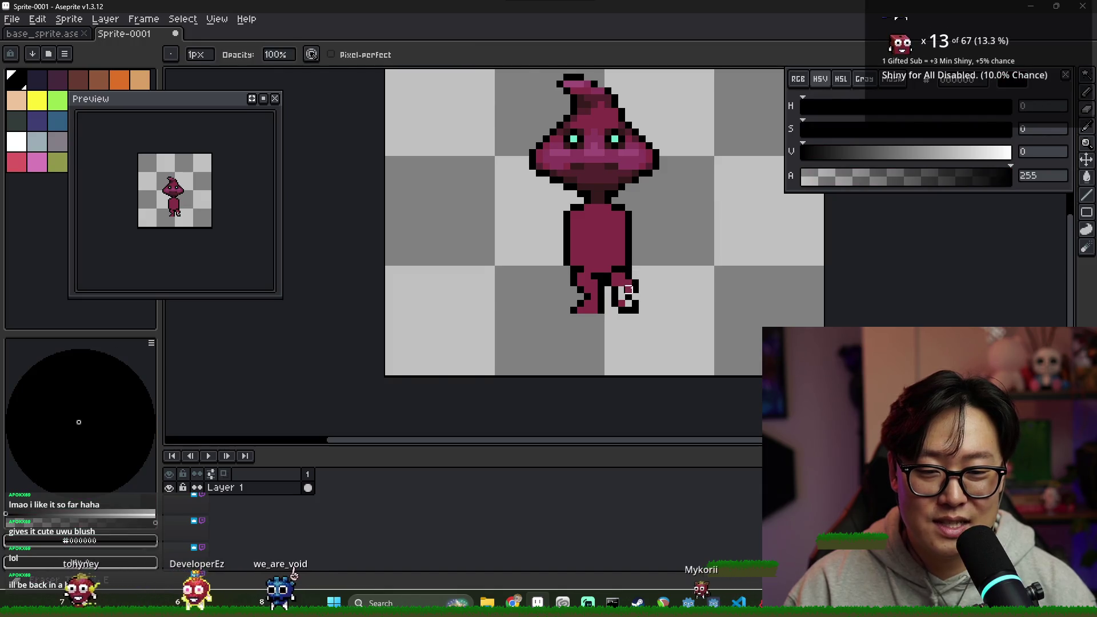
{"action": "left_click", "coordinate": [628, 296], "text": "alt"}
{"action": "key", "text": "ctrl"}
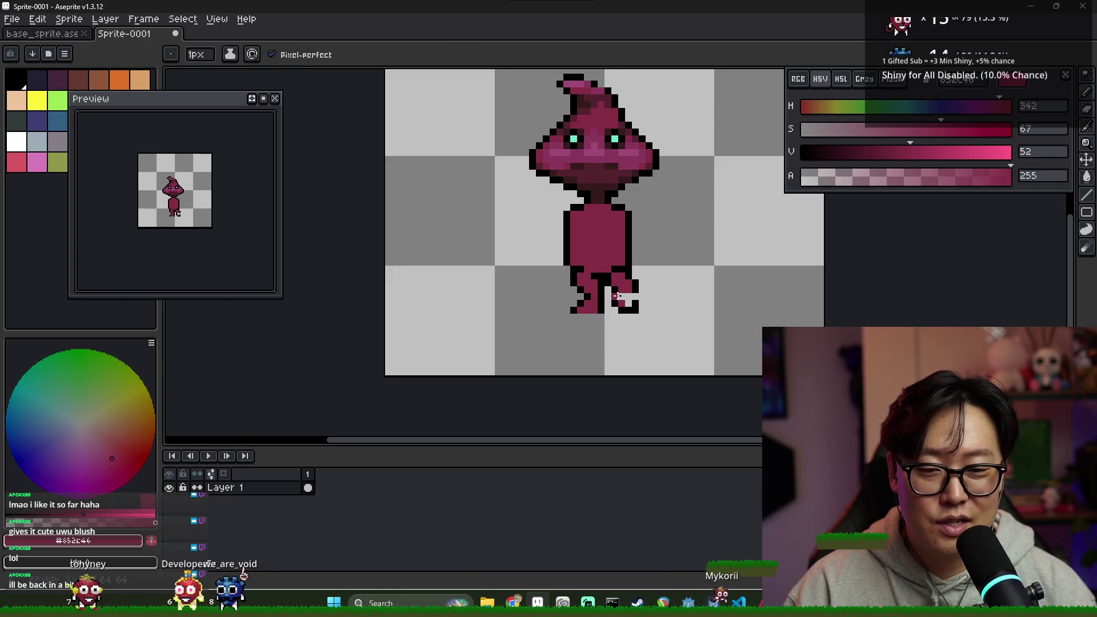
- Touch up the right foot and paint it solid black
{"action": "left_click", "coordinate": [617, 296], "text": "alt"}
{"action": "left_click", "coordinate": [620, 300]}
{"action": "left_click", "coordinate": [627, 304], "text": "alt"}
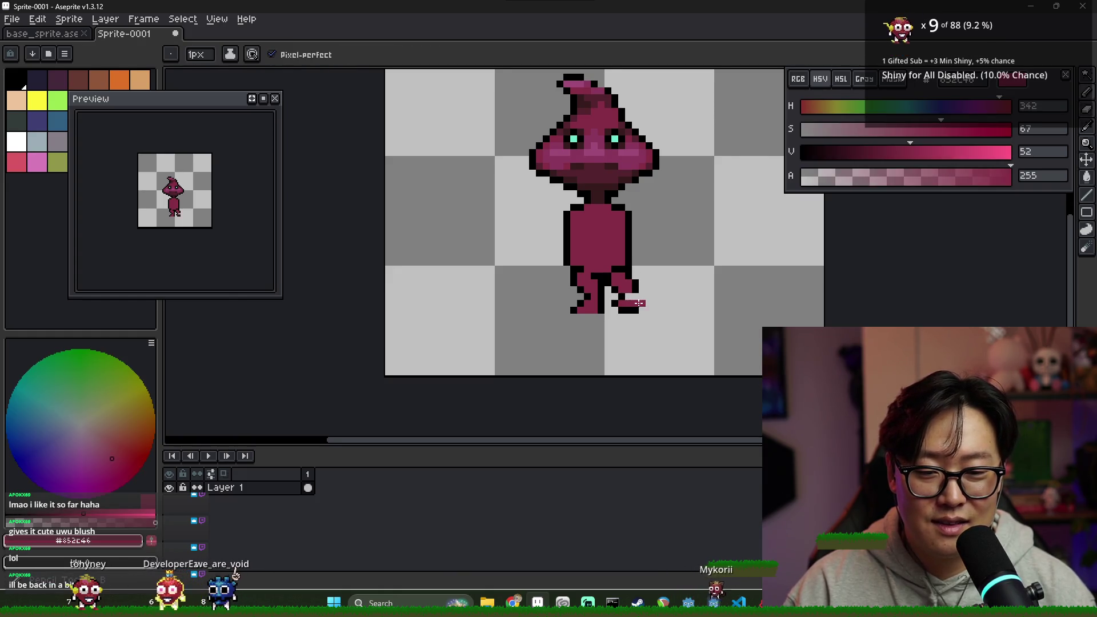
{"action": "left_click", "coordinate": [642, 298], "text": "alt"}
{"action": "left_click", "coordinate": [649, 309]}
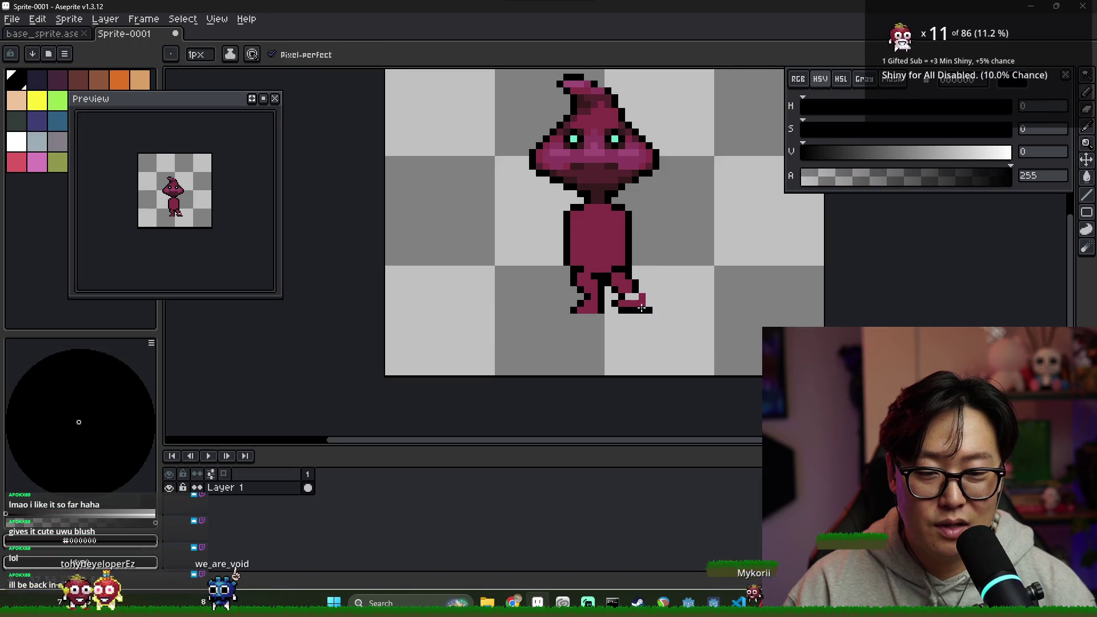
{"action": "left_click_drag", "start_coordinate": [637, 303], "coordinate": [619, 302]}
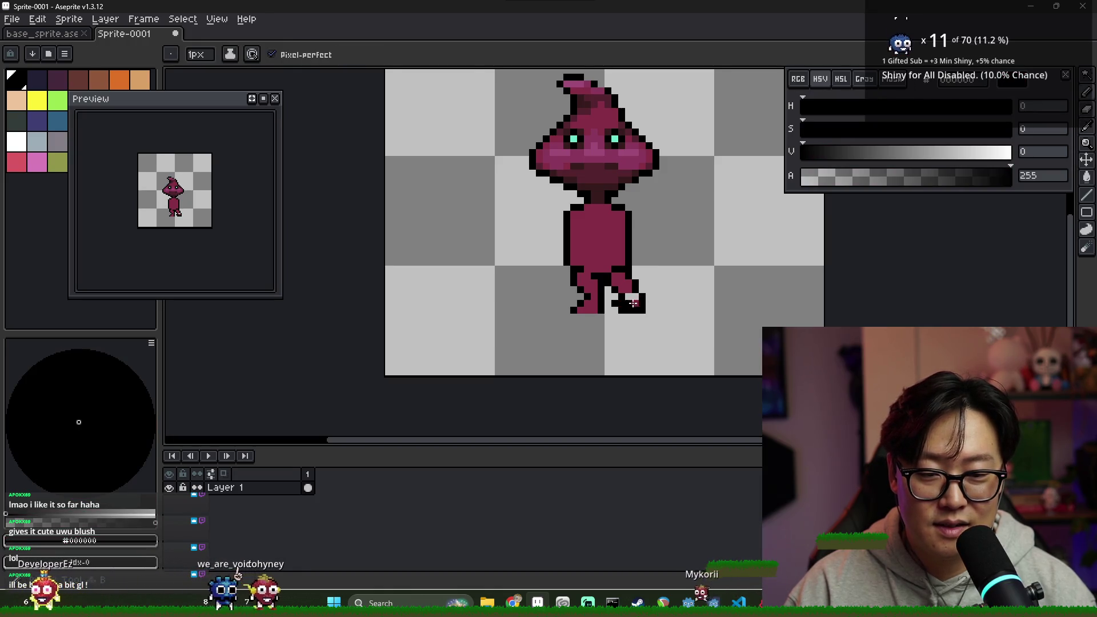
{"action": "key", "text": "alt"}
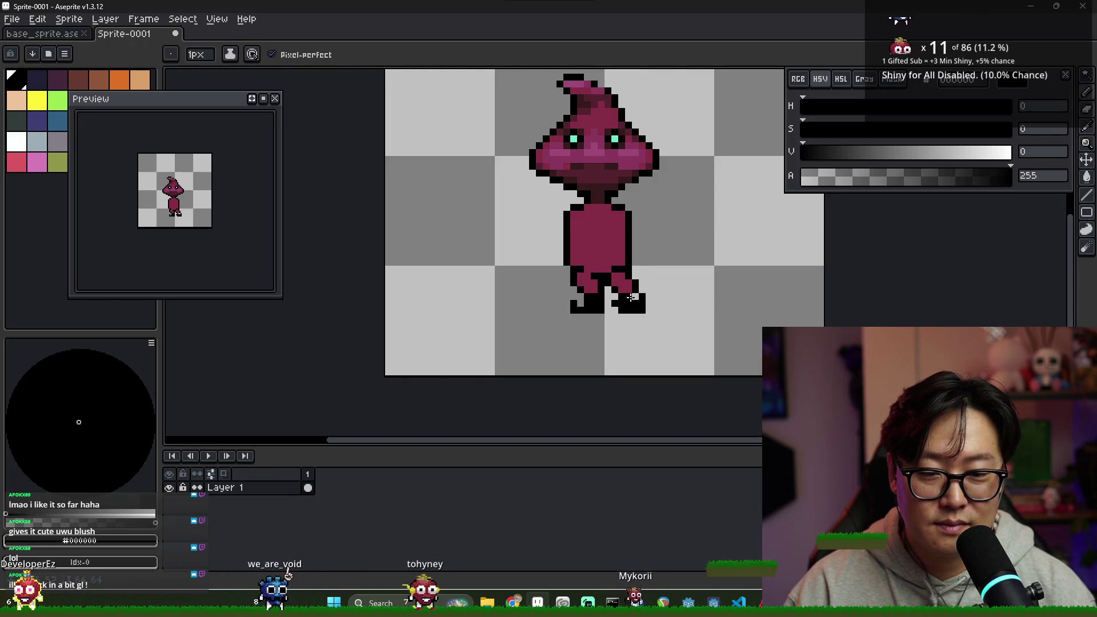
{"action": "key", "text": "alt+Tab"}
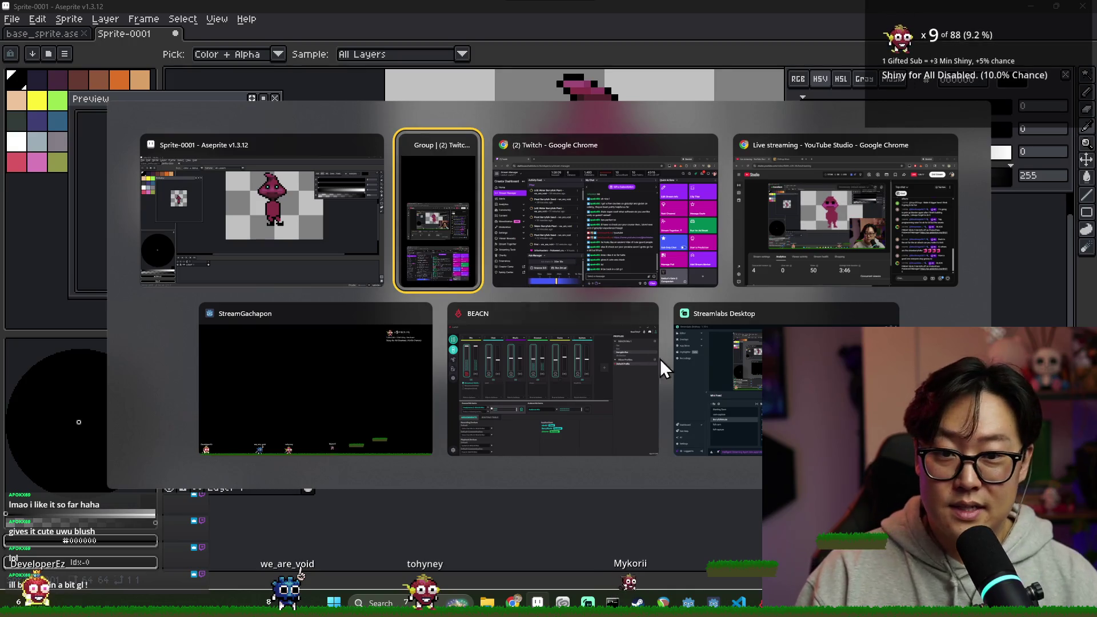
- Close the window list and return to the Aseprite sprite canvas
{"action": "left_click", "coordinate": [360, 282]}
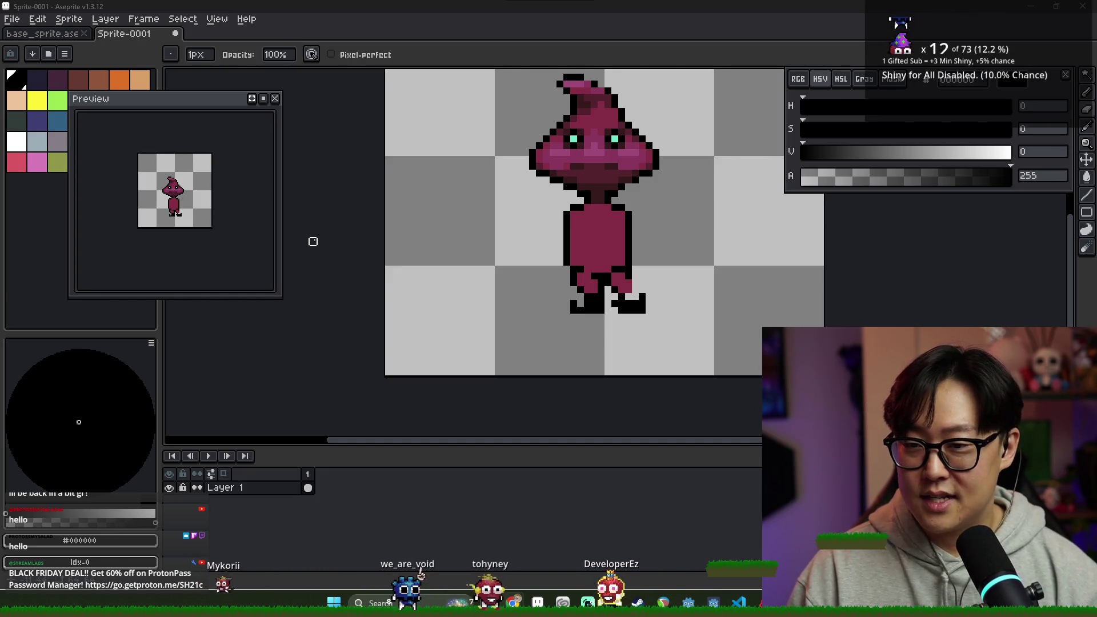
{"action": "scroll", "coordinate": [649, 292], "scroll_direction": "up", "scroll_amount": 2}
- Paint a right-foot pixel body pink and add black pixels at the left foot
{"action": "left_click", "coordinate": [570, 264], "text": "alt"}
{"action": "left_click", "coordinate": [571, 297]}
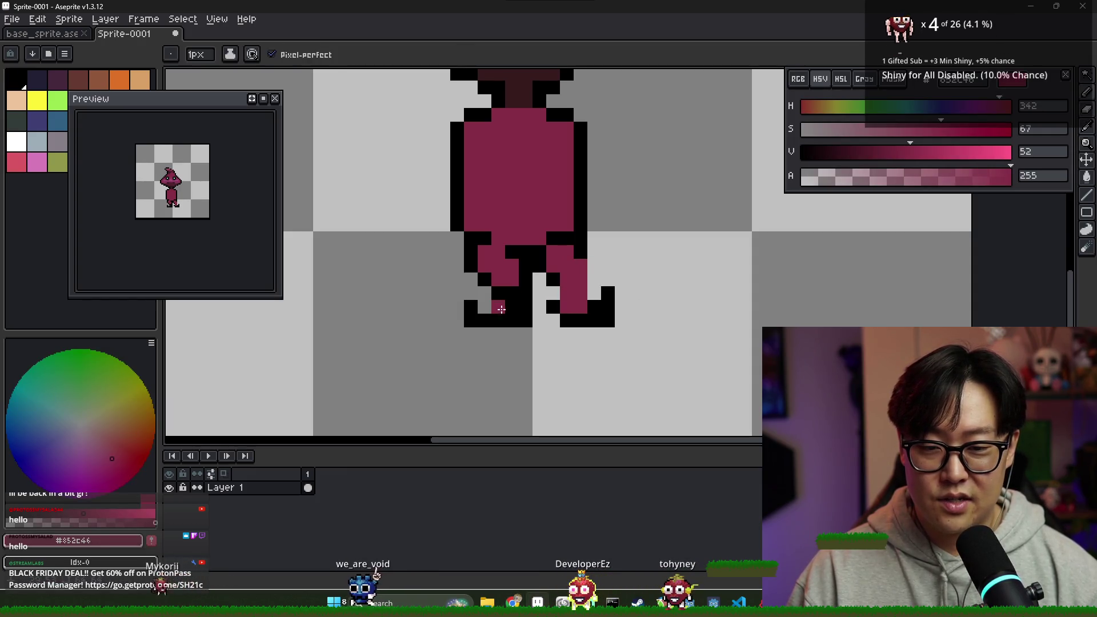
{"action": "left_click", "coordinate": [466, 305], "text": "alt"}
{"action": "left_click", "coordinate": [459, 295]}
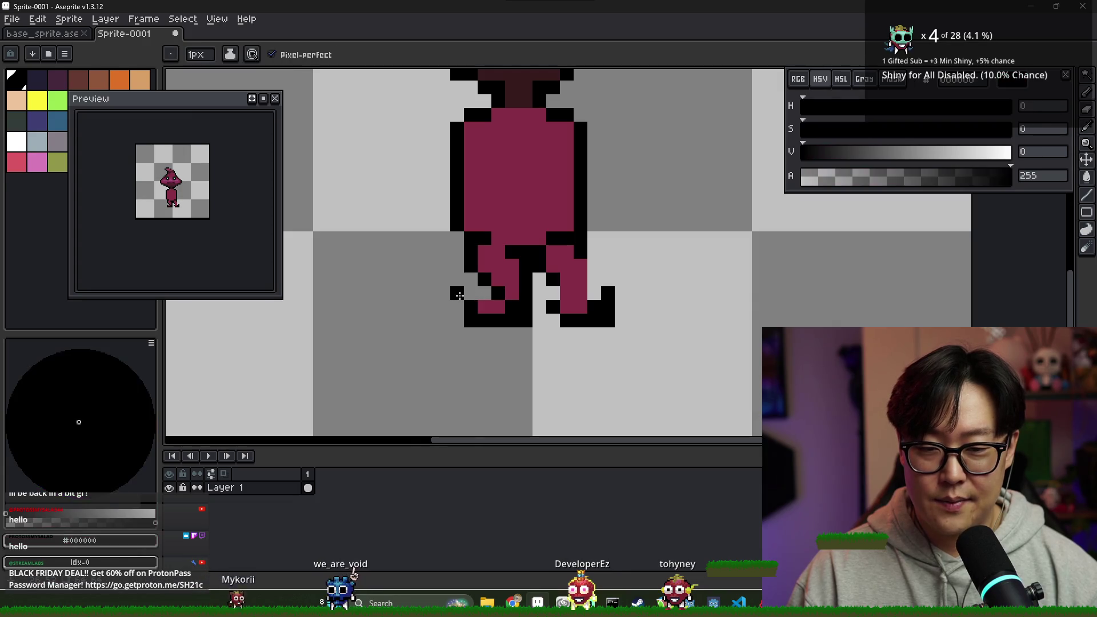
{"action": "left_click", "coordinate": [498, 306]}
- Sample black from the outline and move the Preview window aside
{"action": "left_click", "coordinate": [512, 293], "text": "alt"}
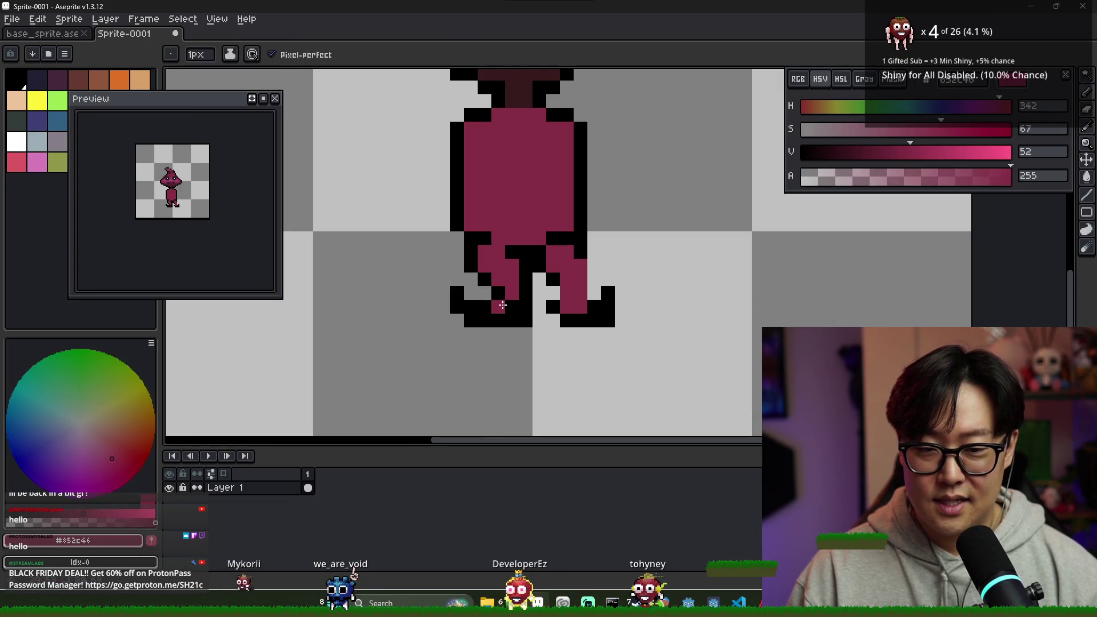
{"action": "scroll", "coordinate": [509, 302], "scroll_direction": "down", "scroll_amount": 1}
{"action": "scroll", "coordinate": [509, 302], "scroll_direction": "up", "scroll_amount": 1}
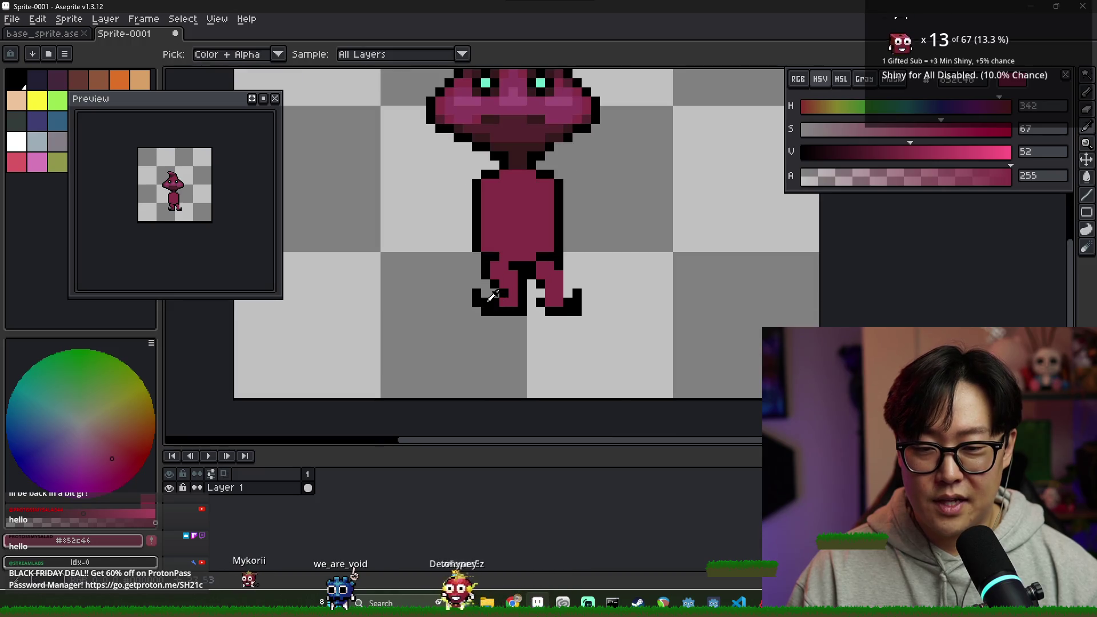
{"action": "left_click", "coordinate": [482, 289], "text": "alt"}
{"action": "scroll", "coordinate": [532, 317], "scroll_direction": "down", "scroll_amount": 2}
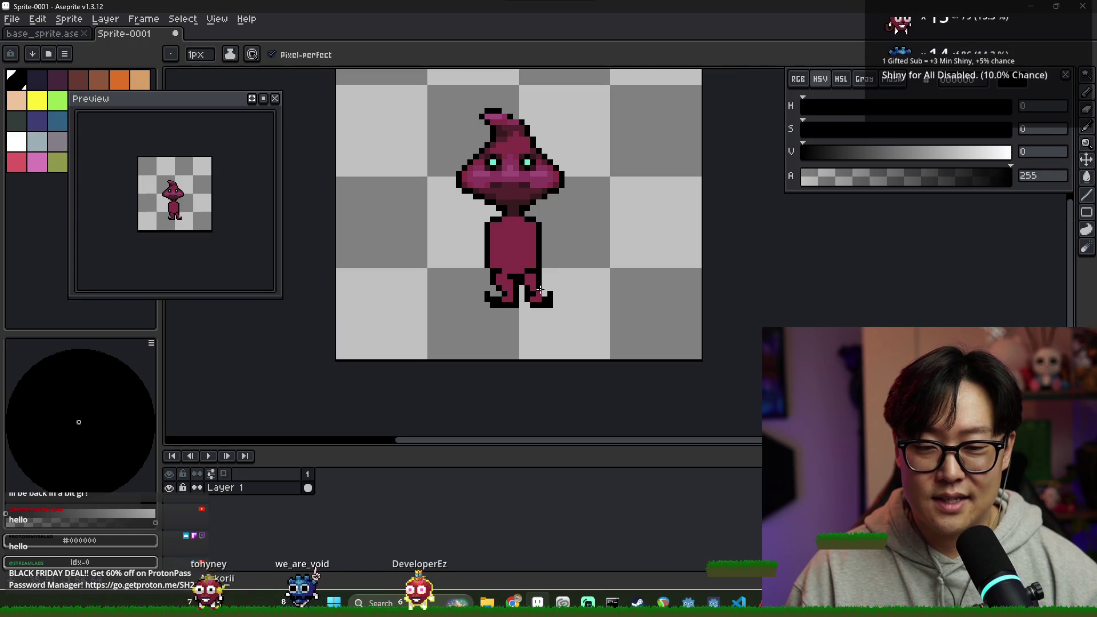
{"action": "scroll", "coordinate": [548, 308], "scroll_direction": "down", "scroll_amount": 2}
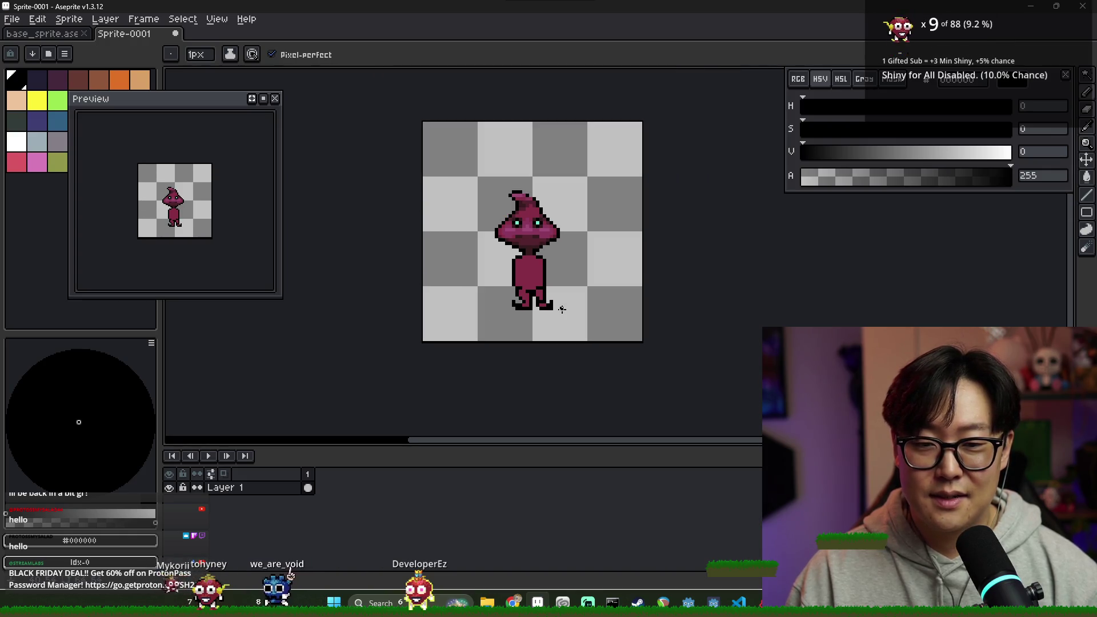
{"action": "scroll", "coordinate": [523, 293], "scroll_direction": "up", "scroll_amount": 3}
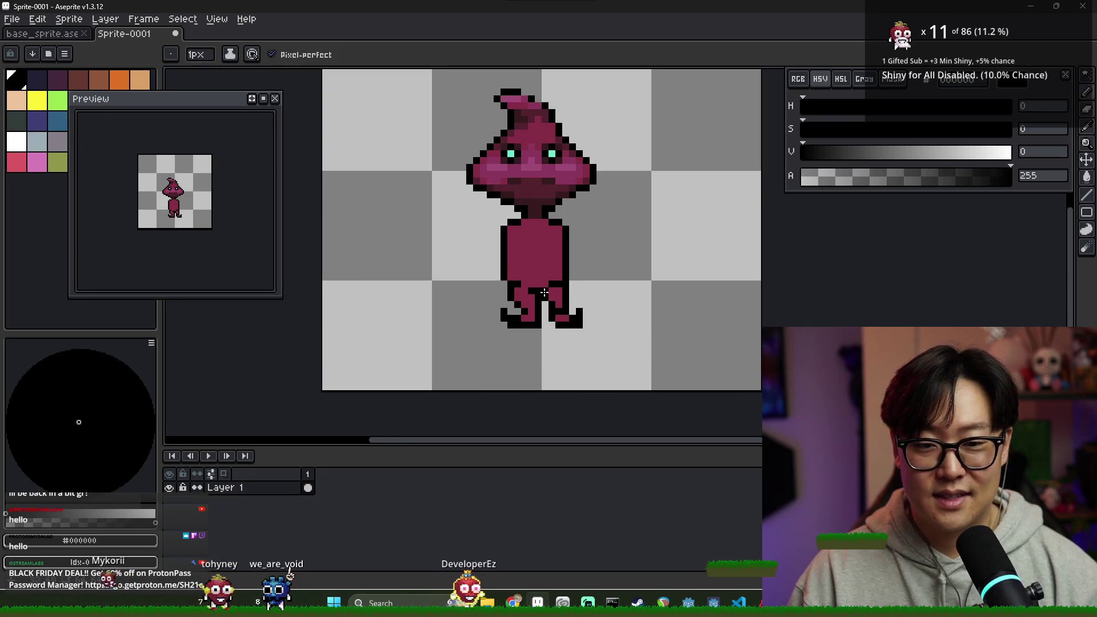
{"action": "scroll", "coordinate": [585, 323], "scroll_direction": "down", "scroll_amount": 1}
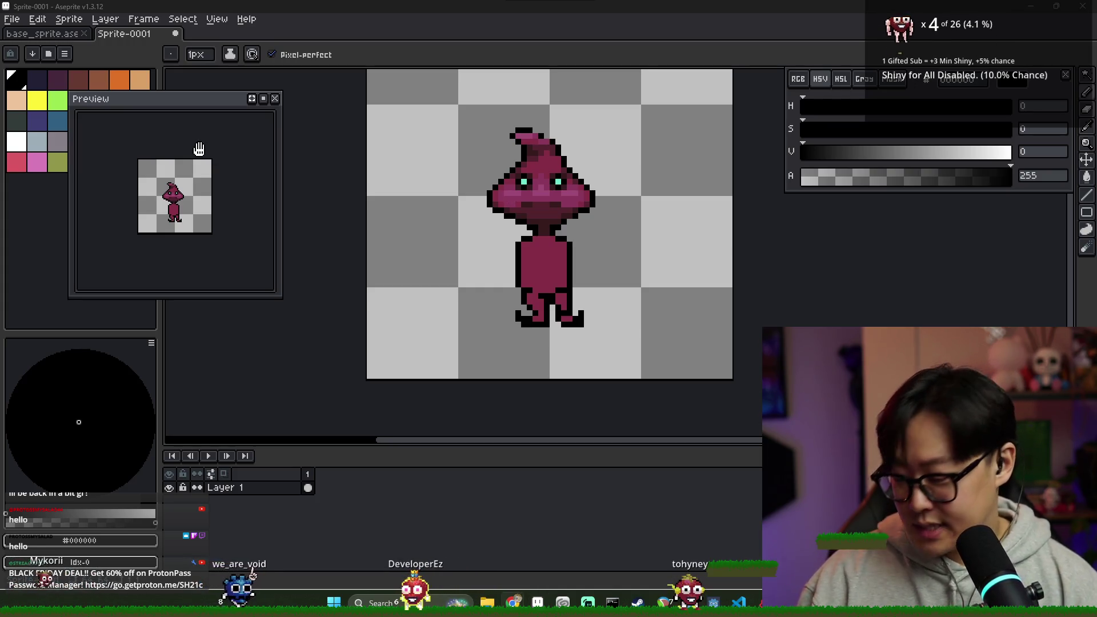
{"action": "left_click_drag", "start_coordinate": [166, 118], "coordinate": [243, 85]}
- Fill the body and legs dark maroon with the Paint Bucket, Contiguous enabled
{"action": "scroll", "coordinate": [576, 234], "scroll_direction": "up", "scroll_amount": 2}
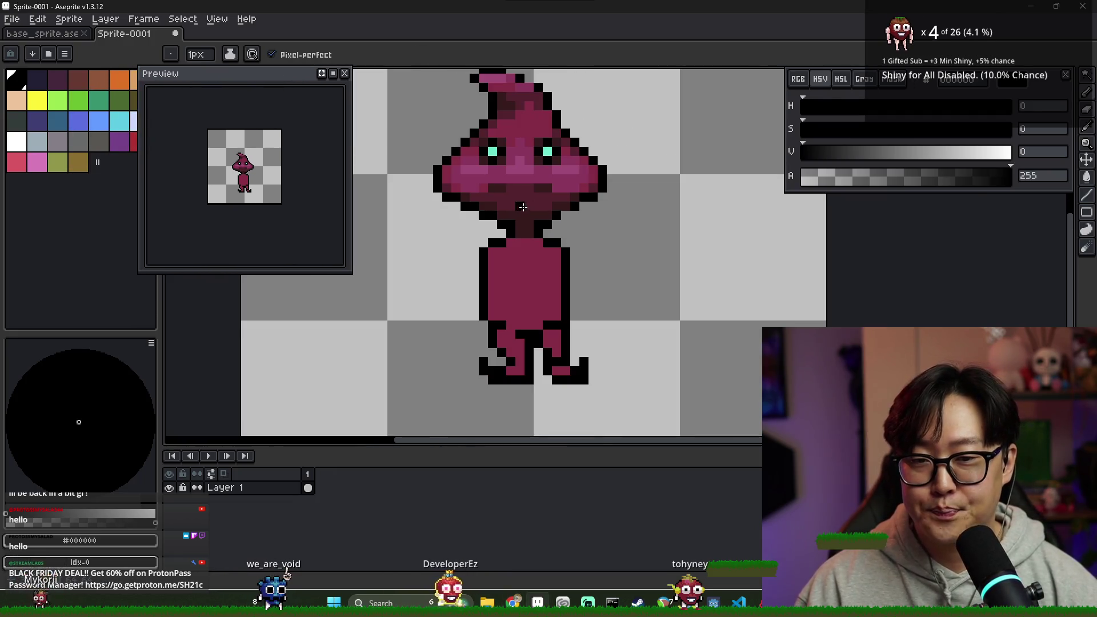
{"action": "left_click", "coordinate": [520, 229], "text": "alt"}
{"action": "key", "text": "g"}
{"action": "left_click", "coordinate": [517, 263]}
{"action": "key", "text": "ctrl+z"}
{"action": "left_click", "coordinate": [274, 54]}
{"action": "left_click", "coordinate": [521, 286]}
{"action": "scroll", "coordinate": [521, 285], "scroll_direction": "up", "scroll_amount": 2}
{"action": "scroll", "coordinate": [548, 275], "scroll_direction": "down", "scroll_amount": 3}
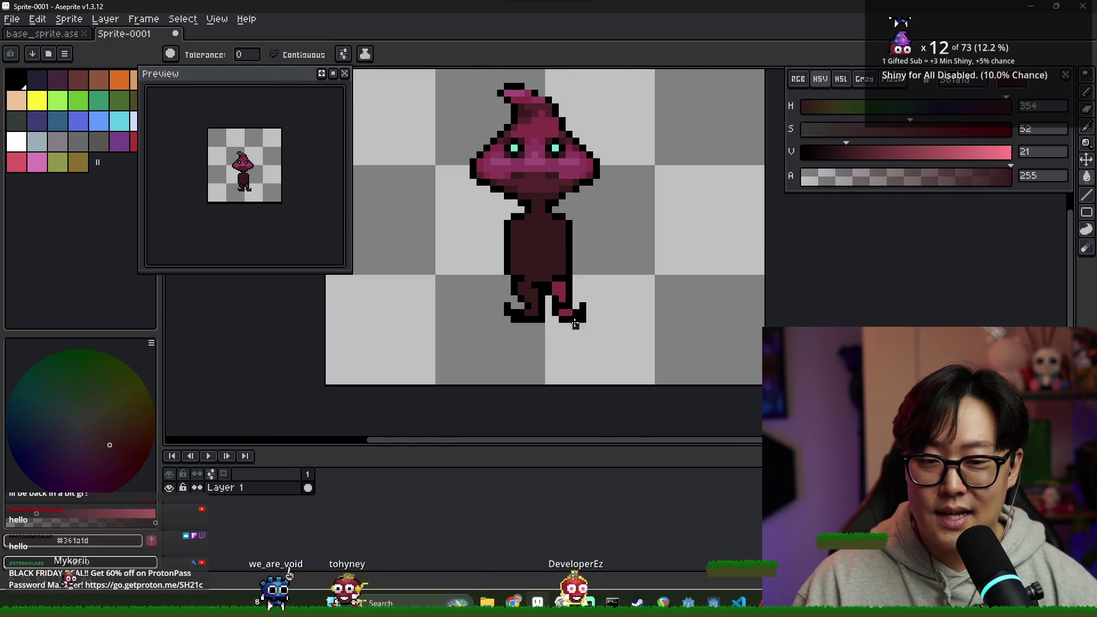
{"action": "scroll", "coordinate": [567, 314], "scroll_direction": "up", "scroll_amount": 2}
{"action": "scroll", "coordinate": [548, 257], "scroll_direction": "down", "scroll_amount": 3}
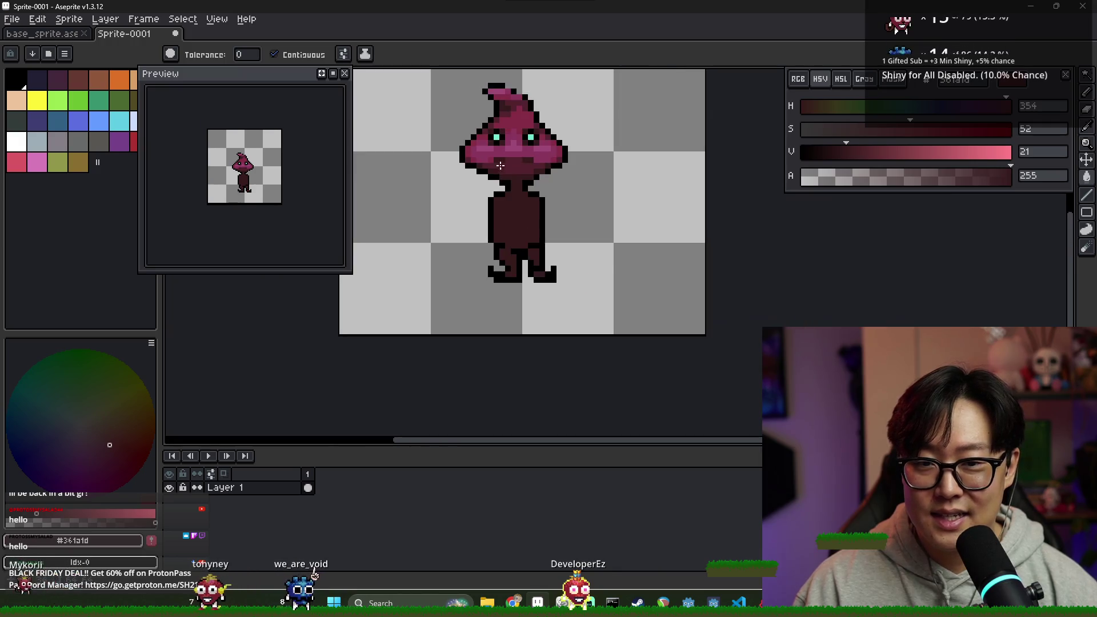
- Try a lighter maroon body fill, undo it, and return to the Pencil
{"action": "left_click", "coordinate": [532, 227], "text": "alt"}
{"action": "scroll", "coordinate": [516, 204], "scroll_direction": "up", "scroll_amount": 1}
{"action": "left_click", "coordinate": [495, 201]}
{"action": "key", "text": "ctrl+z"}
{"action": "key", "text": "b"}
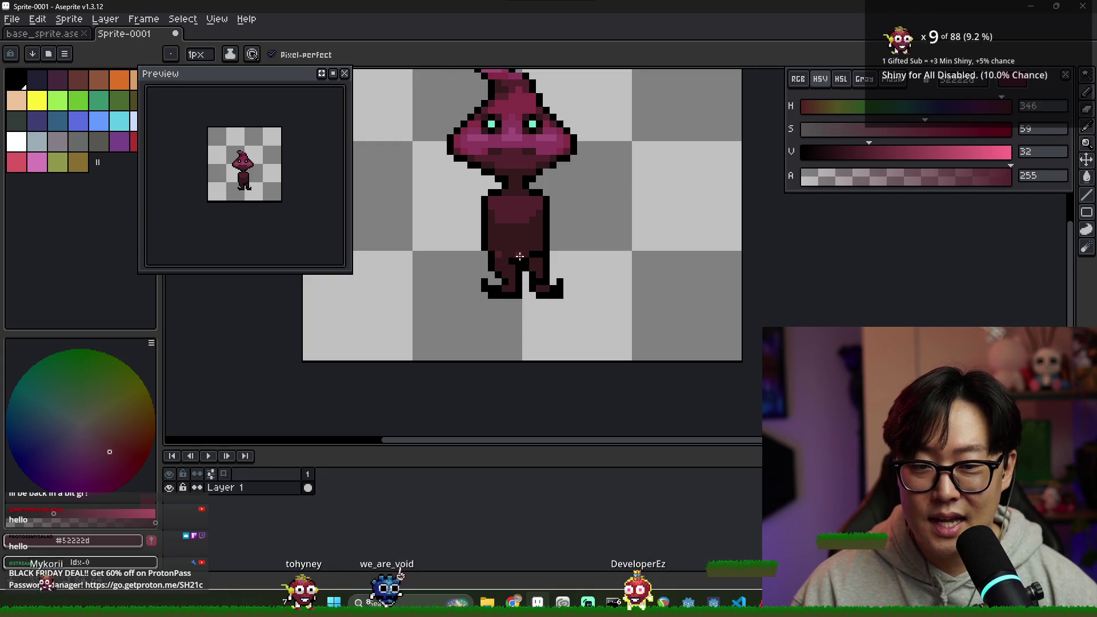
{"action": "scroll", "coordinate": [512, 200], "scroll_direction": "up", "scroll_amount": 1}
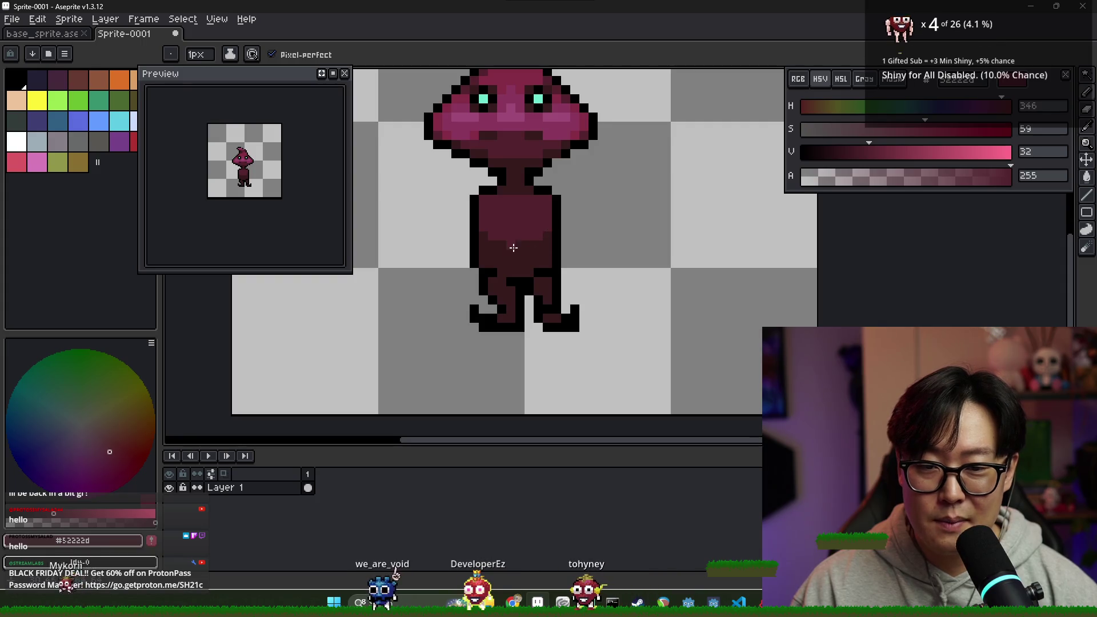
{"action": "left_click", "coordinate": [482, 228], "text": "alt"}
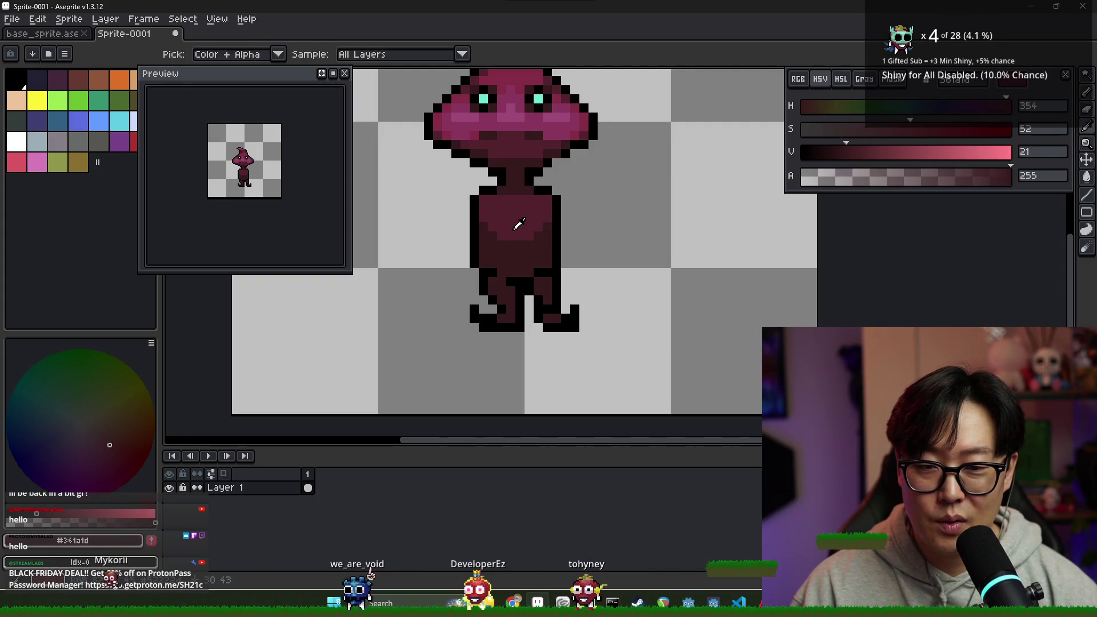
{"action": "left_click", "coordinate": [519, 226], "text": "alt"}
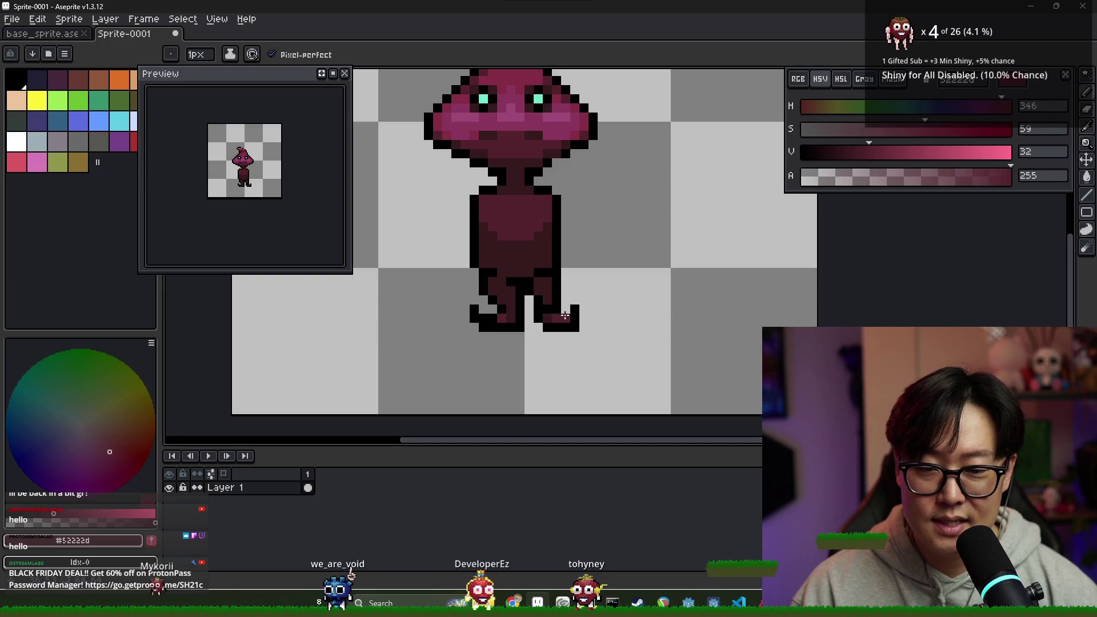
{"action": "scroll", "coordinate": [574, 288], "scroll_direction": "down", "scroll_amount": 2}
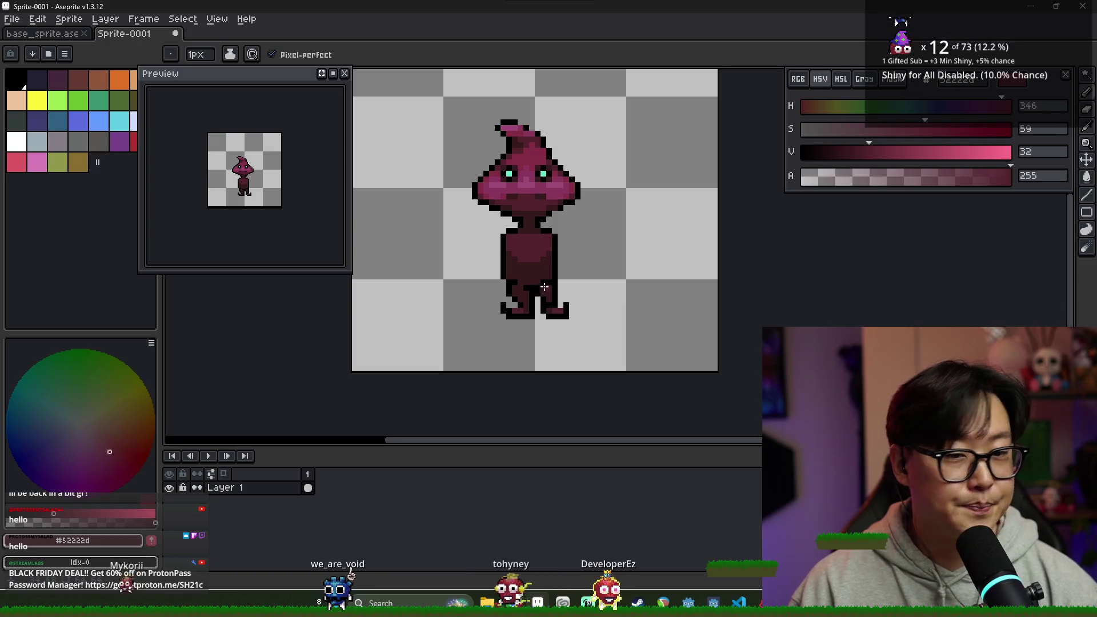
- Open and cancel Save, then sample the dark body colour for drawing
{"action": "key", "text": "ctrl+s"}
{"action": "key", "text": "Escape"}
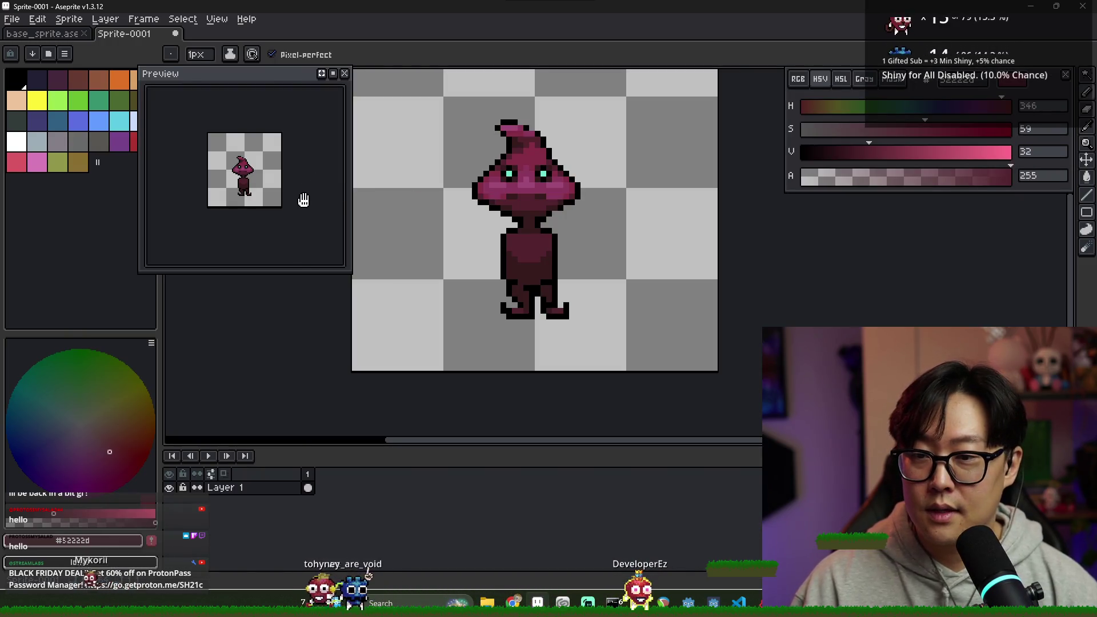
{"action": "scroll", "coordinate": [534, 244], "scroll_direction": "up", "scroll_amount": 1}
{"action": "left_click", "coordinate": [515, 260], "text": "alt"}
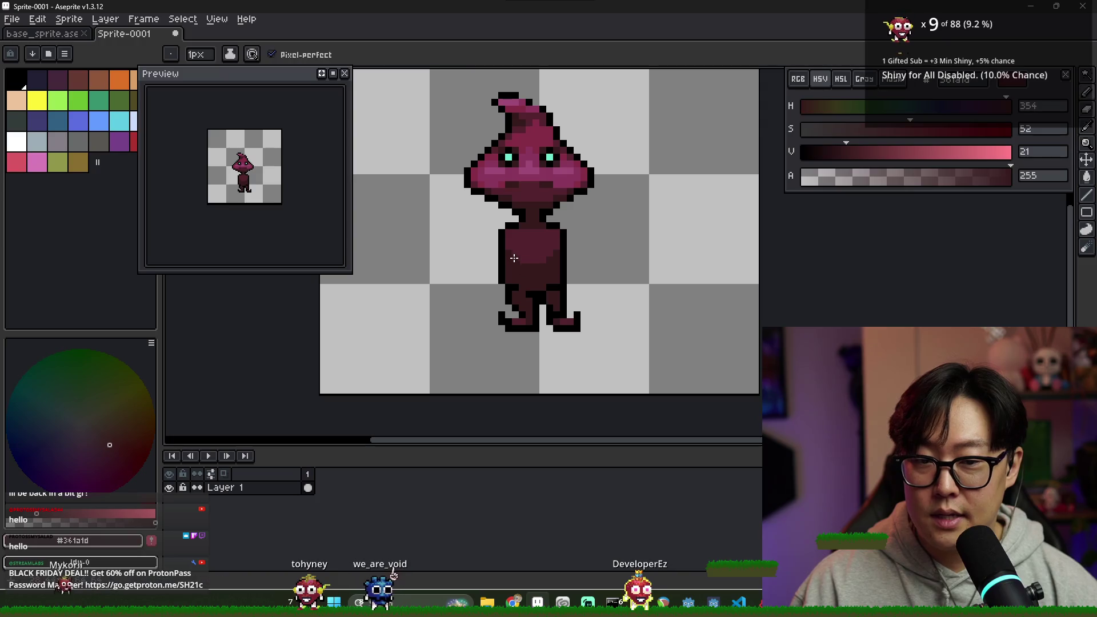
{"action": "scroll", "coordinate": [516, 245], "scroll_direction": "up", "scroll_amount": 2}
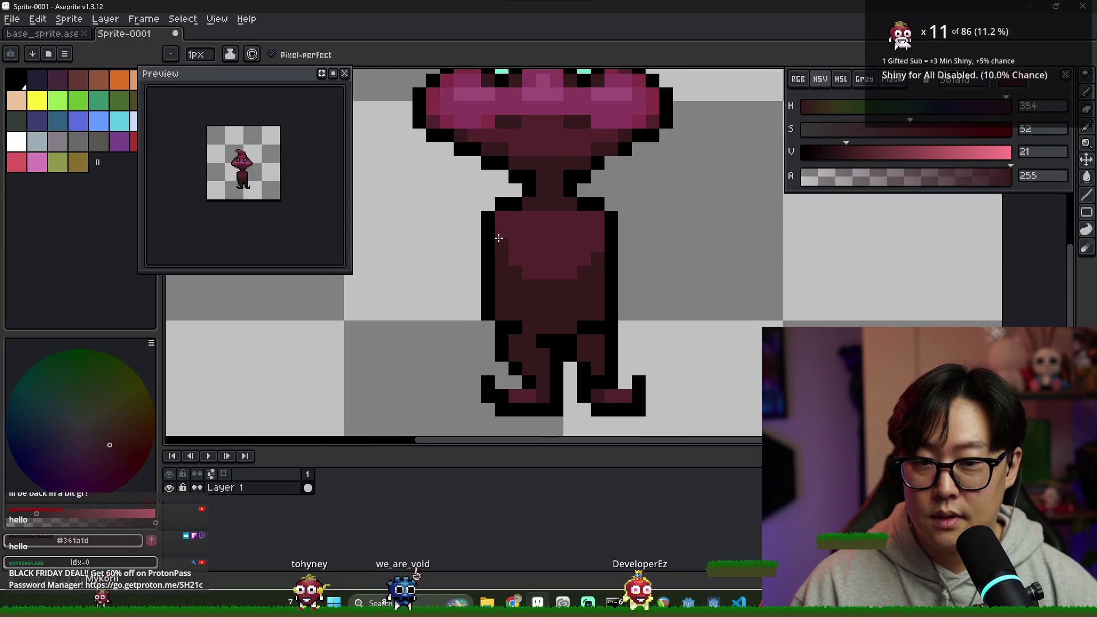
{"action": "scroll", "coordinate": [496, 242], "scroll_direction": "down", "scroll_amount": 3}
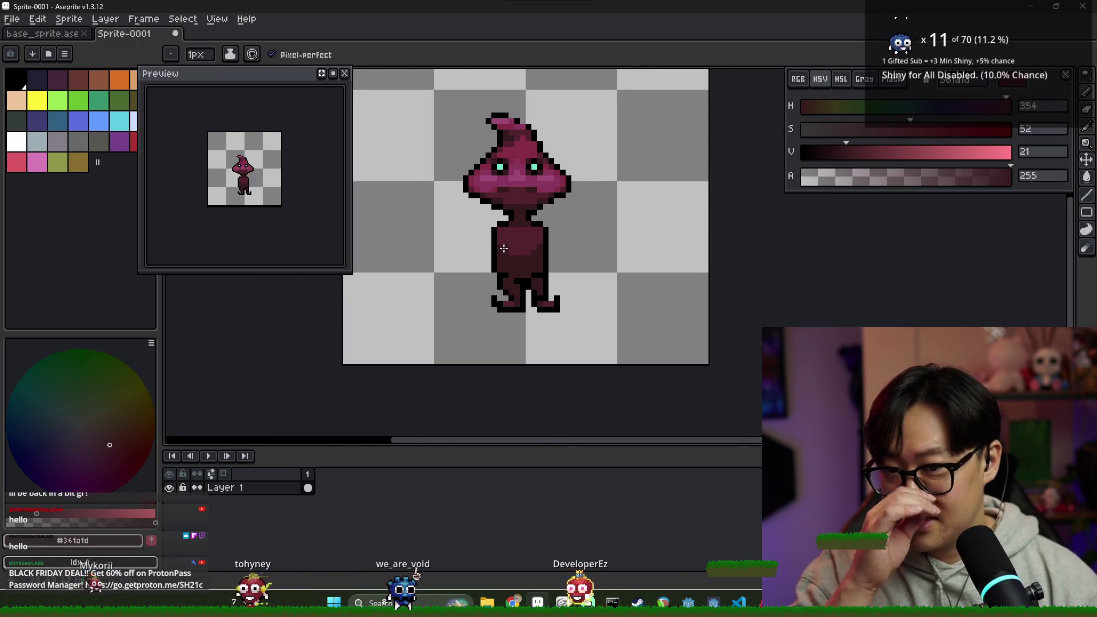
- Draw a thin dark maroon left arm hanging down from the body
{"action": "left_click", "coordinate": [491, 237], "text": "alt"}
{"action": "left_click", "coordinate": [493, 237], "text": "alt"}
{"action": "left_click_drag", "start_coordinate": [489, 230], "coordinate": [464, 264]}
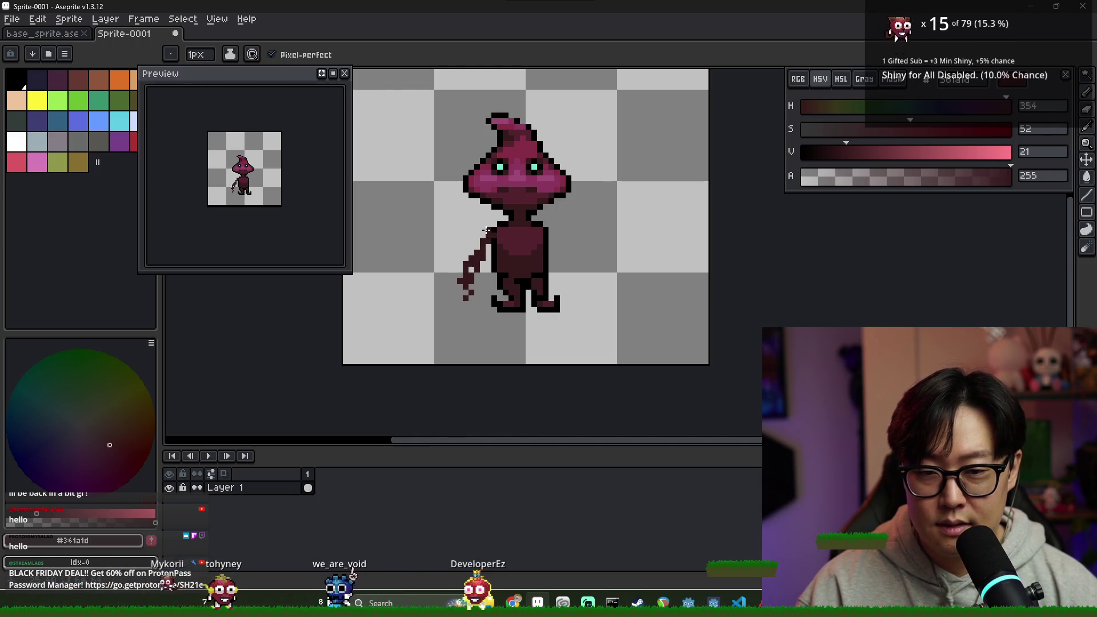
{"action": "left_click_drag", "start_coordinate": [487, 231], "coordinate": [468, 287]}
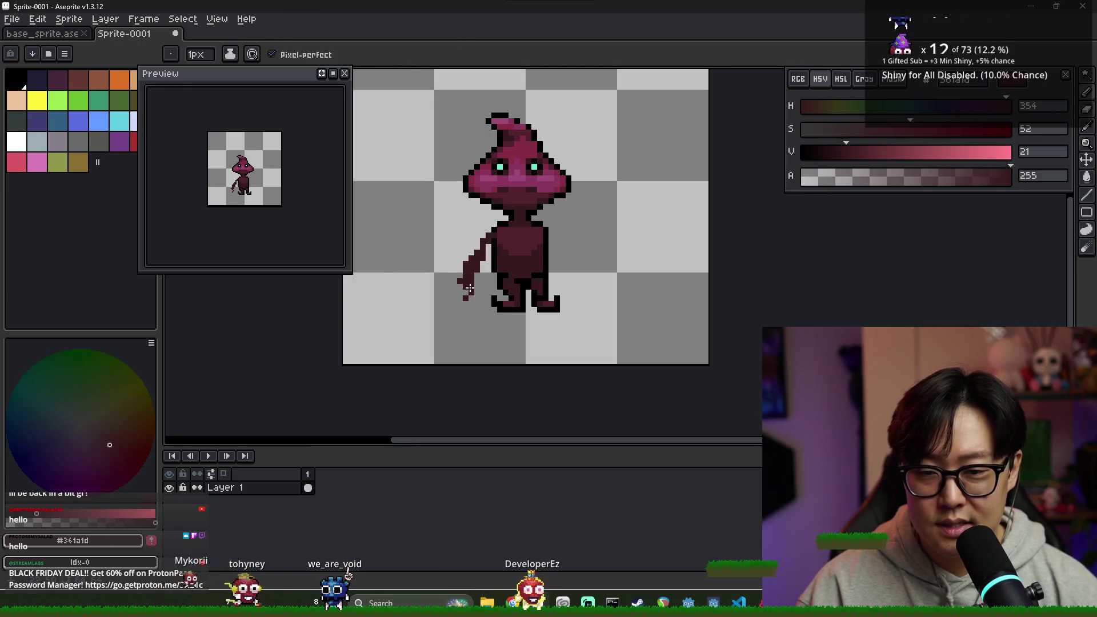
{"action": "key", "text": "e"}
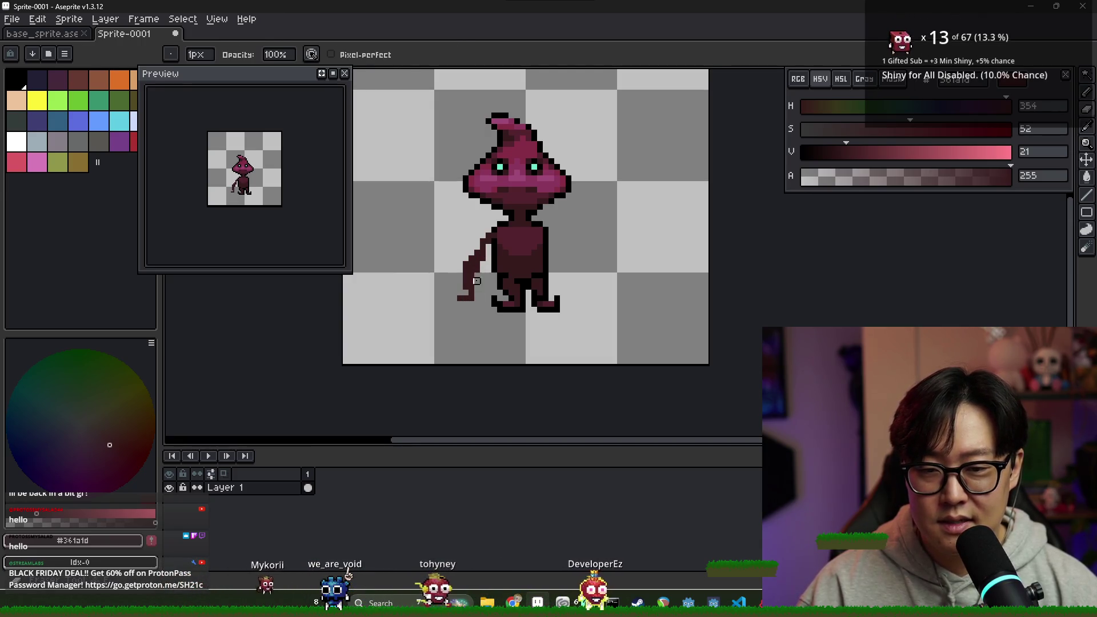
{"action": "key", "text": "b"}
- Shape the left hand with fingers extending down-left at the arm's tip
{"action": "left_click", "coordinate": [465, 302]}
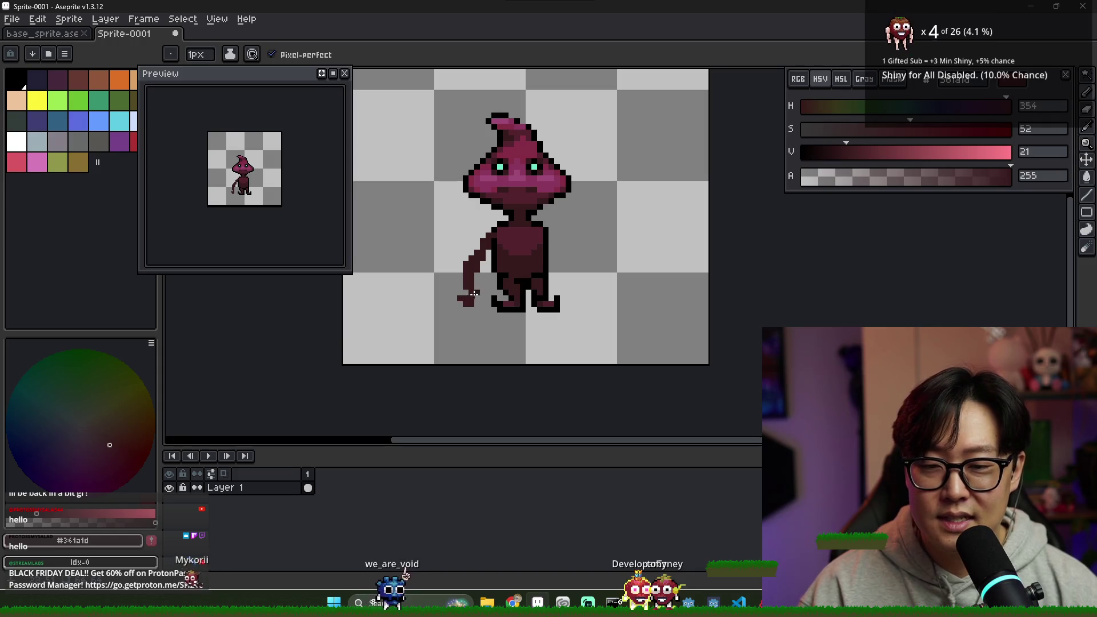
{"action": "key", "text": "e"}
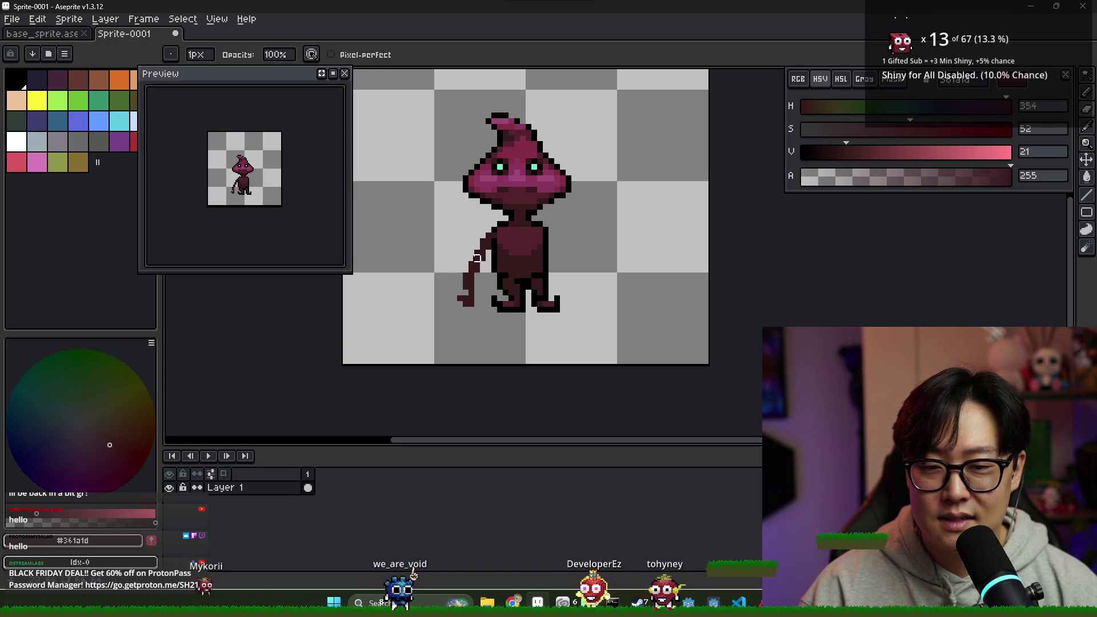
{"action": "key", "text": "b"}
{"action": "left_click_drag", "start_coordinate": [448, 303], "coordinate": [466, 309]}
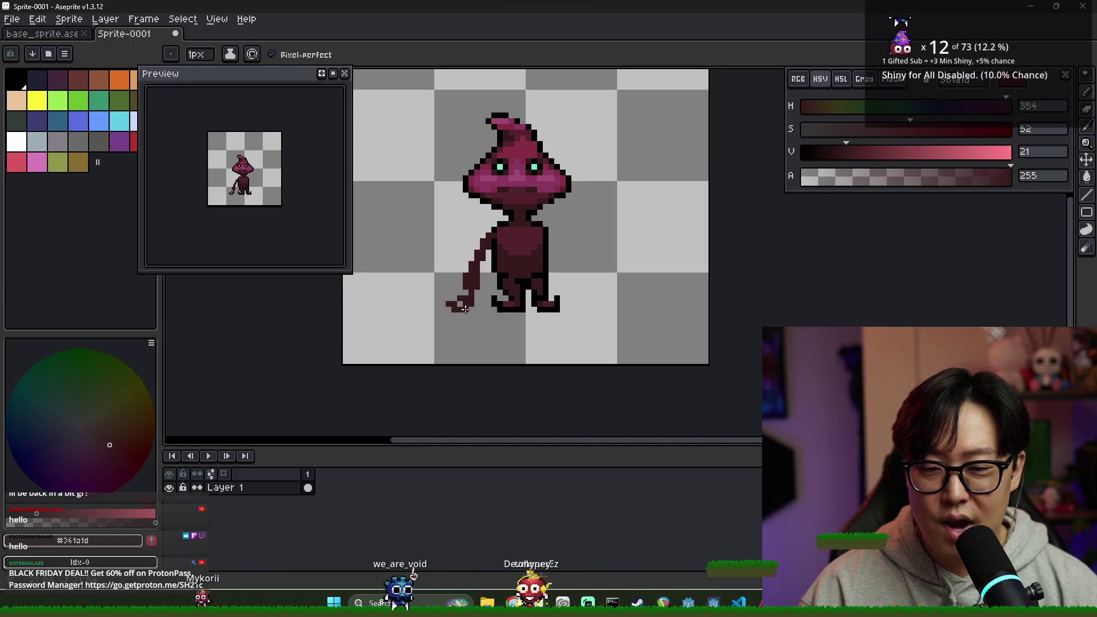
{"action": "key", "text": "e"}
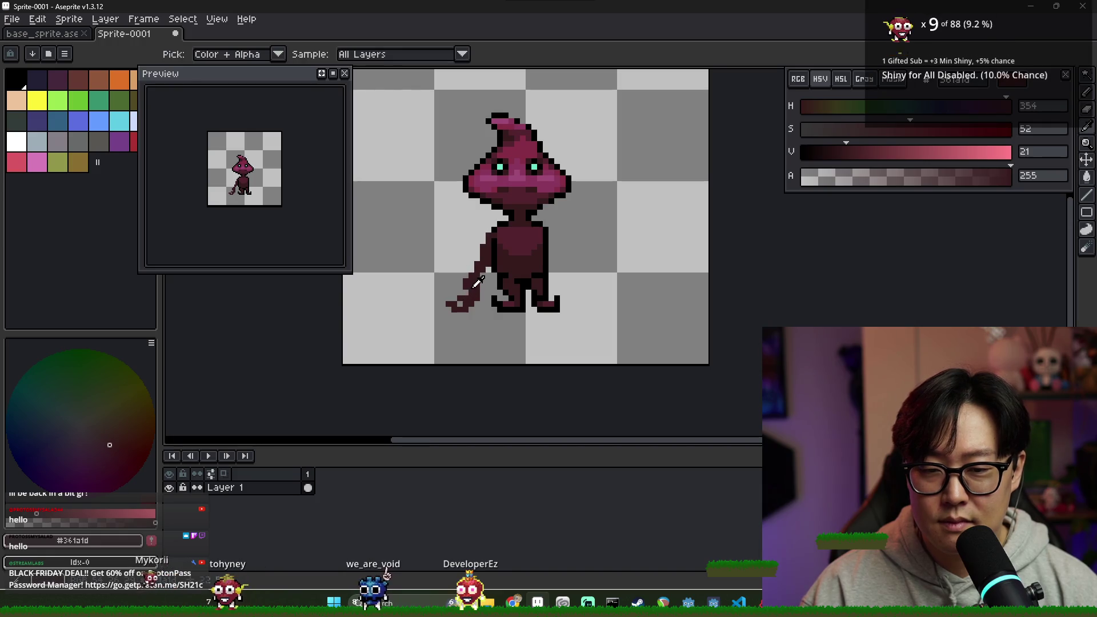
{"action": "key", "text": "b"}
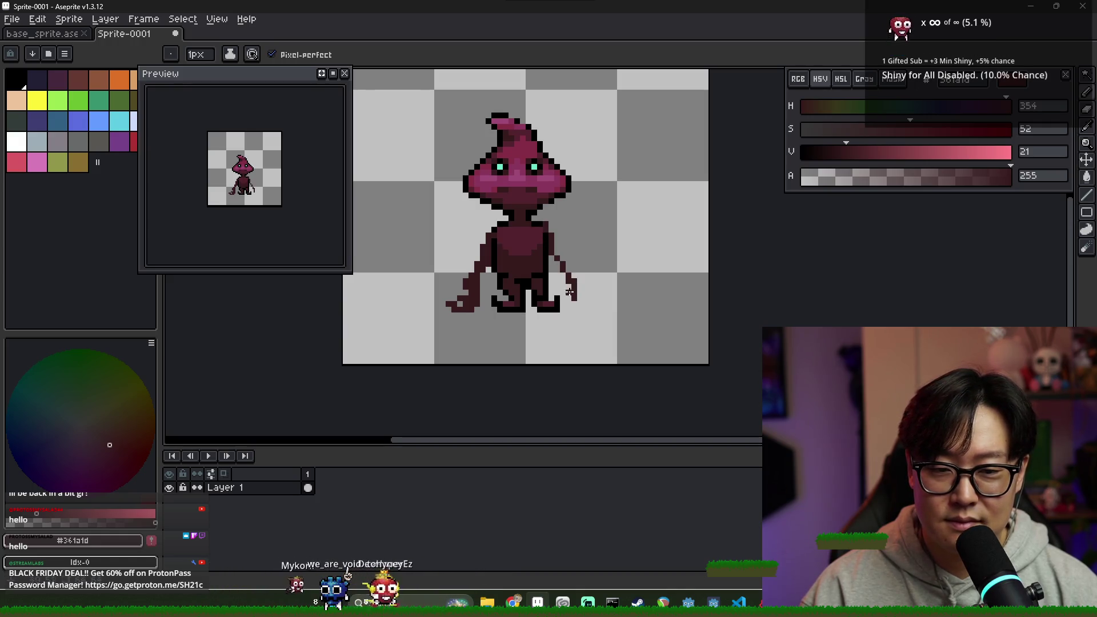
- Draw the right arm and hand beside the body
{"action": "left_click_drag", "start_coordinate": [589, 288], "coordinate": [593, 297]}
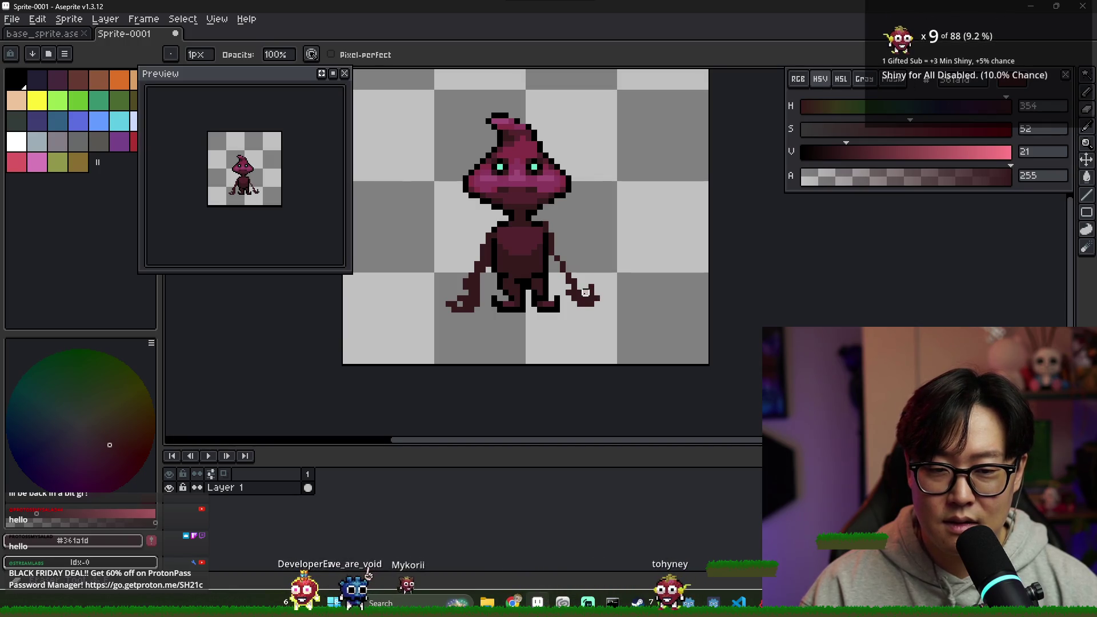
{"action": "key", "text": "alt"}
{"action": "key", "text": "alt"}
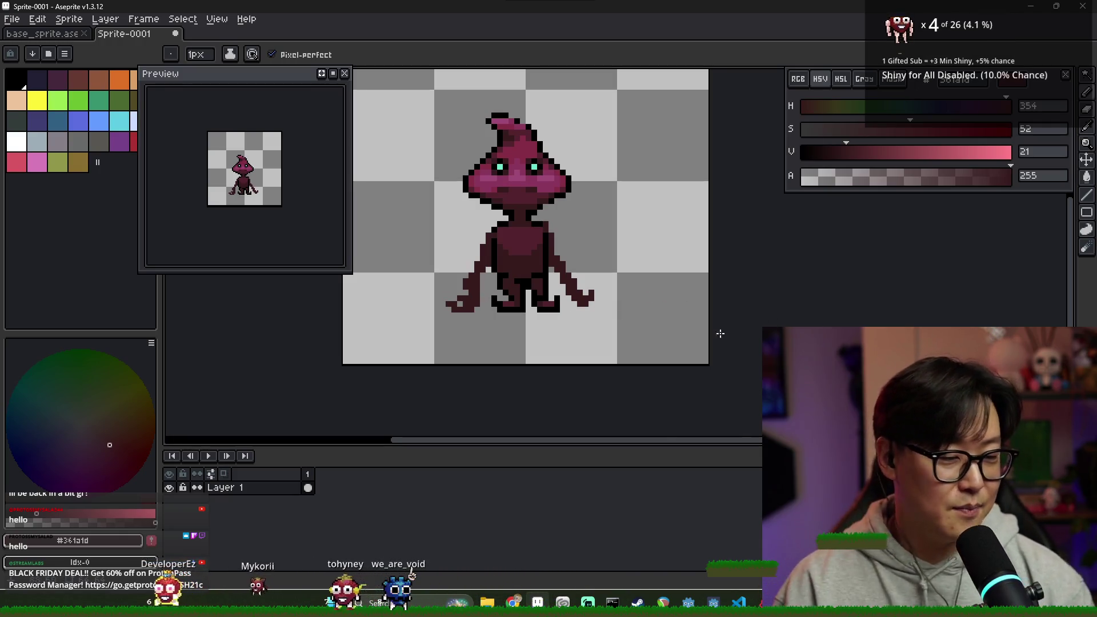
{"action": "scroll", "coordinate": [548, 277], "scroll_direction": "up", "scroll_amount": 2}
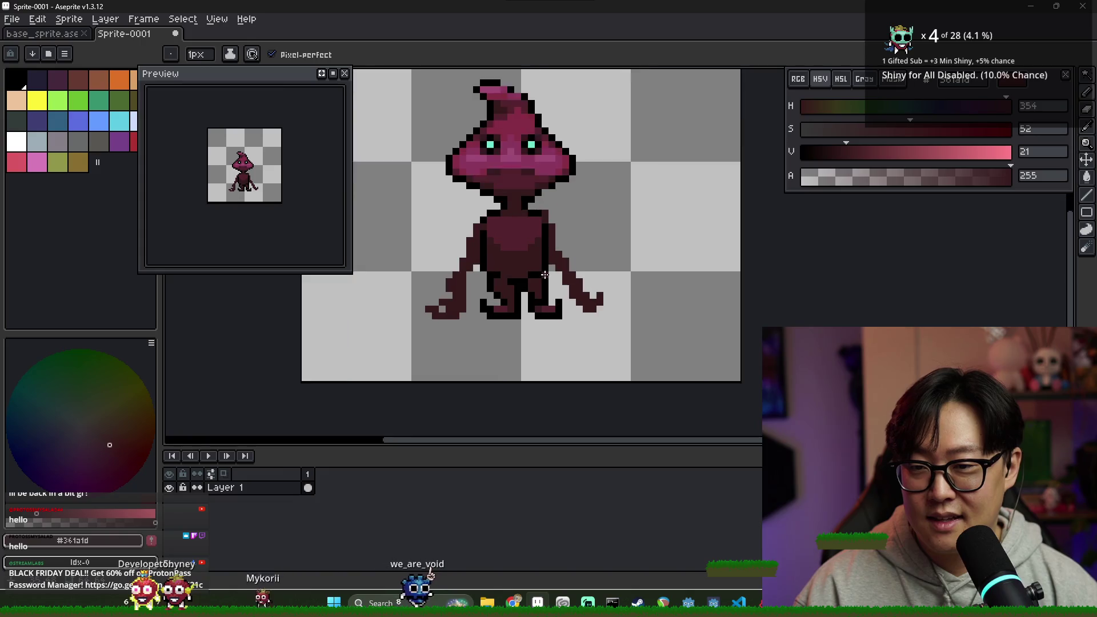
{"action": "key", "text": "e"}
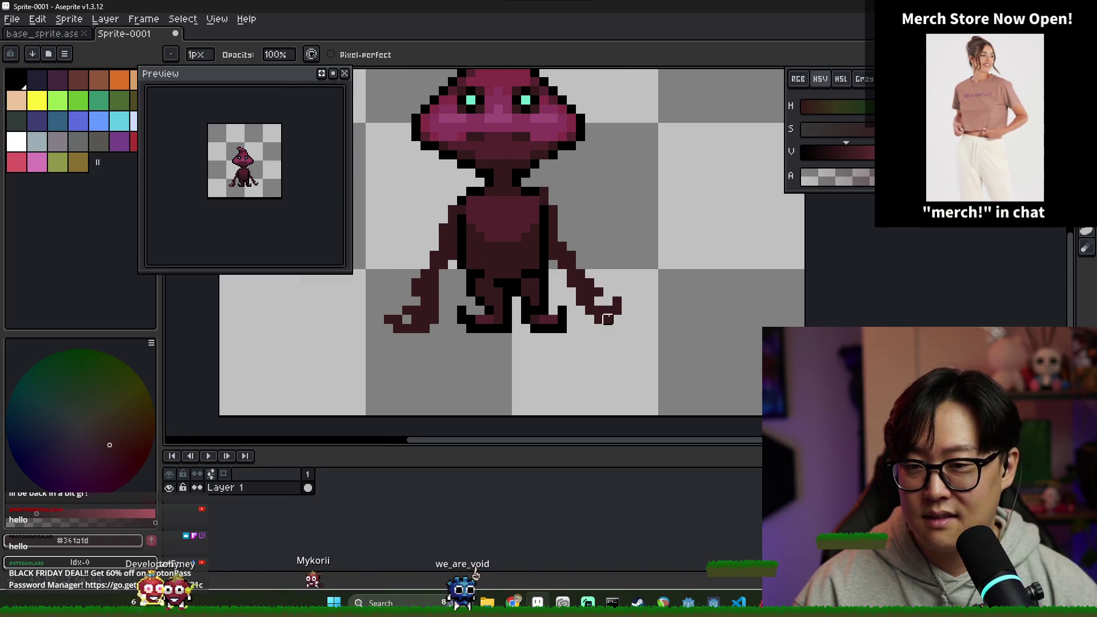
- Draw a black outline from the right shoulder down the body's right side
{"action": "key", "text": "i"}
{"action": "key", "text": "b"}
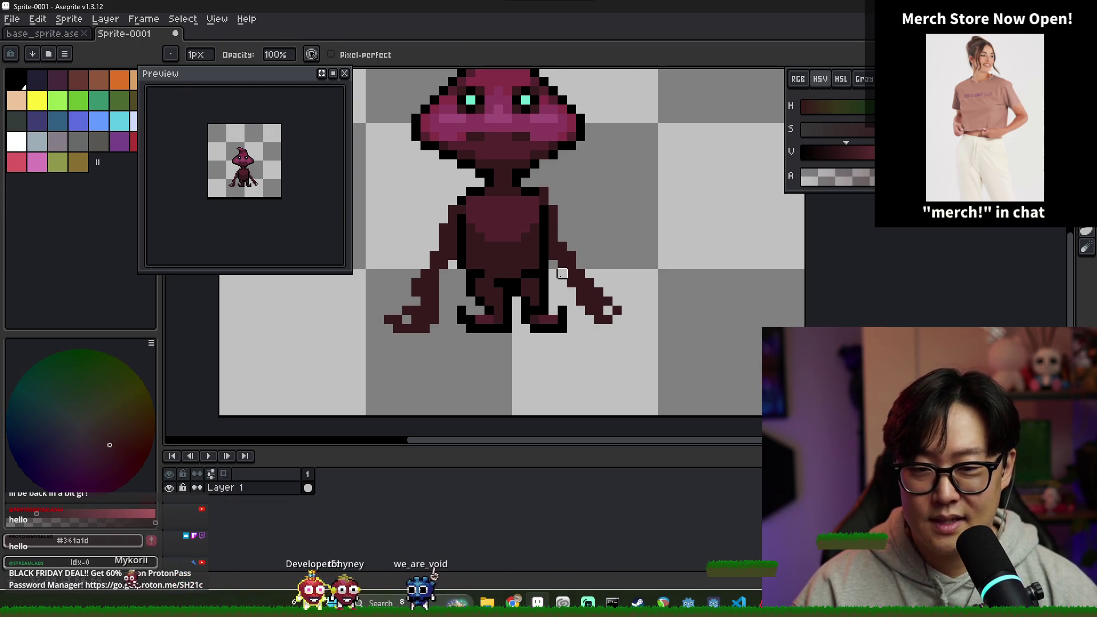
{"action": "left_click", "coordinate": [544, 208], "text": "alt"}
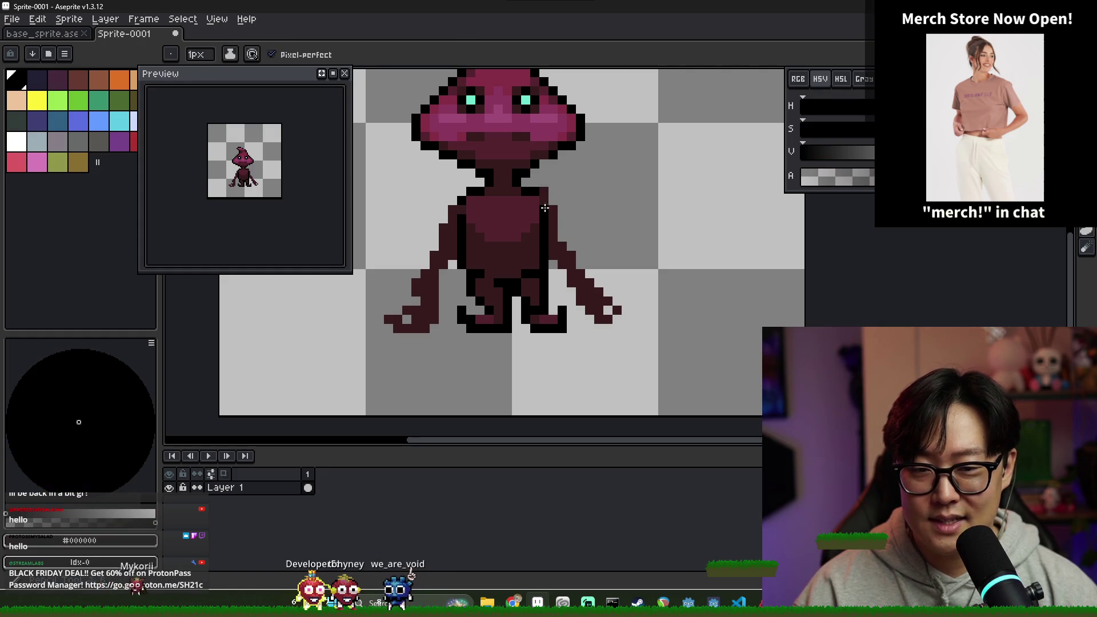
{"action": "left_click", "coordinate": [543, 192]}
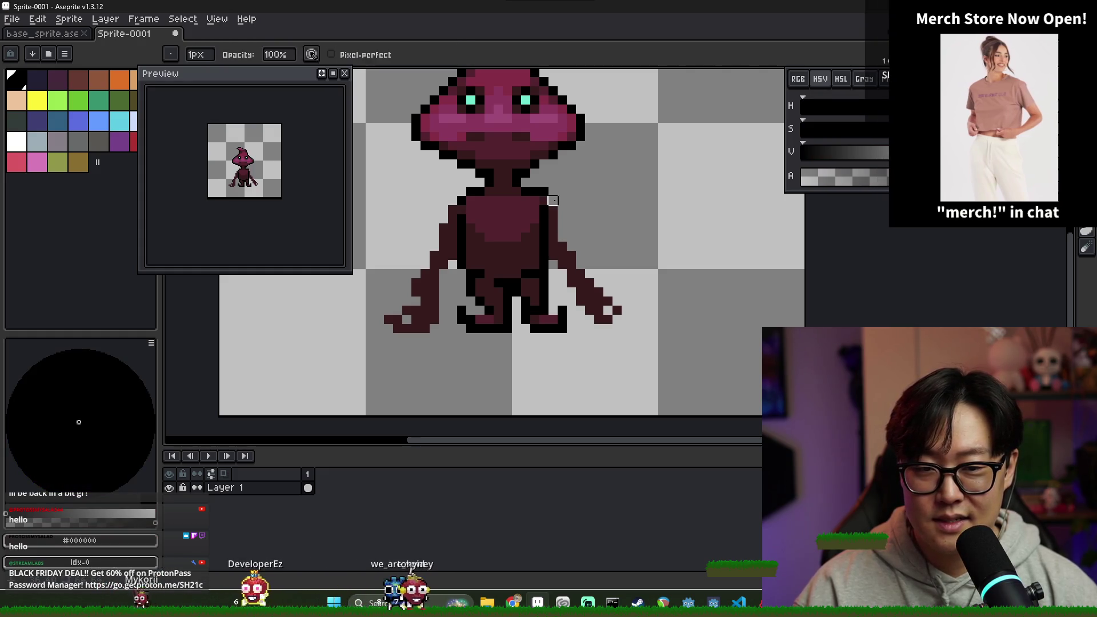
{"action": "left_click_drag", "start_coordinate": [561, 215], "coordinate": [585, 274]}
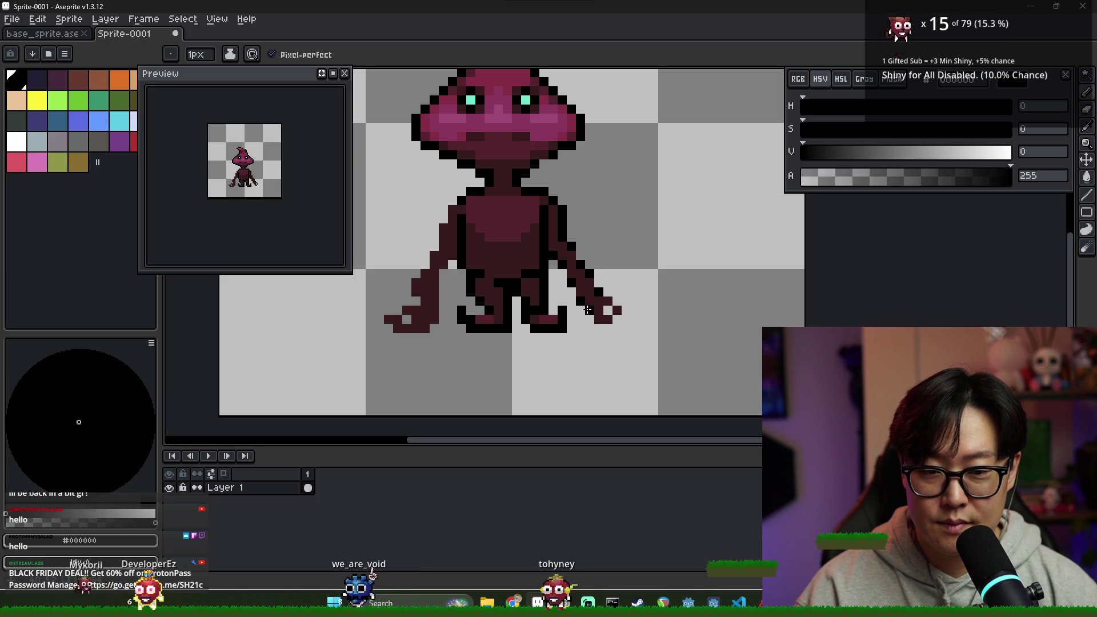
{"action": "key", "text": "e"}
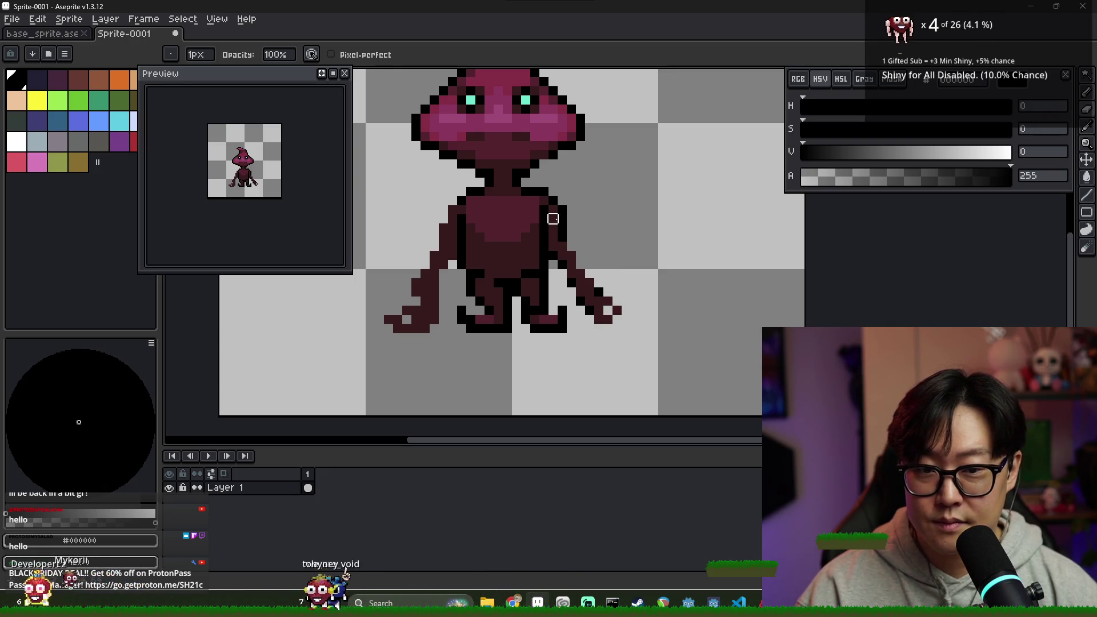
- Sample the head's pink shade for the shoulder highlight
{"action": "key", "text": "i"}
{"action": "left_click", "coordinate": [502, 108]}
{"action": "key", "text": "b"}
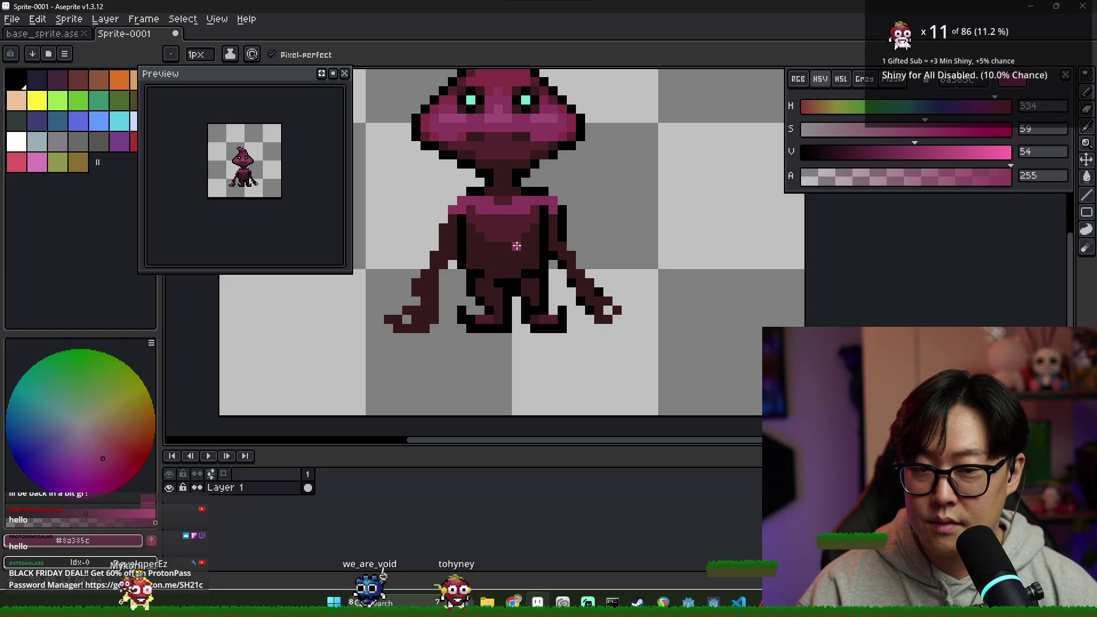
- Shade the chest with the darker maroon sampled from the sprite, then pick black
{"action": "left_click", "coordinate": [508, 218], "text": "alt"}
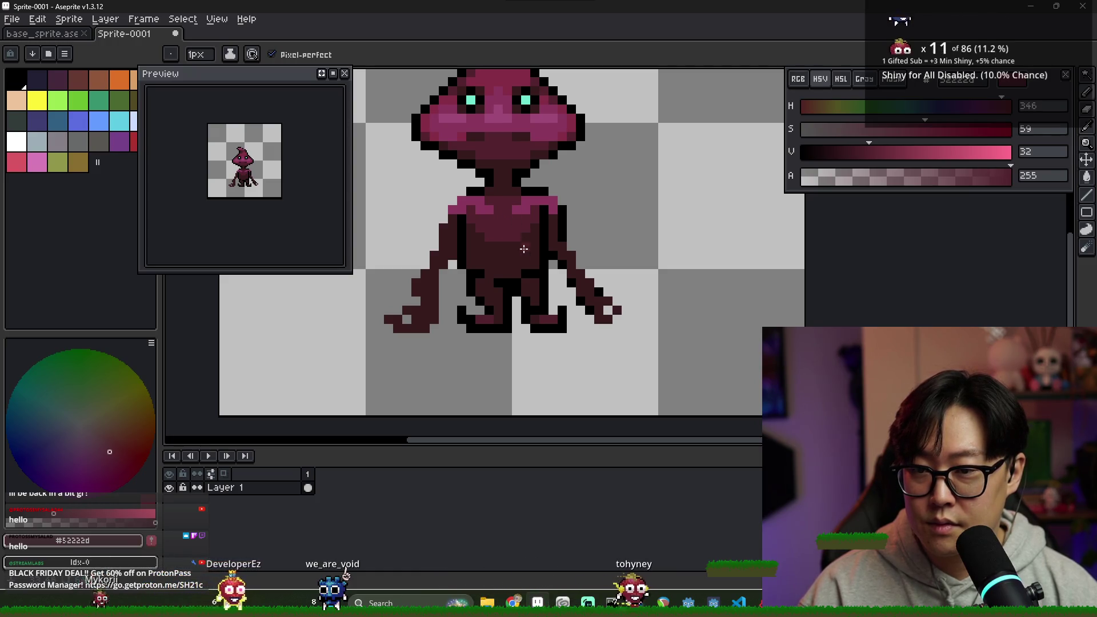
{"action": "scroll", "coordinate": [515, 235], "scroll_direction": "down", "scroll_amount": 2}
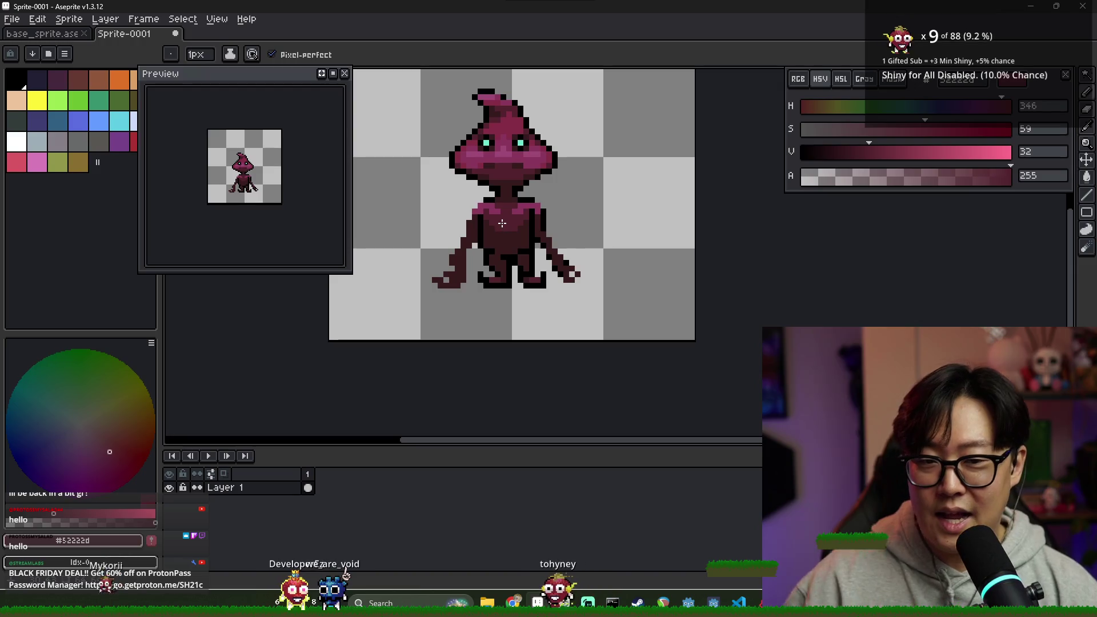
{"action": "scroll", "coordinate": [522, 276], "scroll_direction": "up", "scroll_amount": 3}
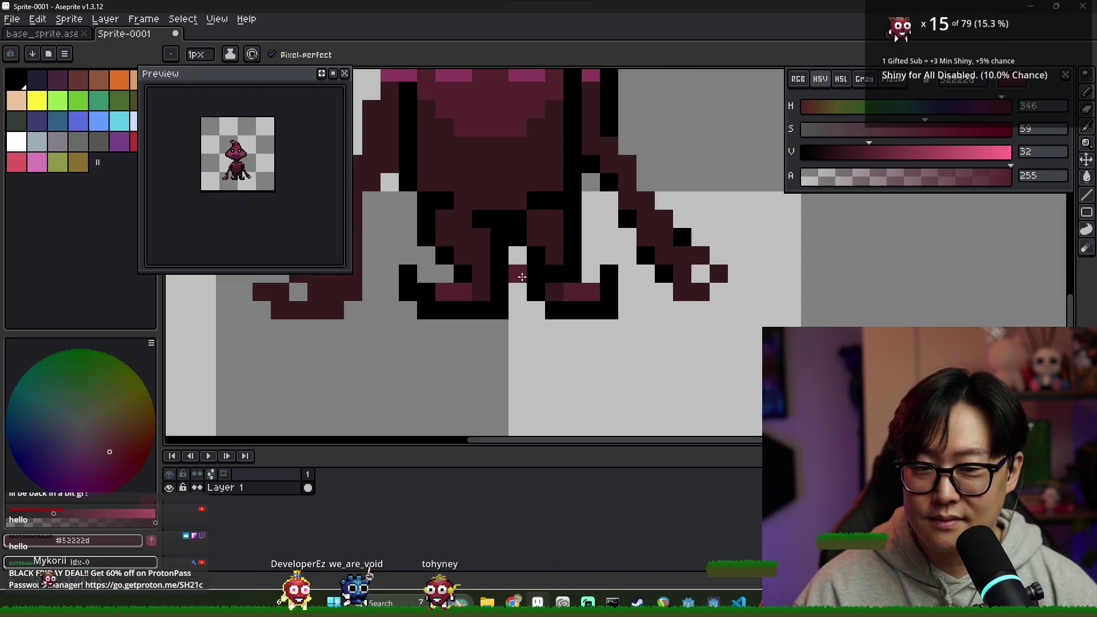
{"action": "scroll", "coordinate": [521, 276], "scroll_direction": "down", "scroll_amount": 3}
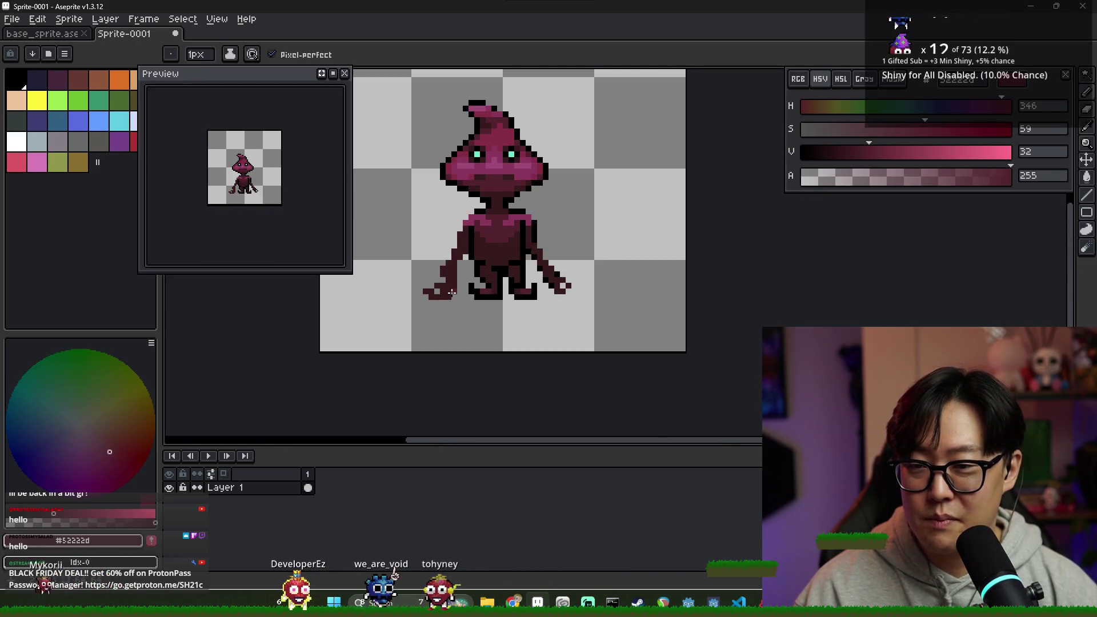
{"action": "scroll", "coordinate": [451, 293], "scroll_direction": "up", "scroll_amount": 1}
{"action": "scroll", "coordinate": [480, 291], "scroll_direction": "up", "scroll_amount": 3}
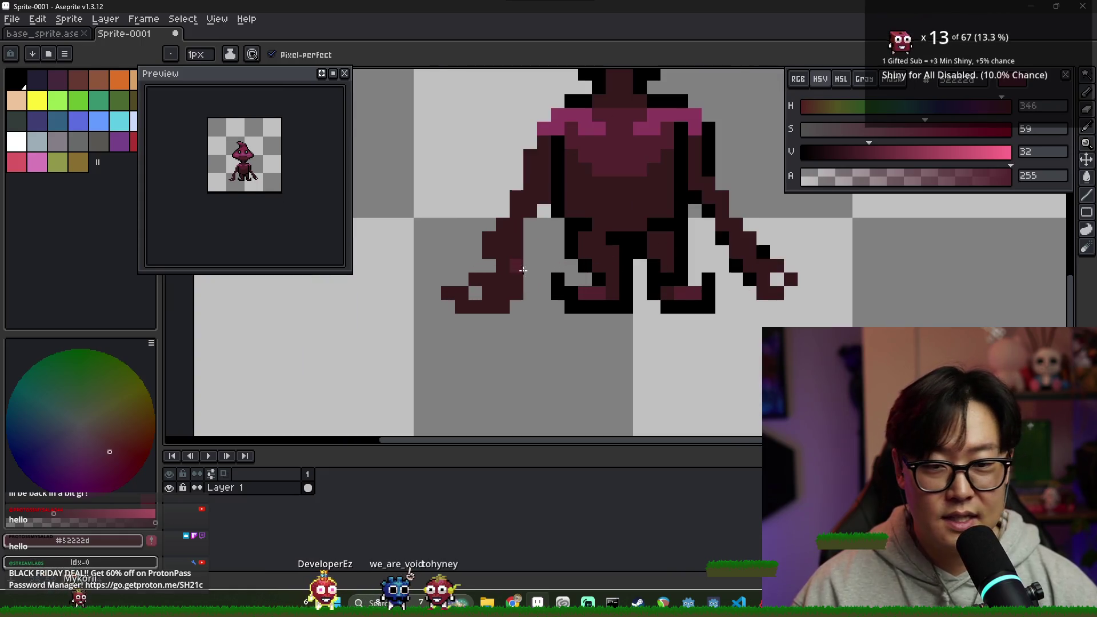
{"action": "left_click", "coordinate": [588, 261], "text": "alt"}
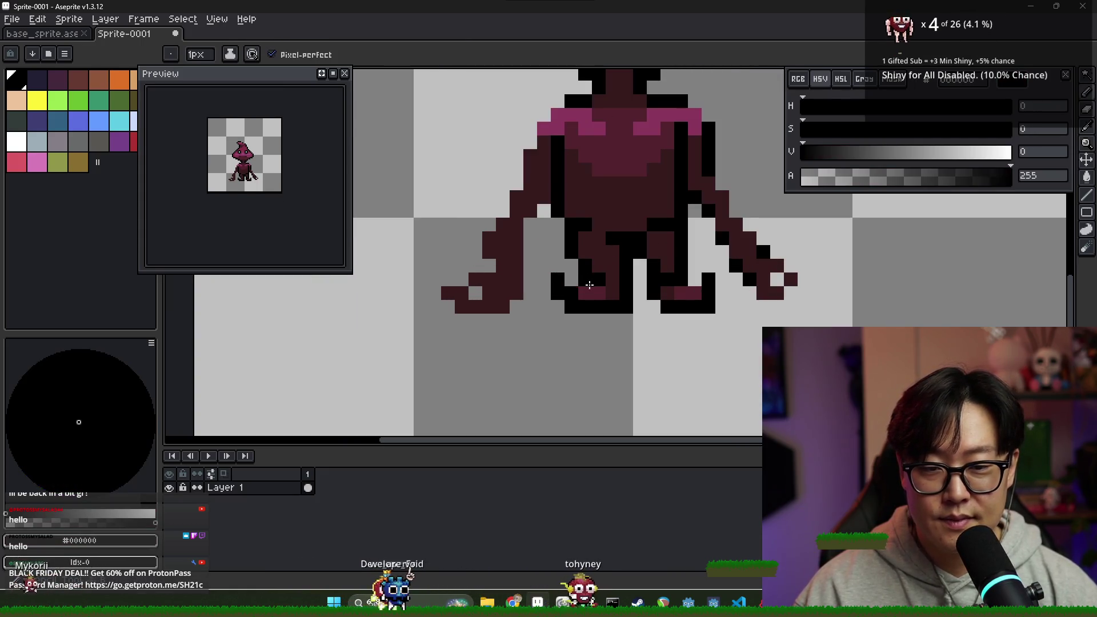
- Marquee-select the left leg block and nudge it one pixel left
{"action": "key", "text": "m"}
{"action": "left_click_drag", "start_coordinate": [548, 269], "coordinate": [650, 331]}
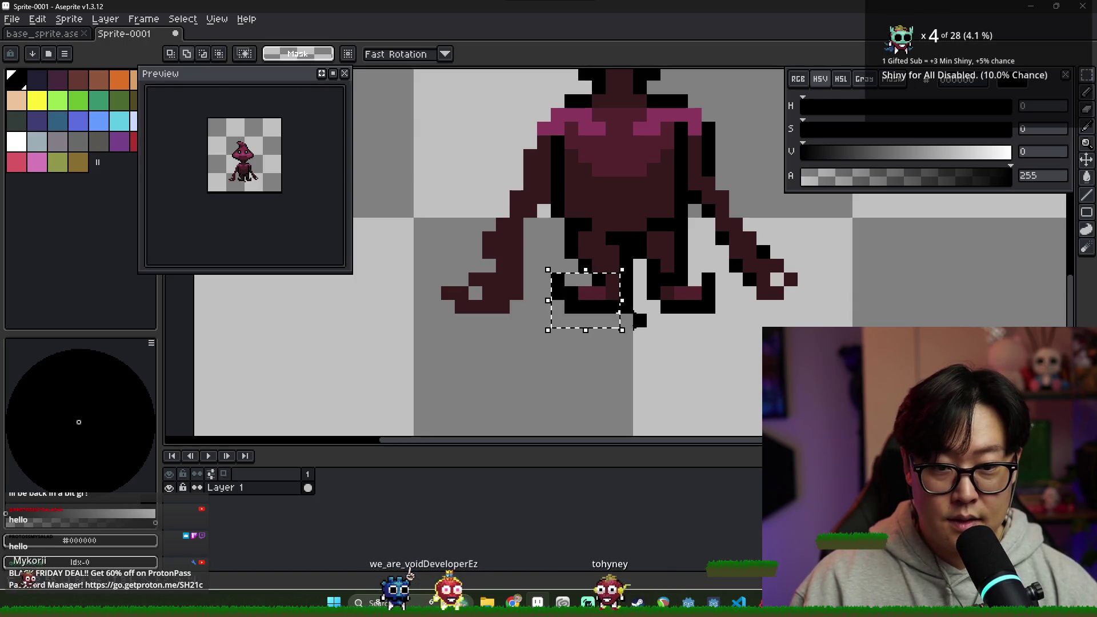
{"action": "key", "text": "Left"}
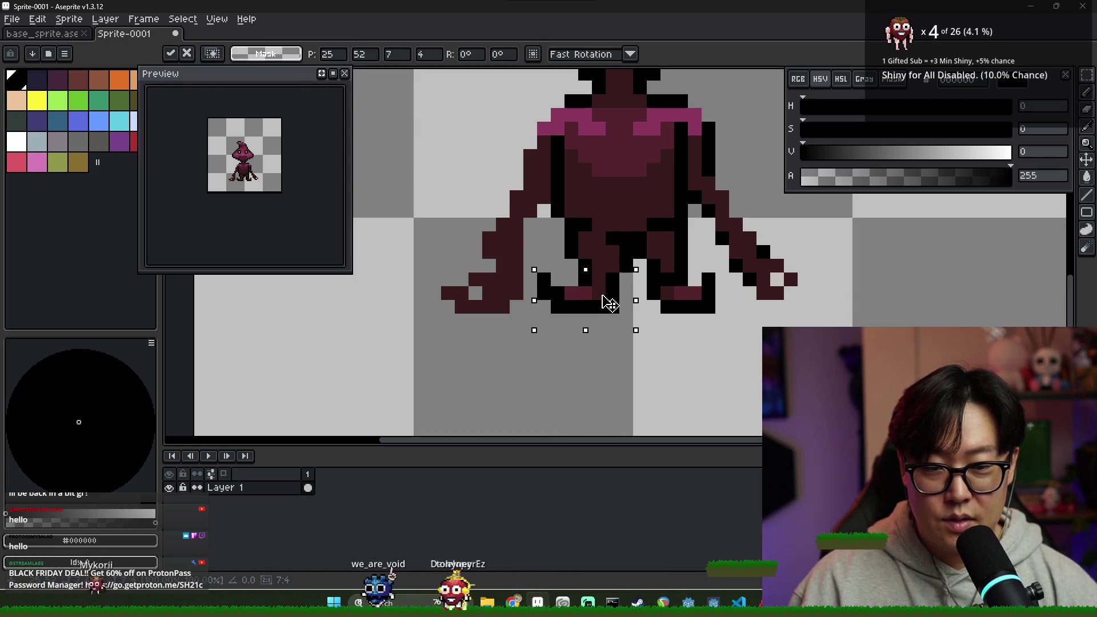
{"action": "key", "text": "ctrl+d"}
{"action": "scroll", "coordinate": [613, 318], "scroll_direction": "down", "scroll_amount": 5}
{"action": "scroll", "coordinate": [634, 253], "scroll_direction": "up", "scroll_amount": 6}
- Touch up the leg pixels with the Pencil, alternating dark maroon and black outline
{"action": "key", "text": "b"}
{"action": "left_click", "coordinate": [666, 232], "text": "alt"}
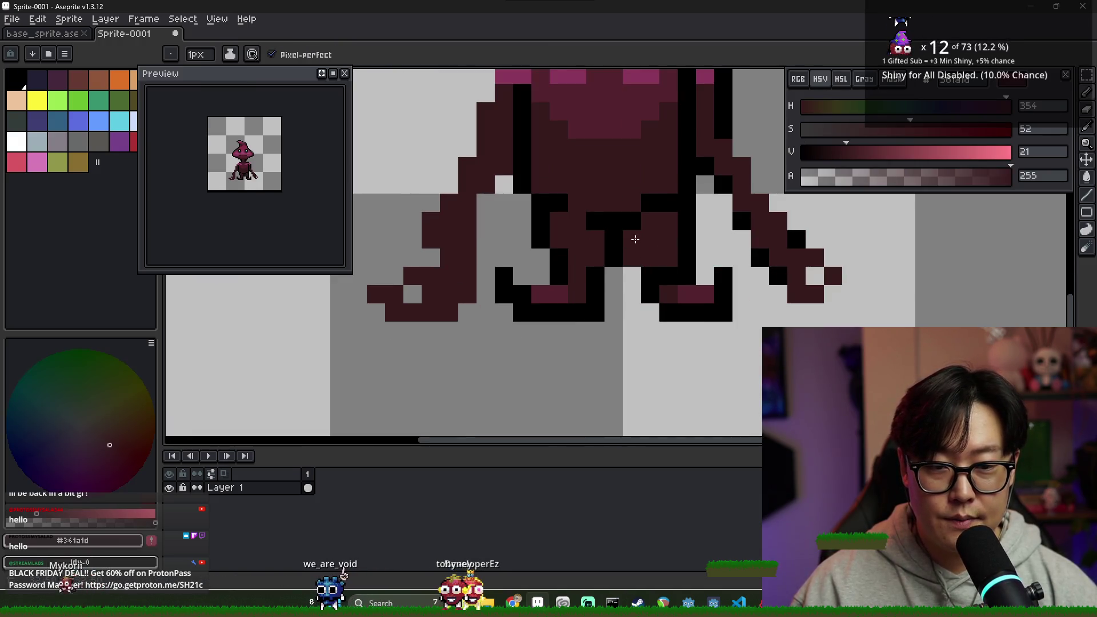
{"action": "scroll", "coordinate": [653, 261], "scroll_direction": "down", "scroll_amount": 4}
{"action": "left_click", "coordinate": [653, 261], "text": "alt"}
{"action": "scroll", "coordinate": [653, 261], "scroll_direction": "up", "scroll_amount": 4}
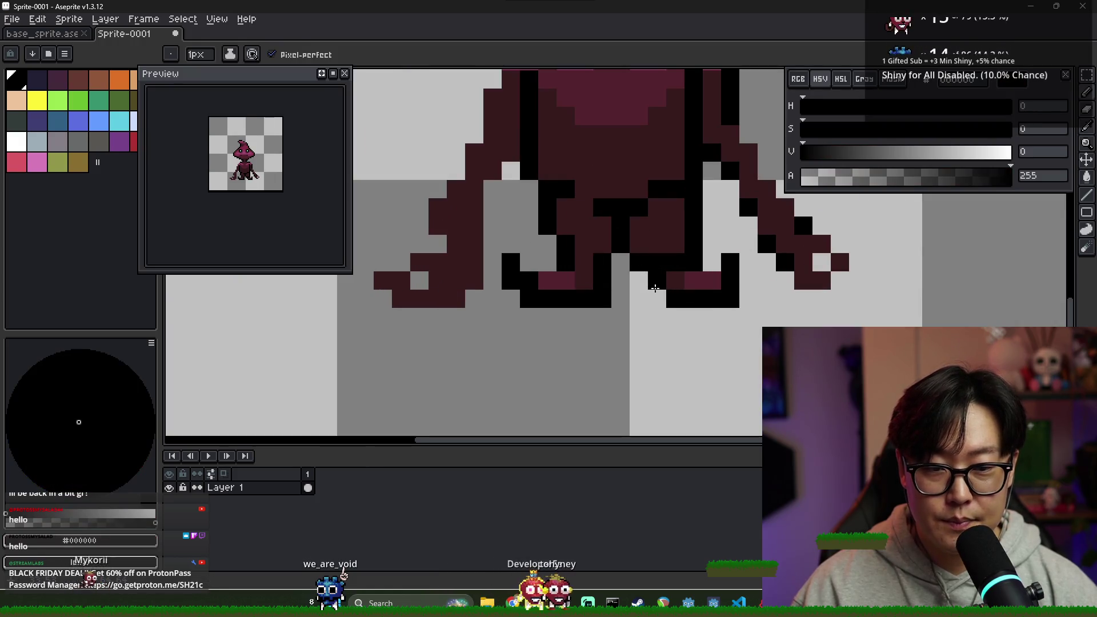
{"action": "scroll", "coordinate": [669, 265], "scroll_direction": "up", "scroll_amount": 2}
{"action": "scroll", "coordinate": [657, 198], "scroll_direction": "down", "scroll_amount": 2}
{"action": "left_click", "coordinate": [660, 204], "text": "alt"}
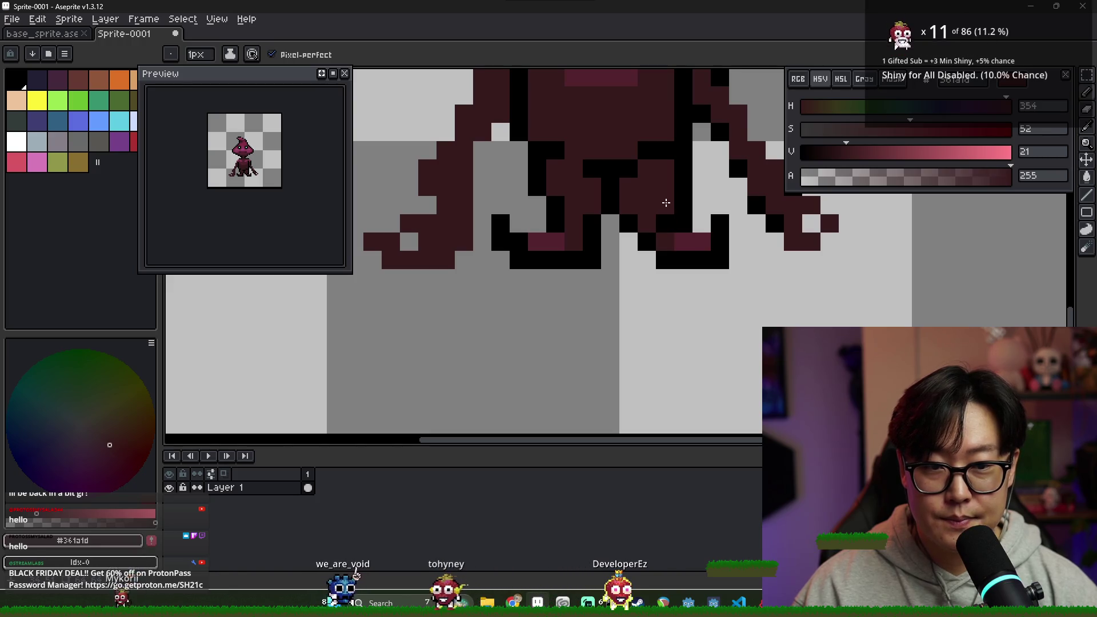
{"action": "left_click", "coordinate": [691, 201], "text": "alt"}
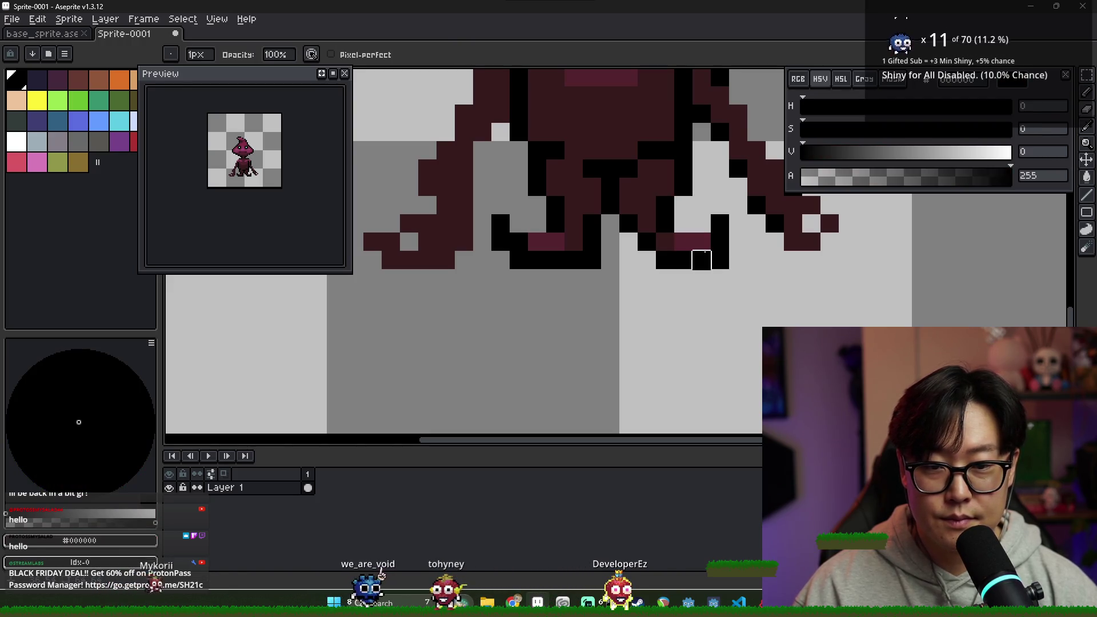
- Select the pixels around the legs and shift them one pixel left
{"action": "key", "text": "m"}
{"action": "left_click_drag", "start_coordinate": [737, 278], "coordinate": [666, 257]}
{"action": "key", "text": "Left"}
{"action": "key", "text": "b"}
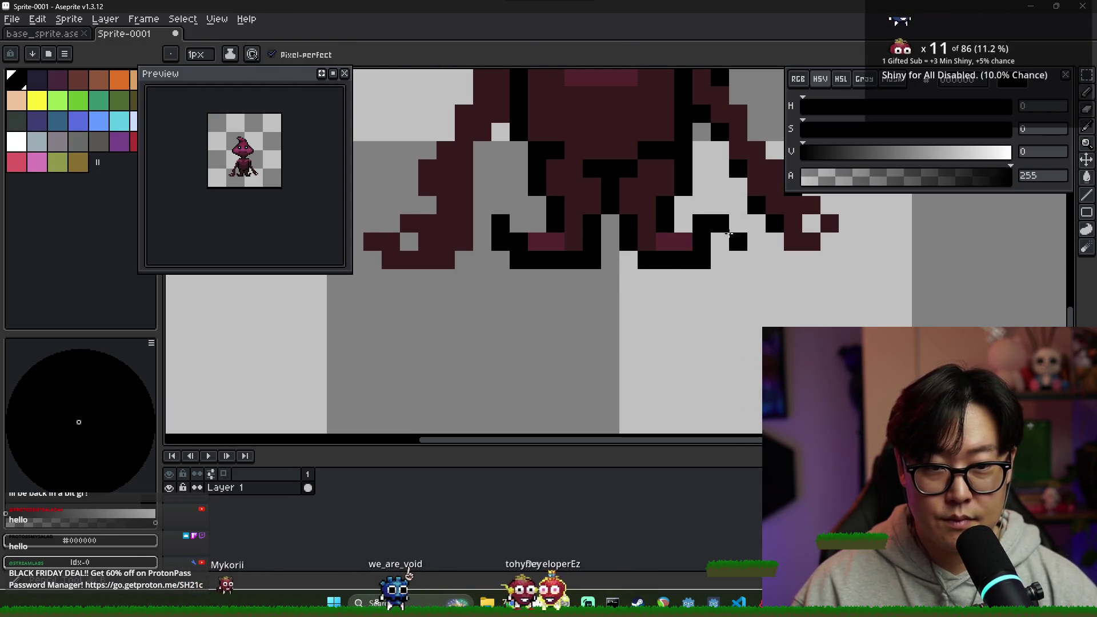
{"action": "scroll", "coordinate": [720, 260], "scroll_direction": "down", "scroll_amount": 3}
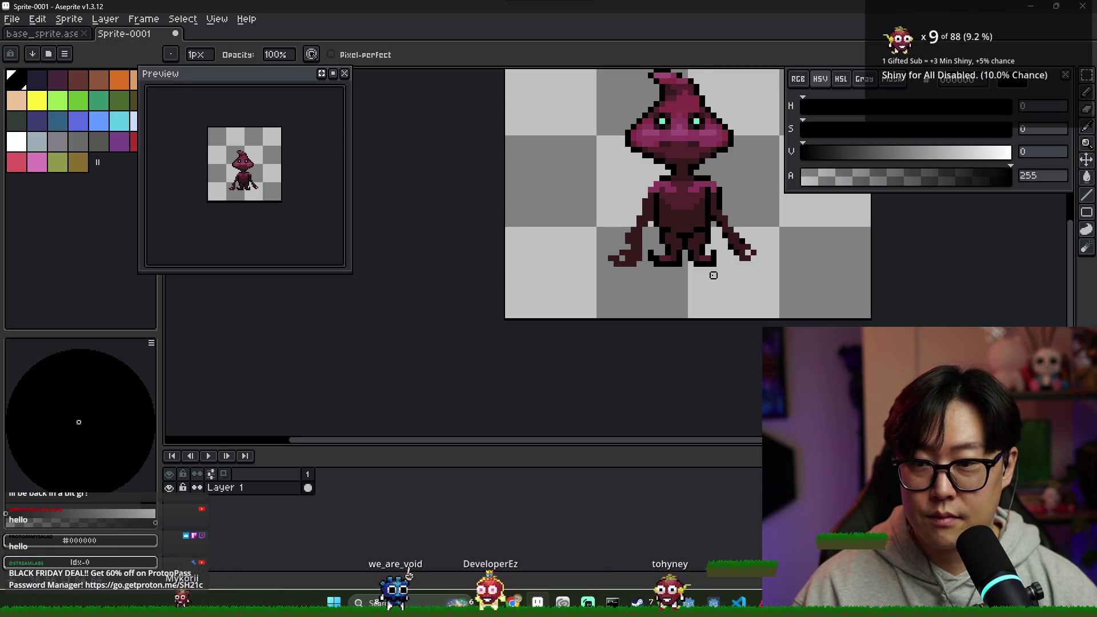
{"action": "scroll", "coordinate": [710, 275], "scroll_direction": "up", "scroll_amount": 1}
{"action": "scroll", "coordinate": [643, 268], "scroll_direction": "up", "scroll_amount": 1}
- Erase and redraw a single black outline pixel on the leg
{"action": "right_click", "coordinate": [597, 240]}
{"action": "left_click", "coordinate": [597, 240]}
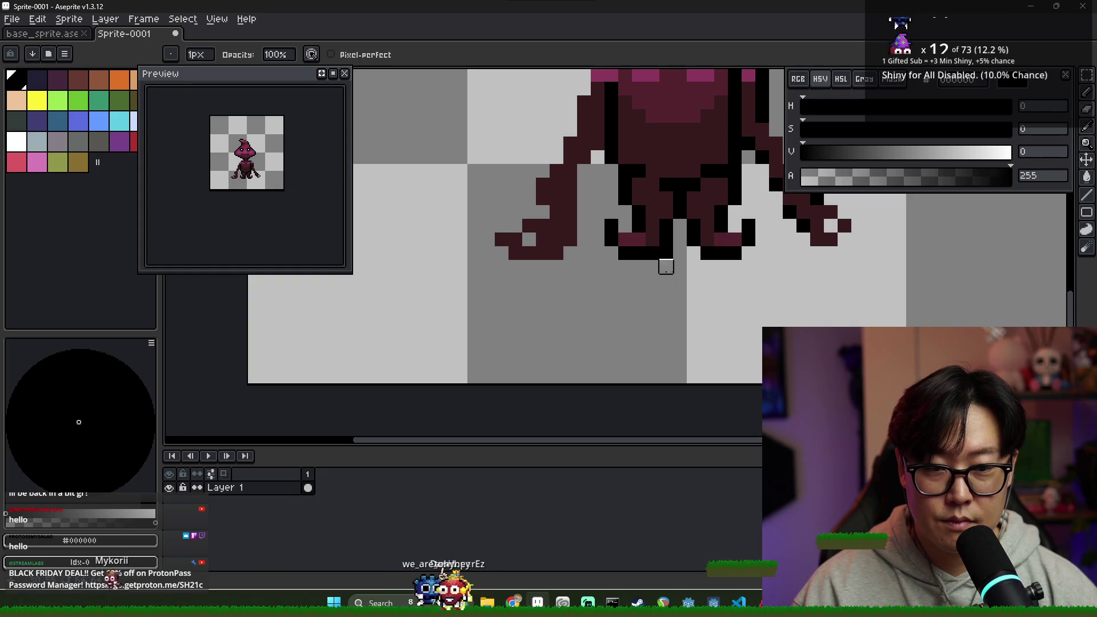
{"action": "scroll", "coordinate": [721, 266], "scroll_direction": "down", "scroll_amount": 3}
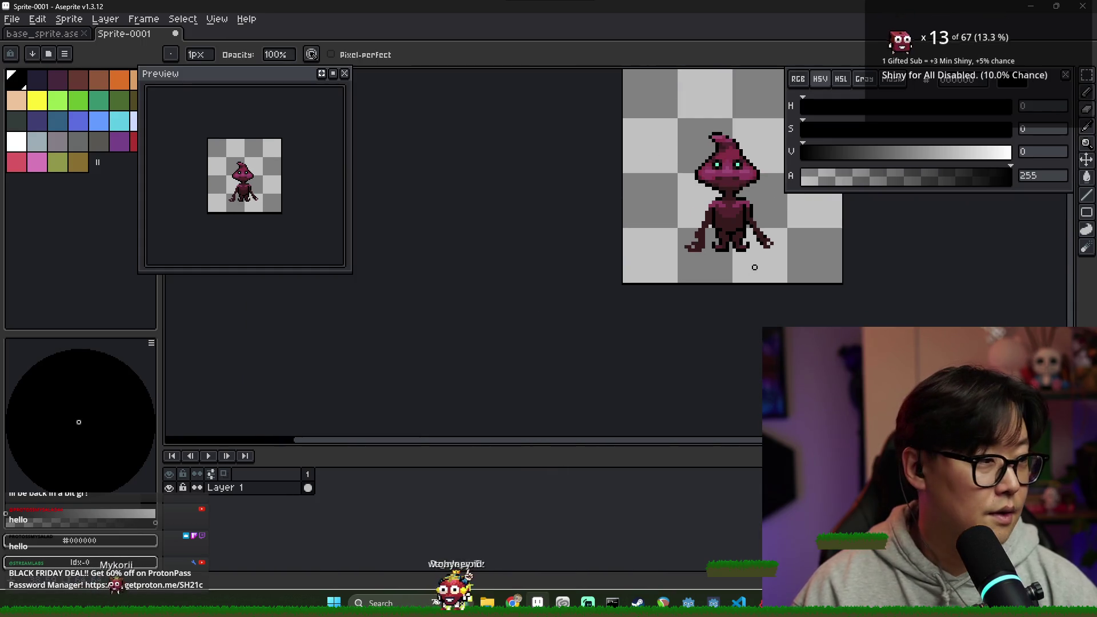
- Bring up the save dialog, then cancel it without saving
{"action": "key", "text": "ctrl+s"}
{"action": "key", "text": "Escape"}
{"action": "scroll", "coordinate": [740, 267], "scroll_direction": "up", "scroll_amount": 4}
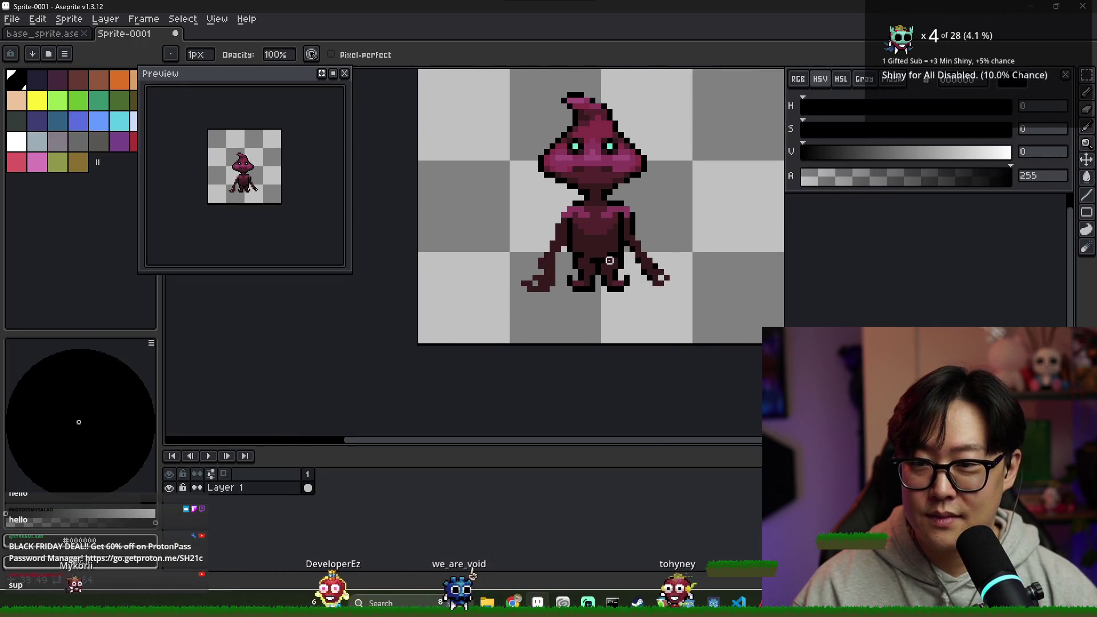
{"action": "scroll", "coordinate": [654, 267], "scroll_direction": "up", "scroll_amount": 3}
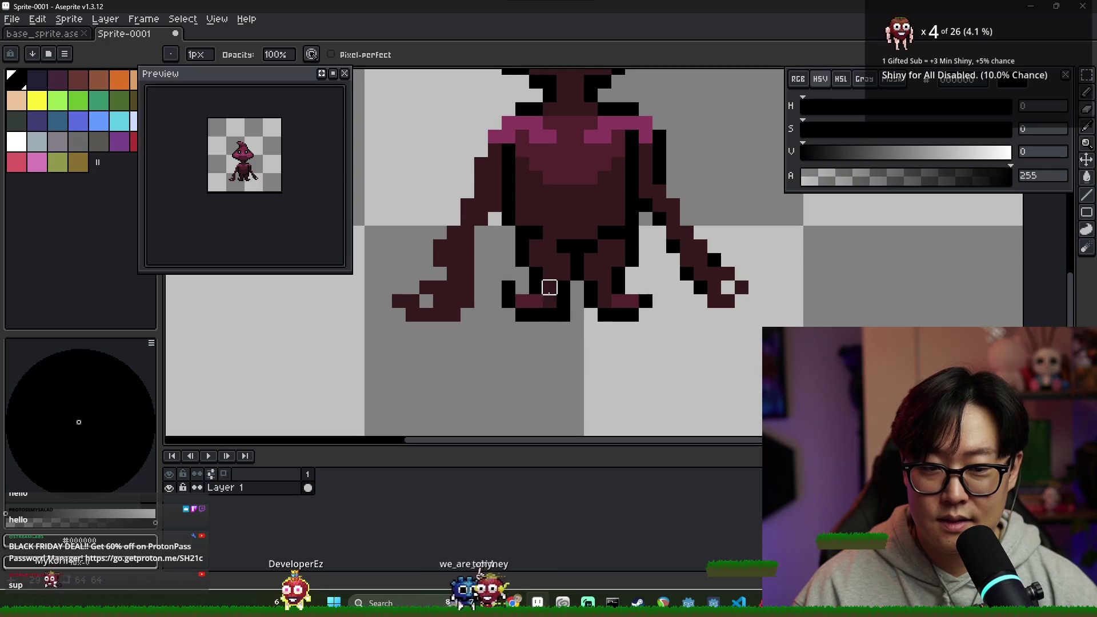
{"action": "scroll", "coordinate": [620, 294], "scroll_direction": "down", "scroll_amount": 1}
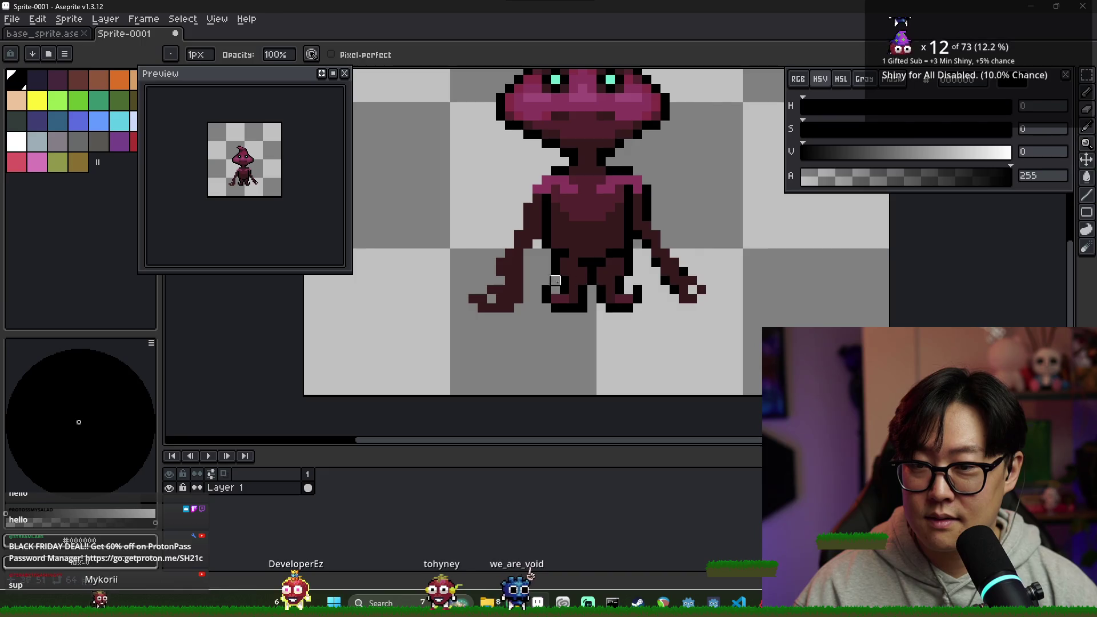
- Add a pink toe pixel to each foot using the sampled pink shade
{"action": "scroll", "coordinate": [571, 223], "scroll_direction": "up", "scroll_amount": 1}
{"action": "left_click", "coordinate": [573, 162], "text": "alt"}
{"action": "key", "text": "b"}
{"action": "left_click", "coordinate": [534, 319]}
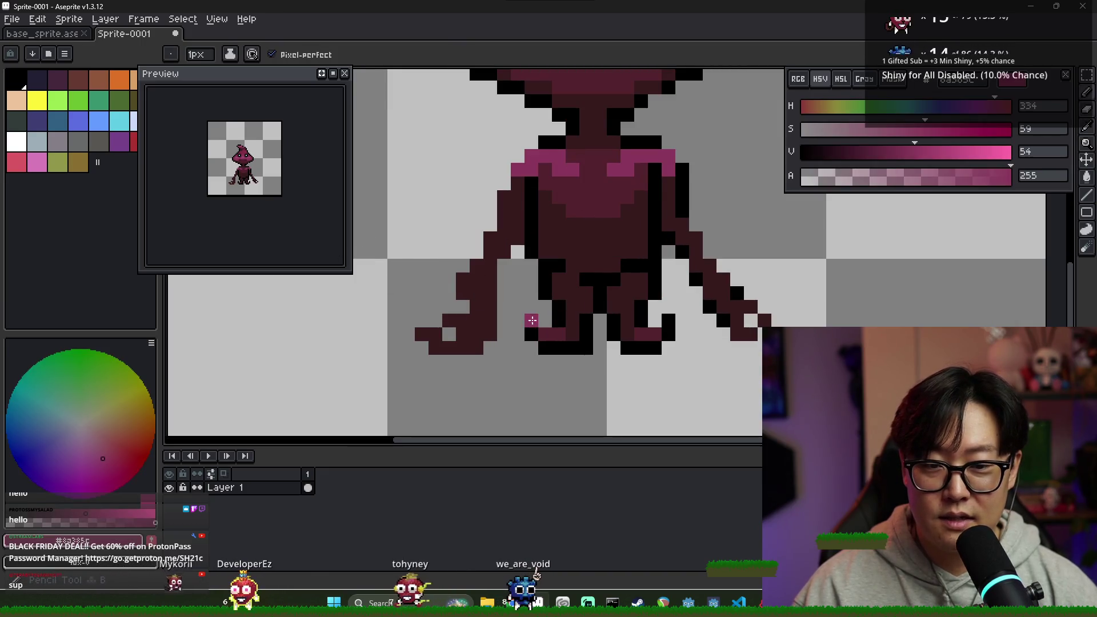
{"action": "left_click", "coordinate": [667, 320]}
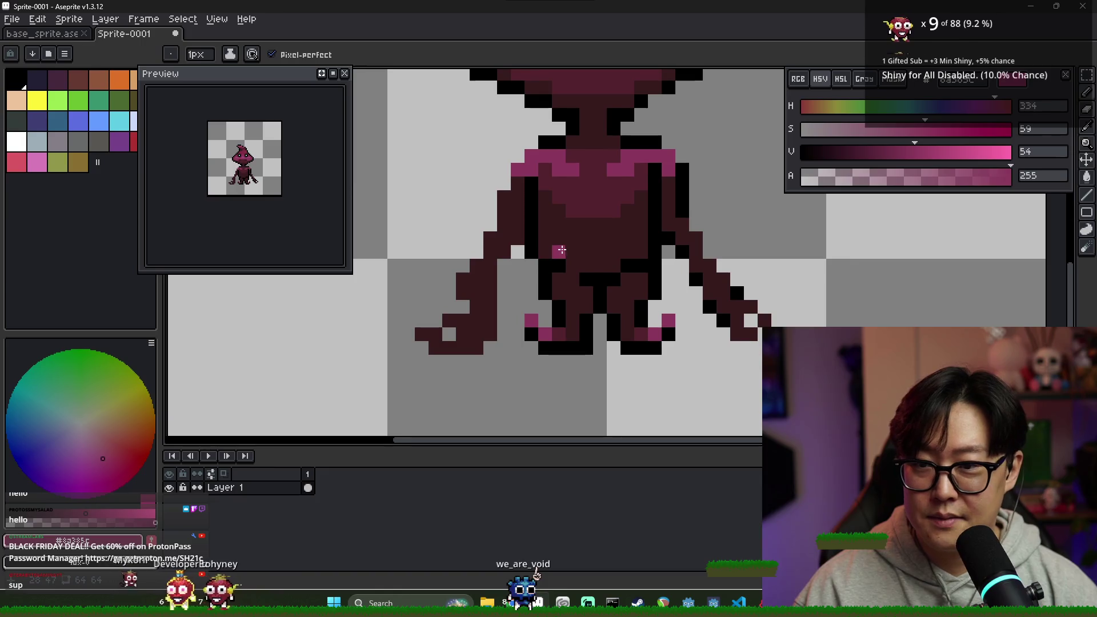
{"action": "scroll", "coordinate": [566, 254], "scroll_direction": "down", "scroll_amount": 2}
{"action": "scroll", "coordinate": [617, 285], "scroll_direction": "down", "scroll_amount": 1}
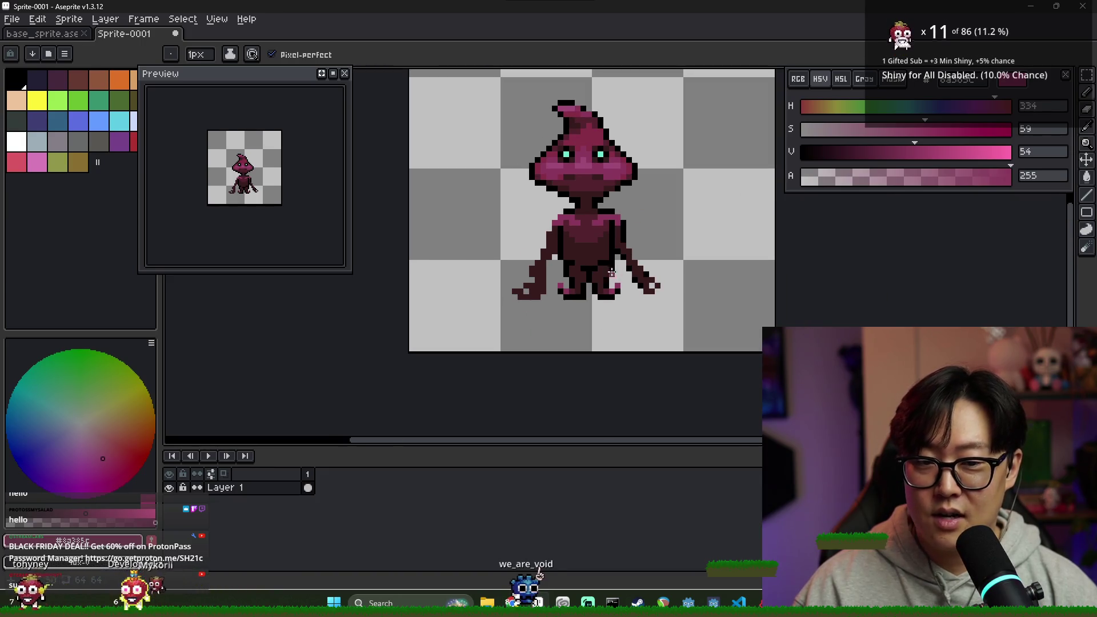
- Pick black, then drag the whole sprite one pixel right with the Move tool
{"action": "key", "text": "v"}
{"action": "scroll", "coordinate": [608, 283], "scroll_direction": "up", "scroll_amount": 5}
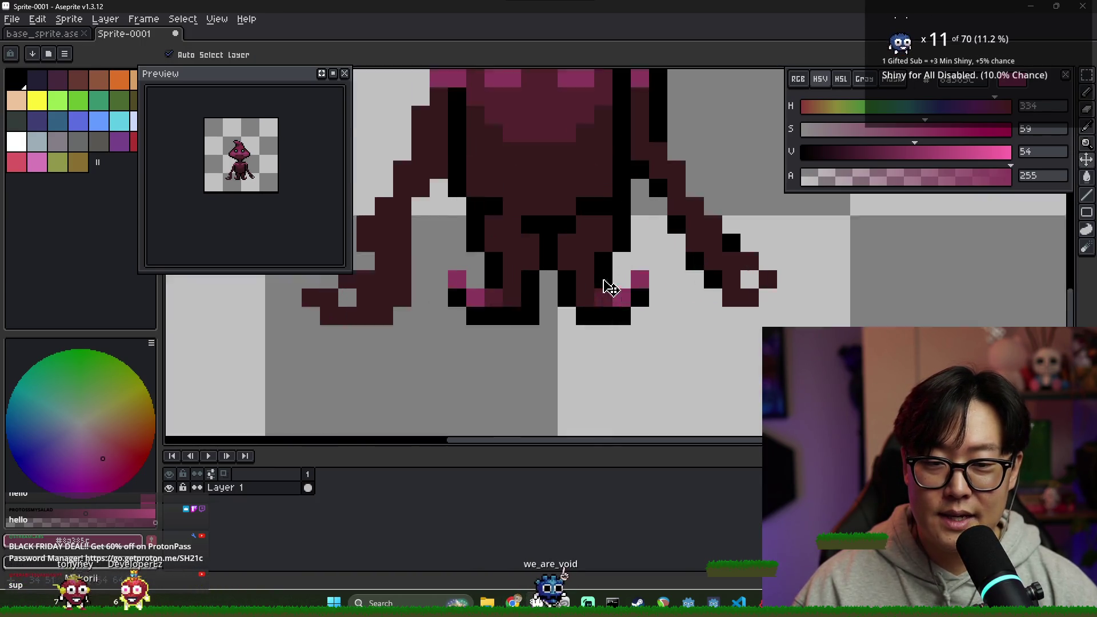
{"action": "key", "text": "b"}
{"action": "left_click", "coordinate": [582, 320], "text": "alt"}
{"action": "scroll", "coordinate": [605, 290], "scroll_direction": "down", "scroll_amount": 3}
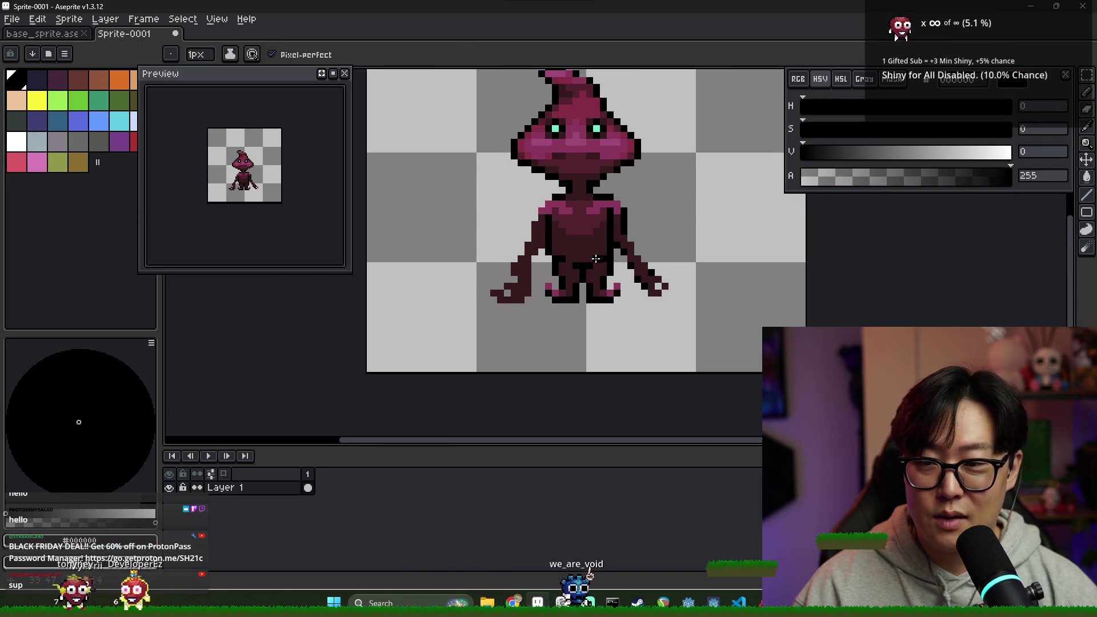
{"action": "key", "text": "v"}
{"action": "mouse_move", "coordinate": [600, 265]}
{"action": "left_mouse_down"}
{"action": "mouse_move", "coordinate": [611, 252]}
{"action": "mouse_move", "coordinate": [600, 259]}
{"action": "mouse_move", "coordinate": [608, 261]}
{"action": "mouse_move", "coordinate": [600, 227]}
{"action": "mouse_move", "coordinate": [605, 237]}
{"action": "left_mouse_up"}
{"action": "scroll", "coordinate": [634, 256], "scroll_direction": "down", "scroll_amount": 1}
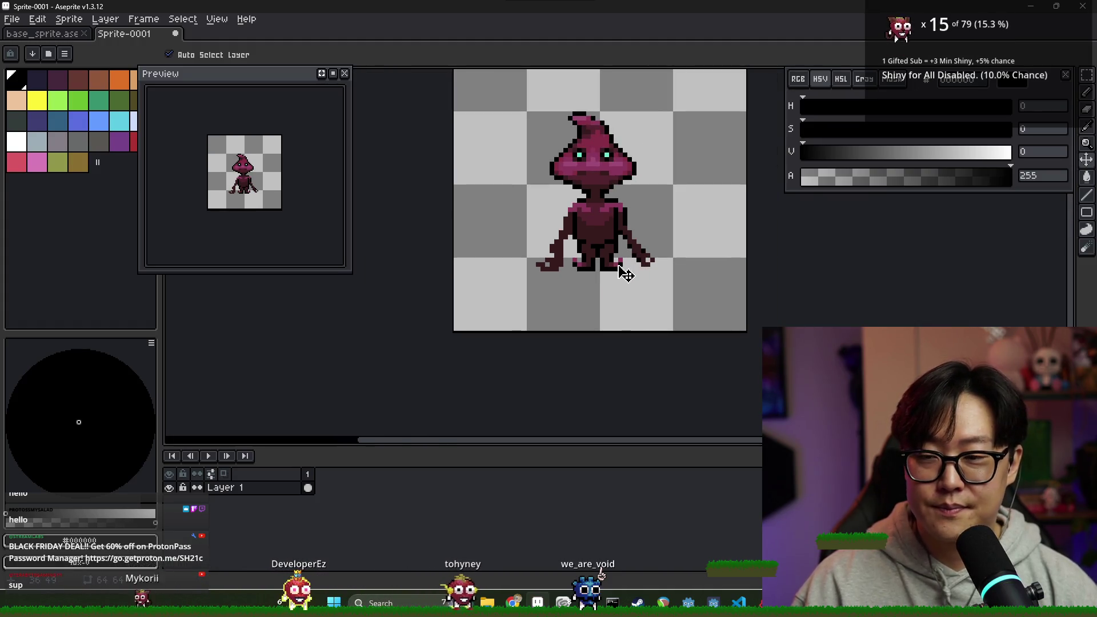
{"action": "key", "text": "ctrl+s"}
- Replace the default Sprite-0001 name with enemy_sprite and save into character_sprites
{"action": "key", "text": "BackSpace"}
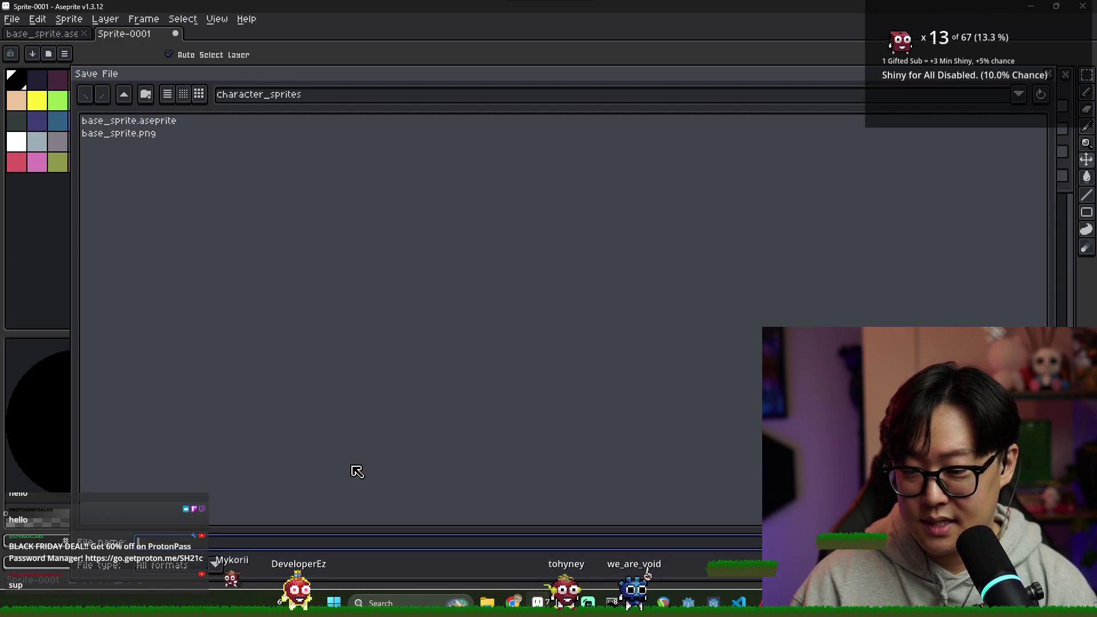
{"action": "type", "text": "enemy"}
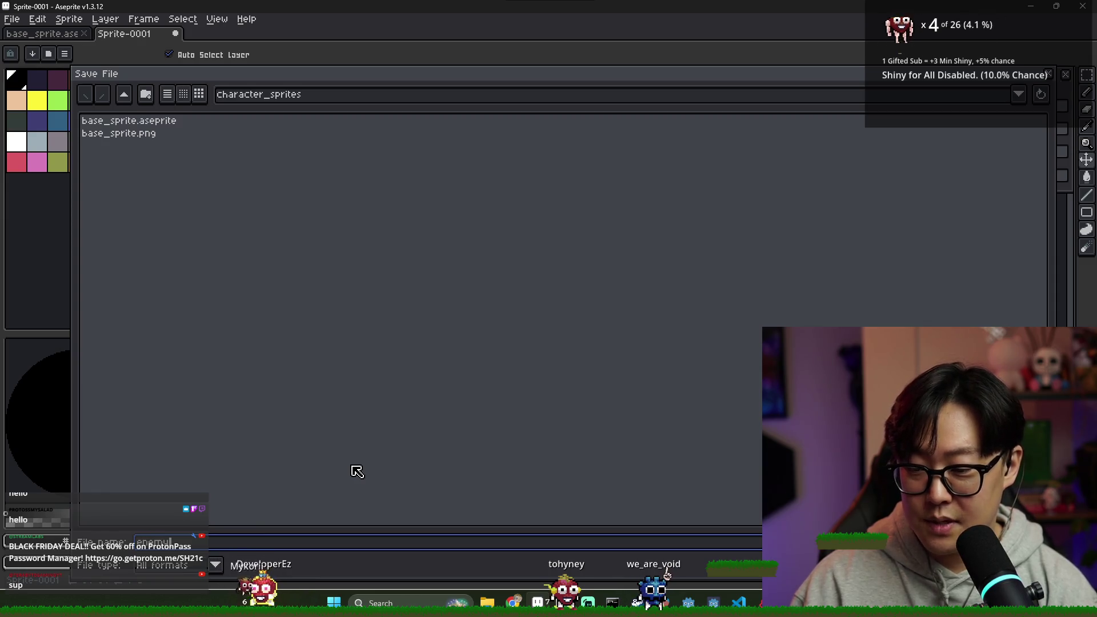
{"action": "type", "text": "_sprite"}
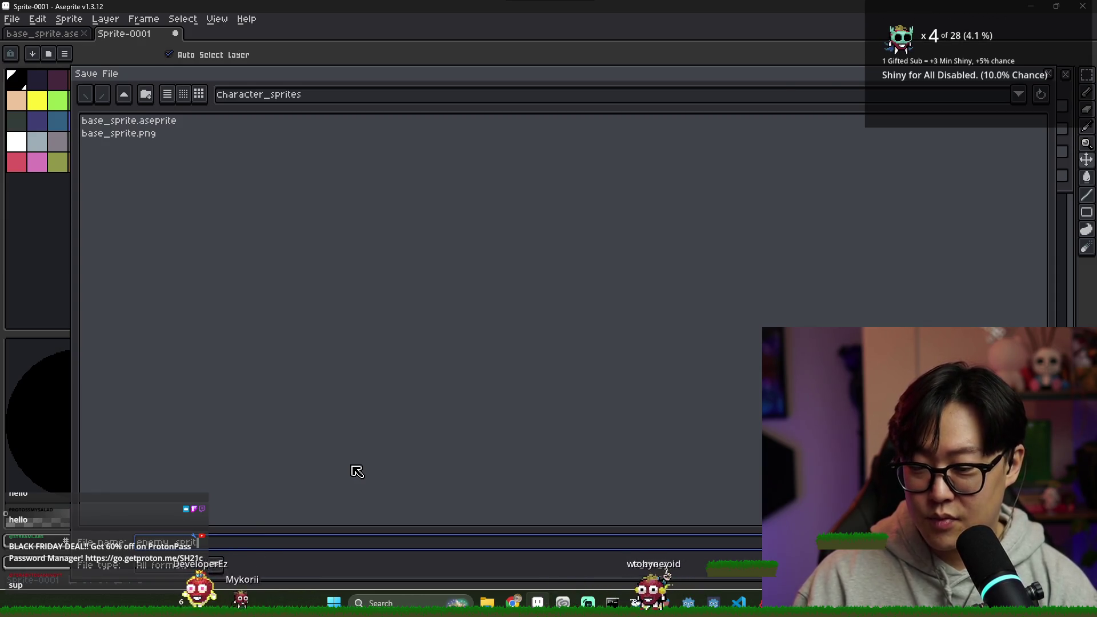
{"action": "key", "text": "Return"}
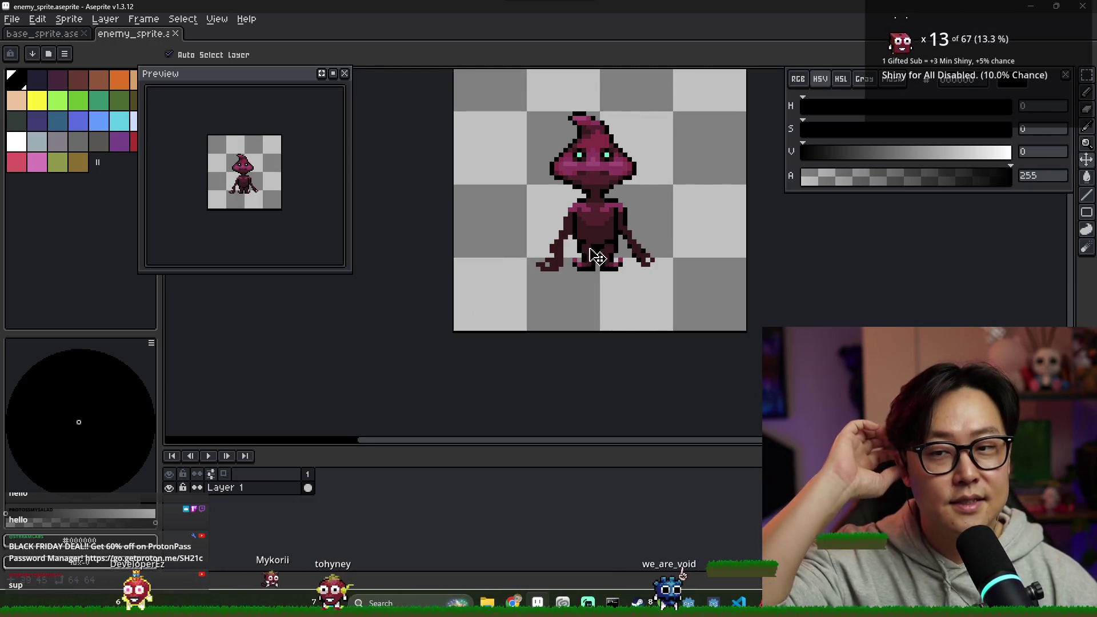
- Move the preview panel left and compare against frame 4 of base_sprite
{"action": "left_click_drag", "start_coordinate": [270, 89], "coordinate": [220, 96]}
{"action": "scroll", "coordinate": [211, 99], "scroll_direction": "up", "scroll_amount": 2}
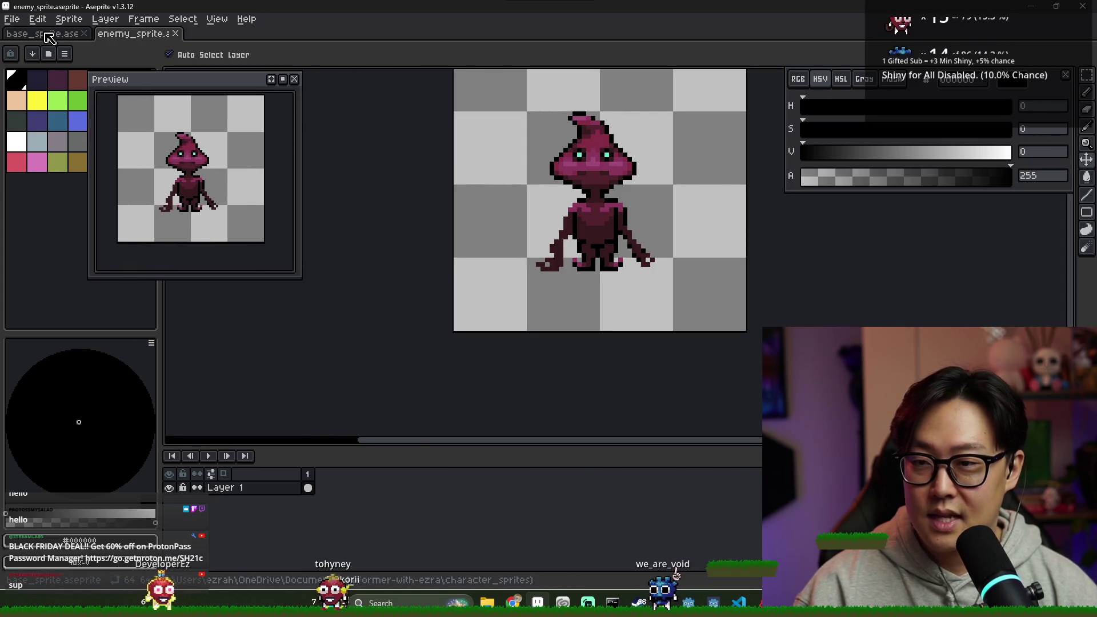
{"action": "key", "text": "ctrl+Tab"}
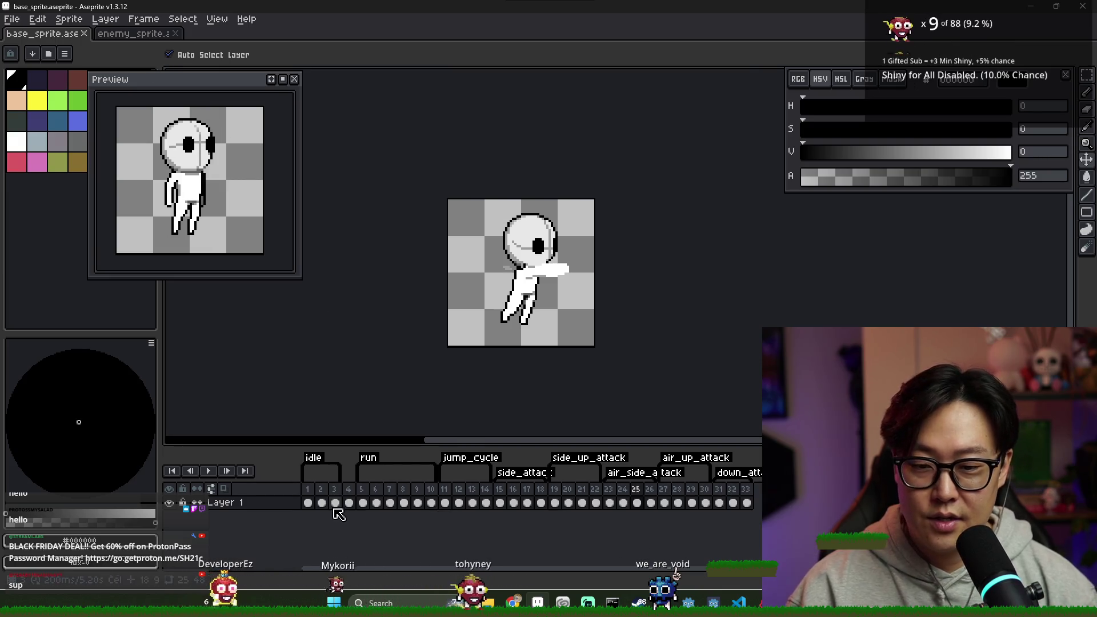
{"action": "left_click", "coordinate": [349, 497]}
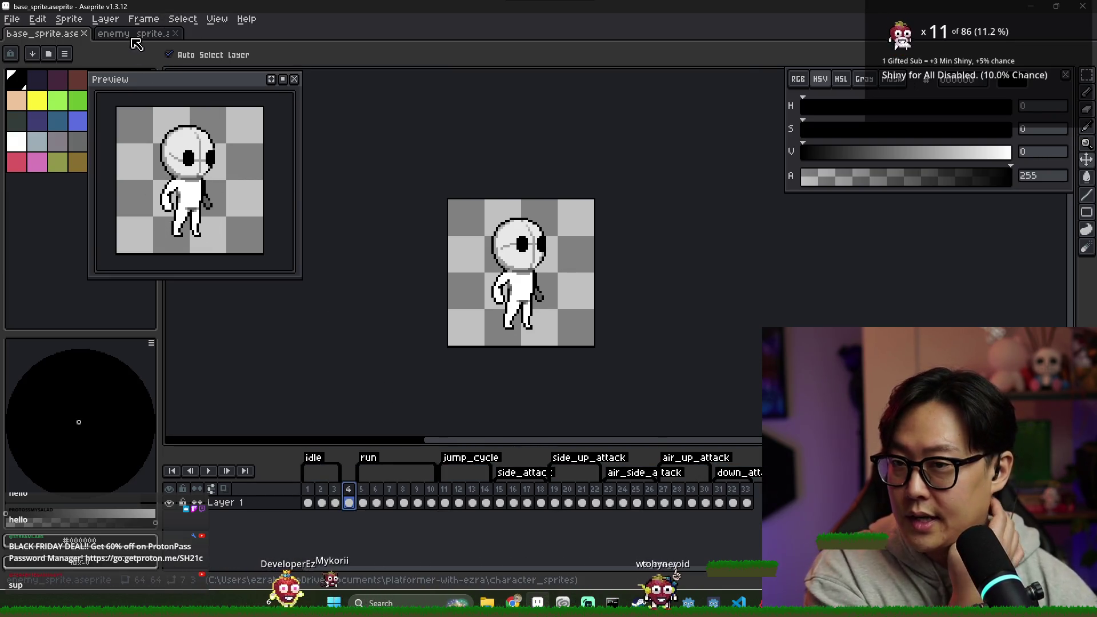
{"action": "left_click", "coordinate": [134, 34]}
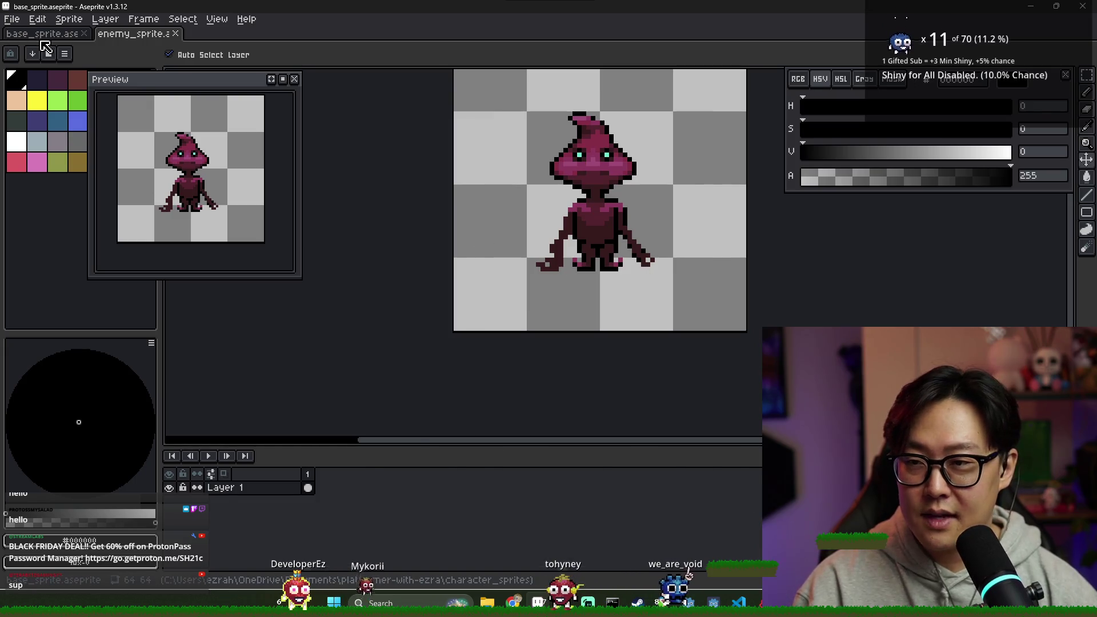
{"action": "key", "text": "ctrl+Tab"}
{"action": "left_click", "coordinate": [145, 37]}
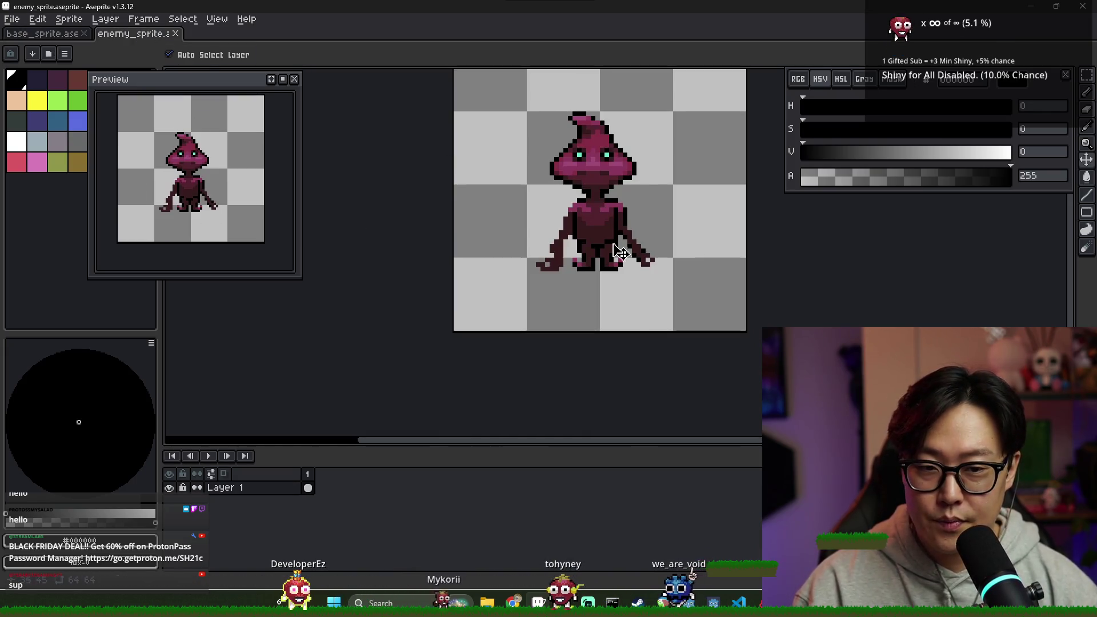
- Drag the enemy creature a few pixels lower, checking placement against base_sprite
{"action": "left_click_drag", "start_coordinate": [620, 251], "coordinate": [625, 275]}
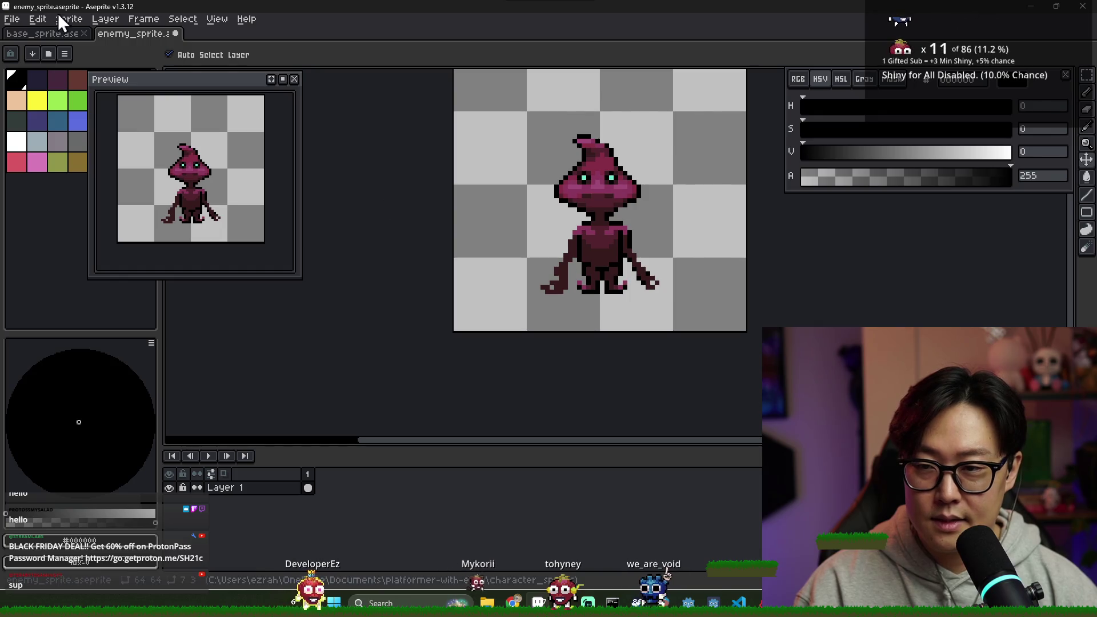
{"action": "left_click", "coordinate": [48, 36]}
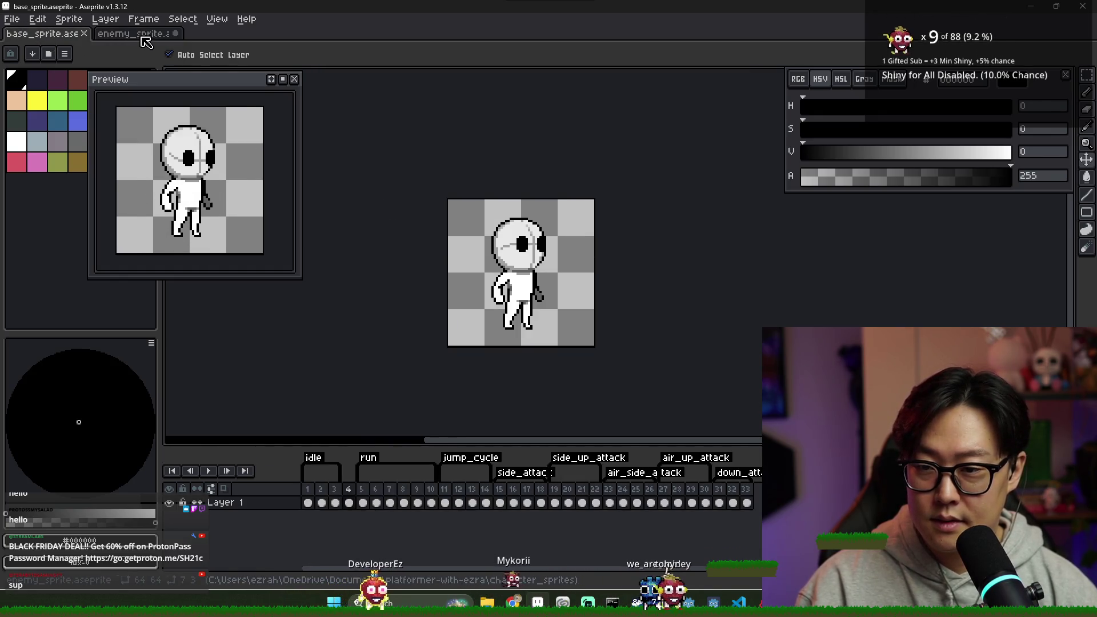
{"action": "key", "text": "ctrl+Tab"}
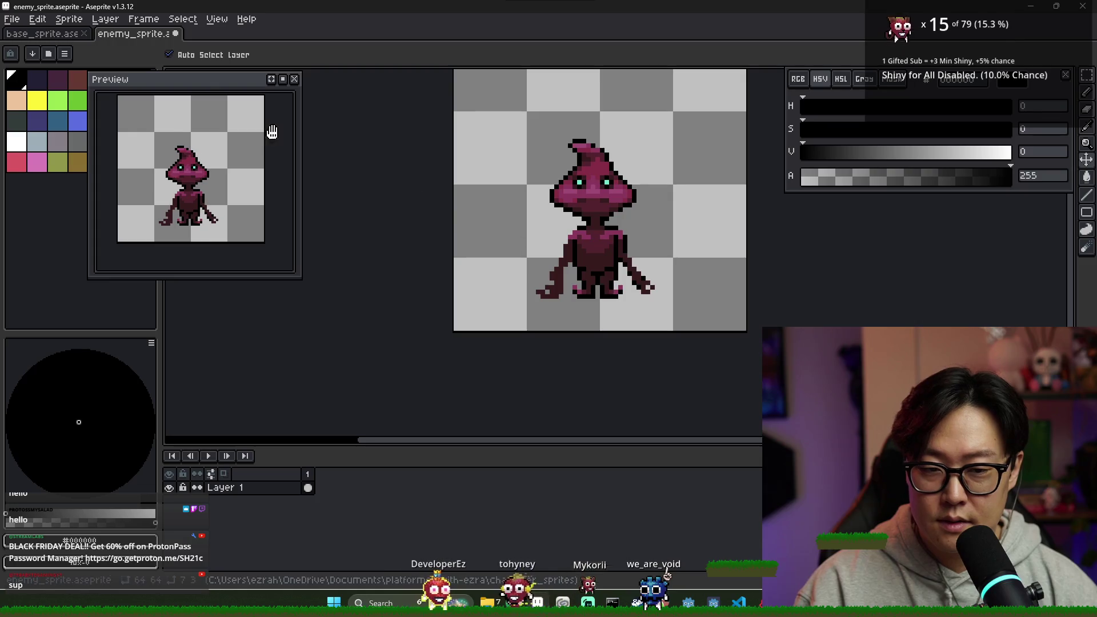
{"action": "left_click", "coordinate": [76, 37]}
{"action": "key", "text": "ctrl+Tab"}
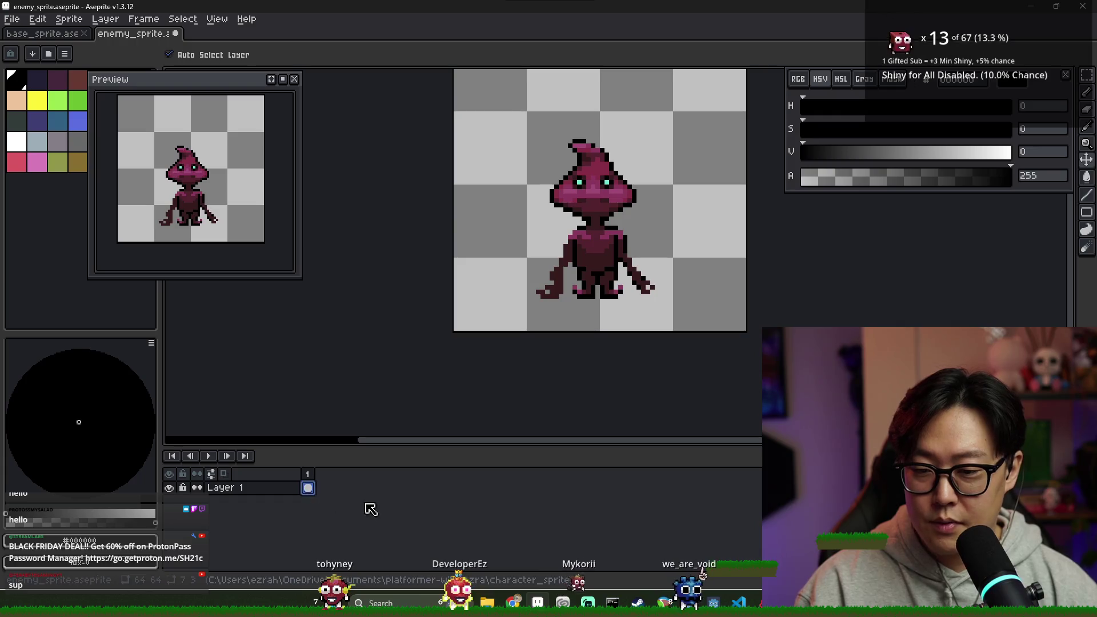
{"action": "left_click", "coordinate": [307, 487]}
- Return to enemy_sprite and make the new frame 2 the active timeline frame
{"action": "left_click", "coordinate": [308, 488]}
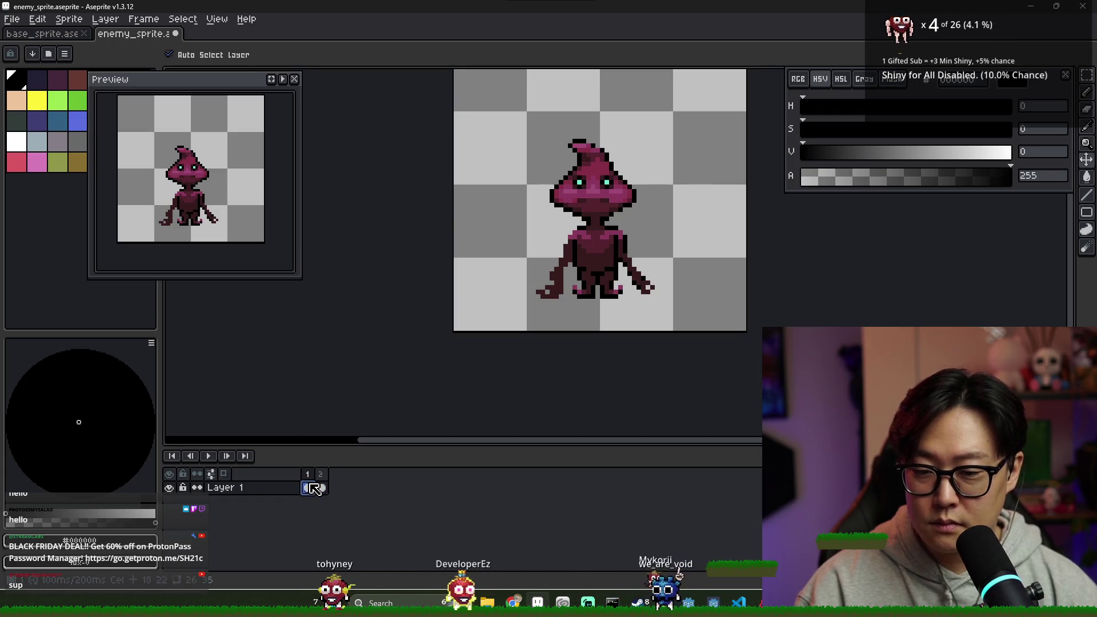
{"action": "key", "text": "ctrl+Tab"}
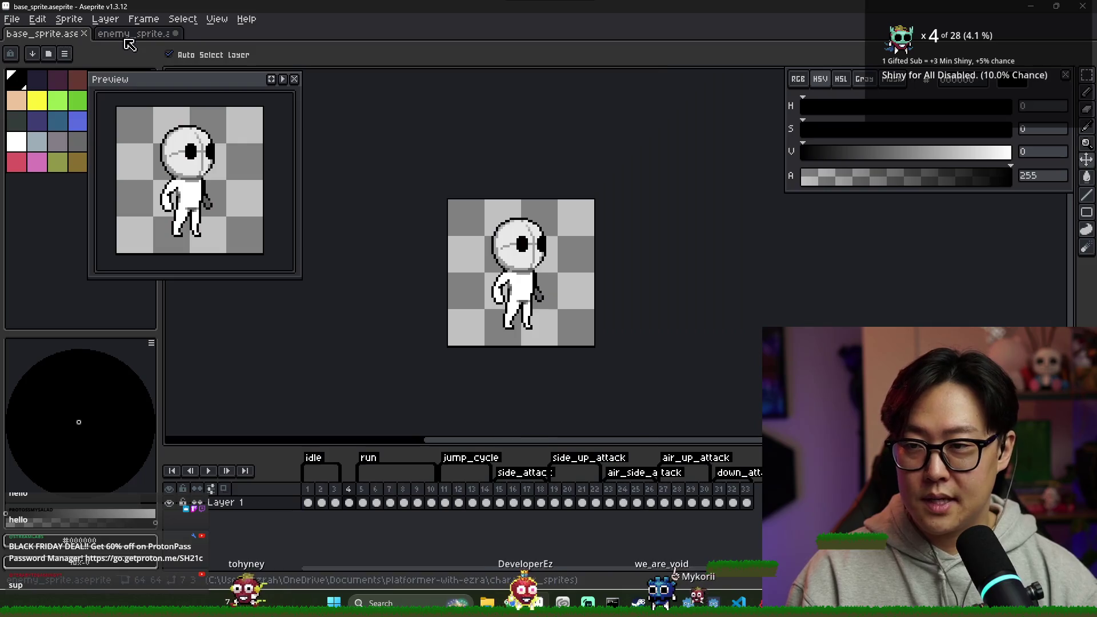
{"action": "left_click", "coordinate": [130, 34]}
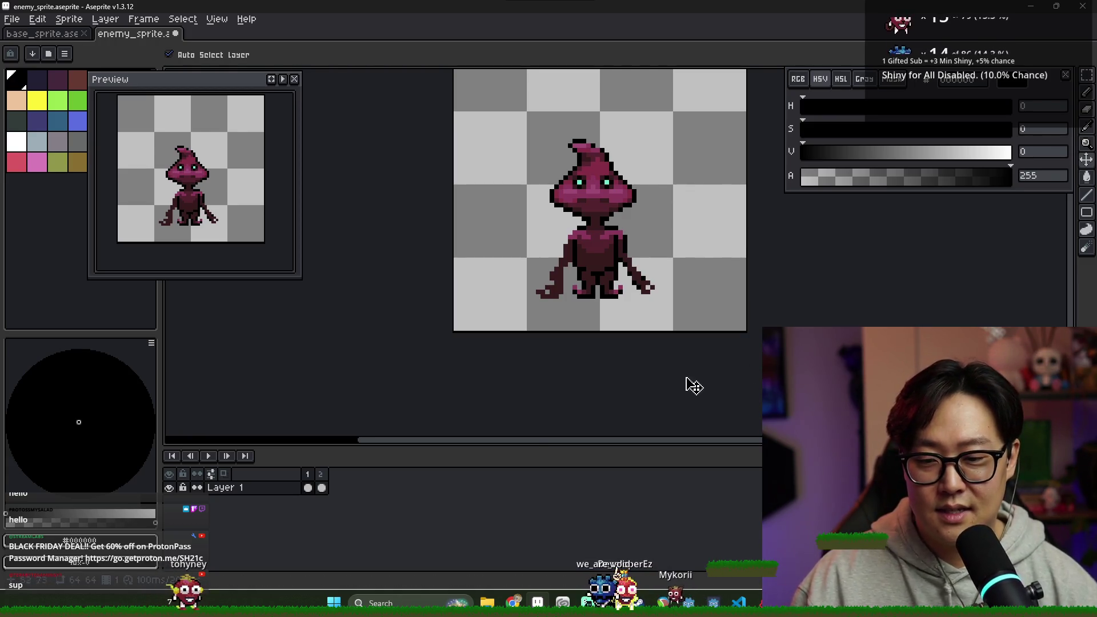
{"action": "left_click", "coordinate": [322, 486]}
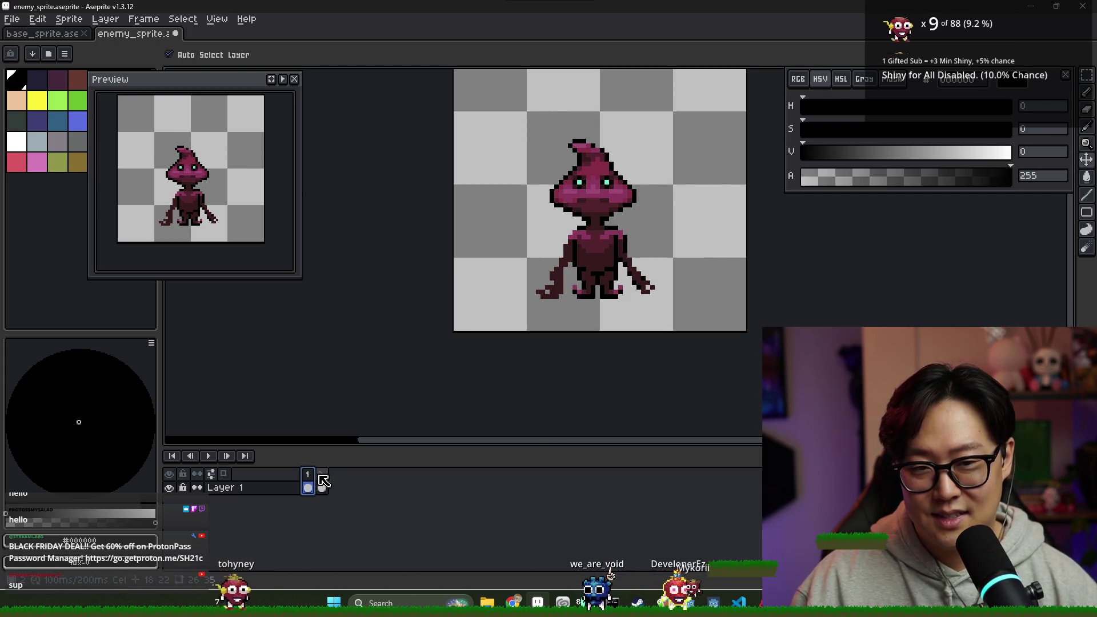
{"action": "left_click", "coordinate": [324, 478]}
{"action": "scroll", "coordinate": [590, 160], "scroll_direction": "up", "scroll_amount": 1}
{"action": "key", "text": "i"}
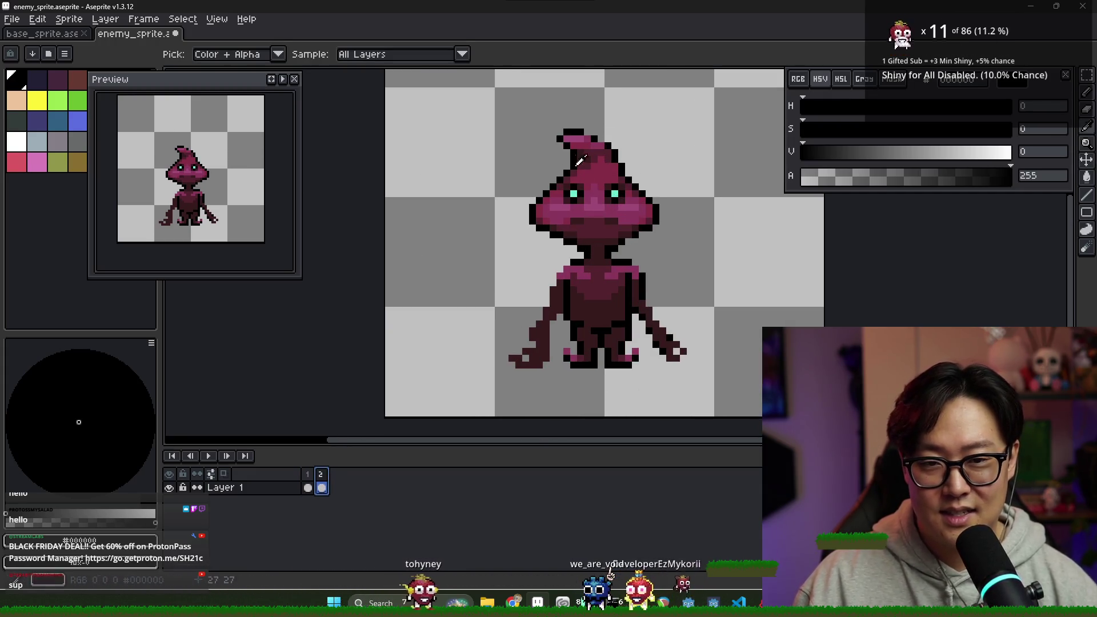
{"action": "key", "text": "v"}
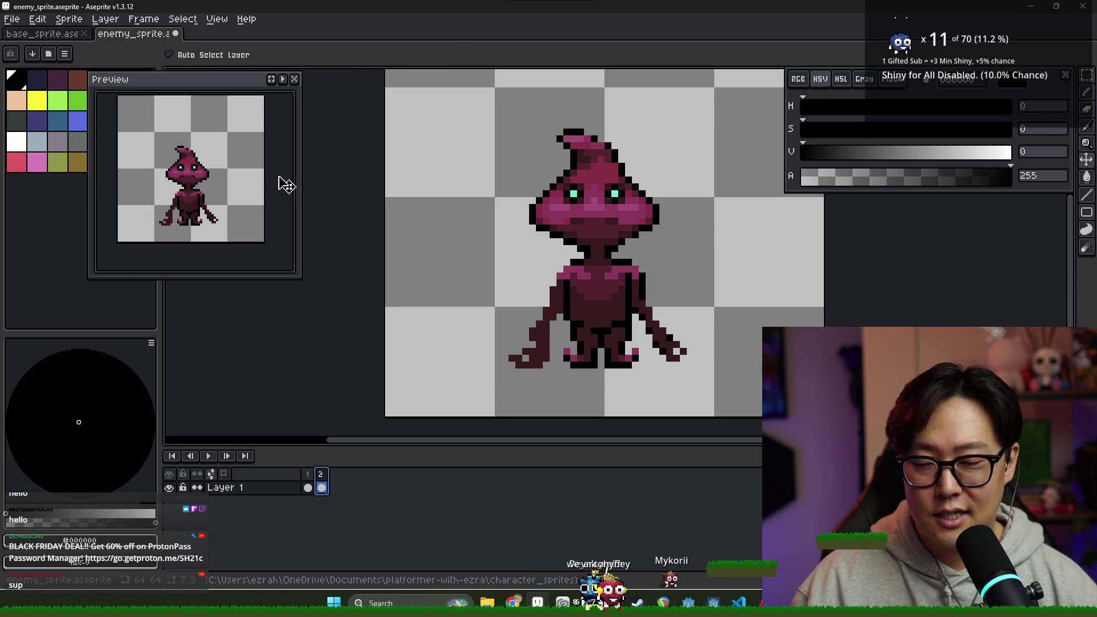
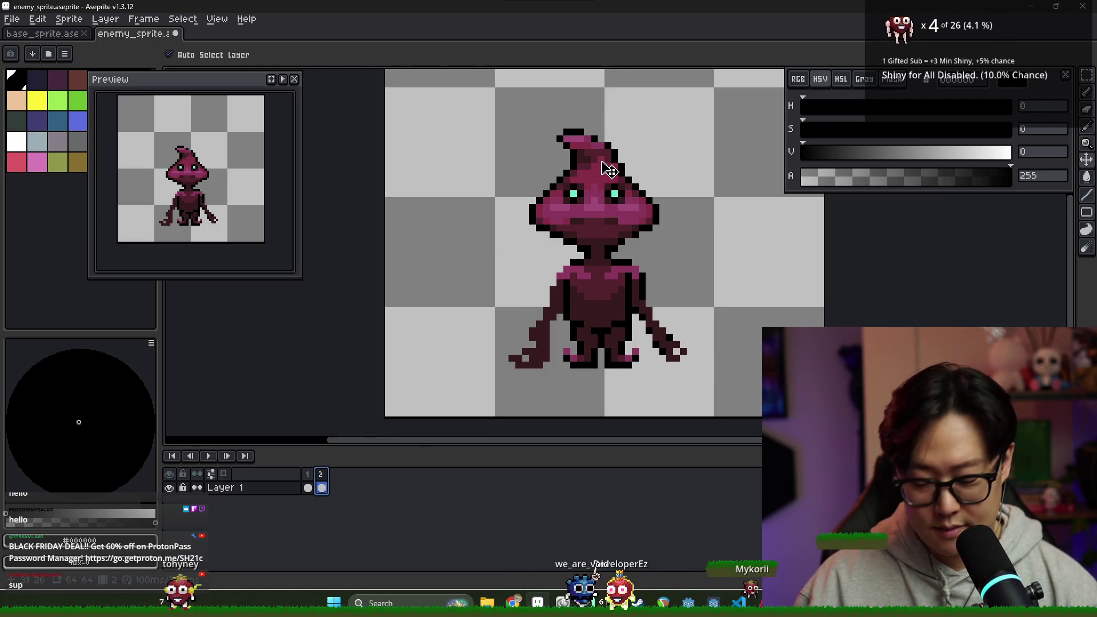
- Go to frame 2 and marquee-select the sprite's head and body area
{"action": "key", "text": "m"}
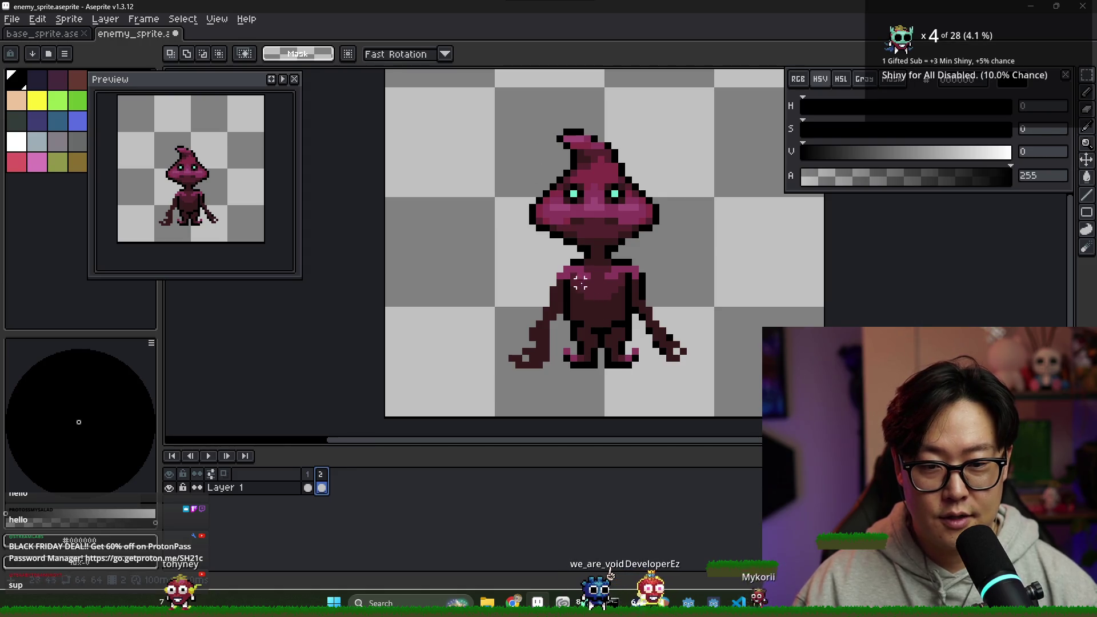
{"action": "left_click_drag", "start_coordinate": [319, 483], "coordinate": [324, 482]}
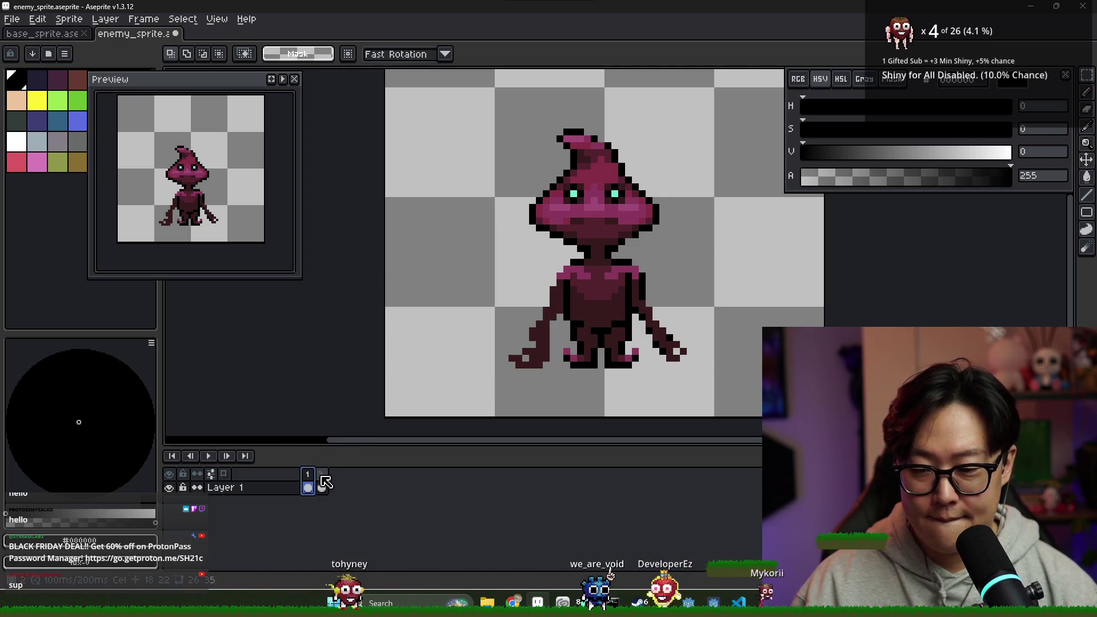
{"action": "key", "text": "alt+n"}
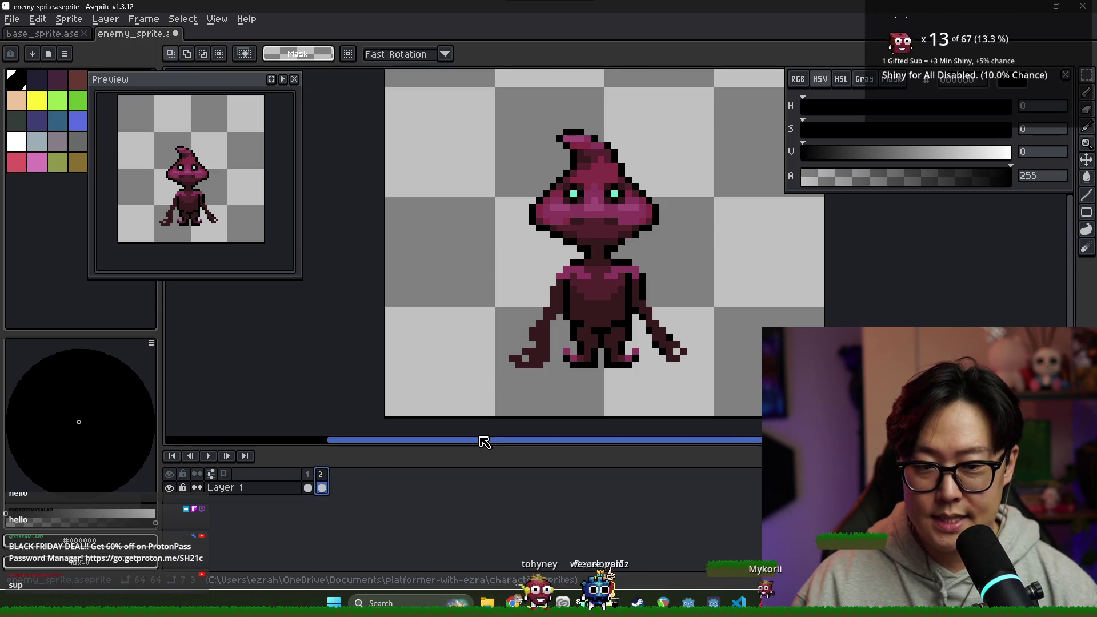
{"action": "scroll", "coordinate": [590, 346], "scroll_direction": "up", "scroll_amount": 3}
{"action": "scroll", "coordinate": [590, 345], "scroll_direction": "down", "scroll_amount": 1}
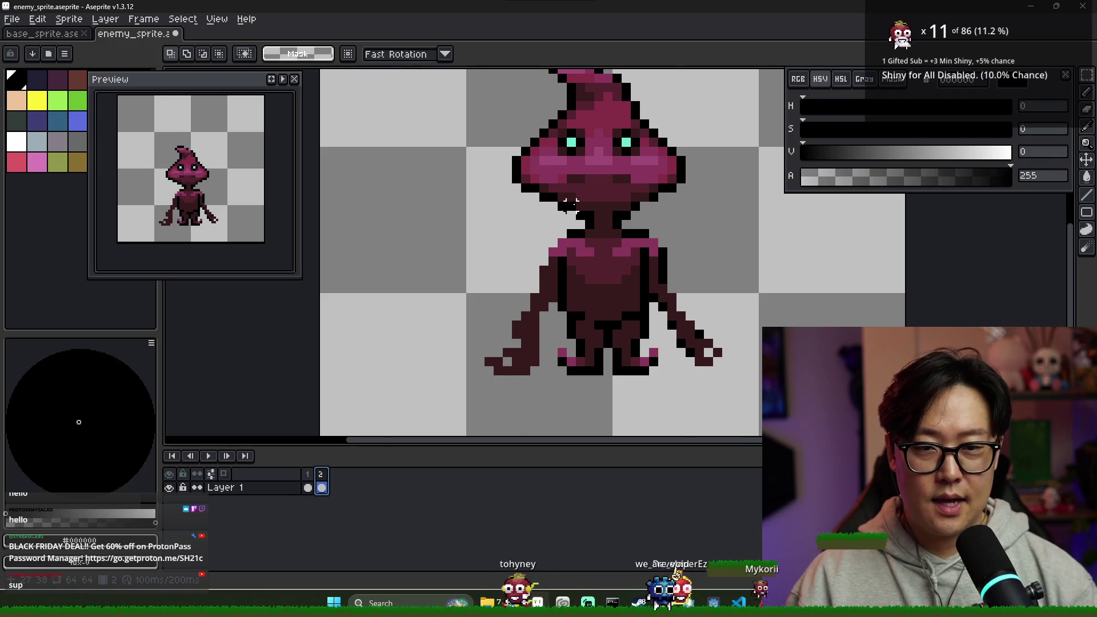
{"action": "scroll", "coordinate": [571, 203], "scroll_direction": "down", "scroll_amount": 1}
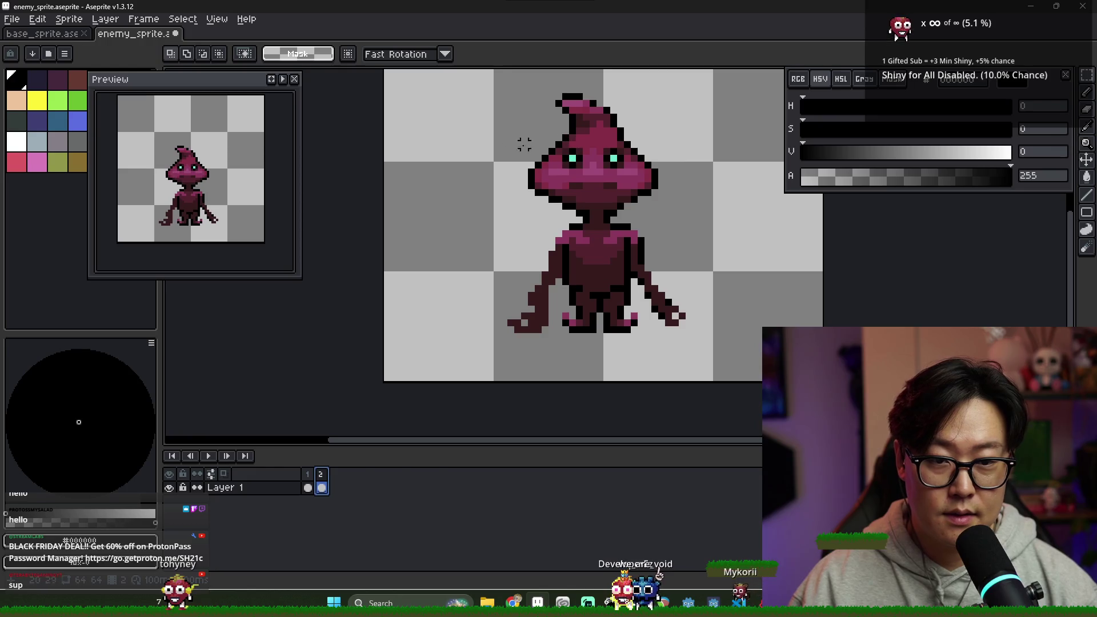
{"action": "left_click_drag", "start_coordinate": [521, 105], "coordinate": [663, 302]}
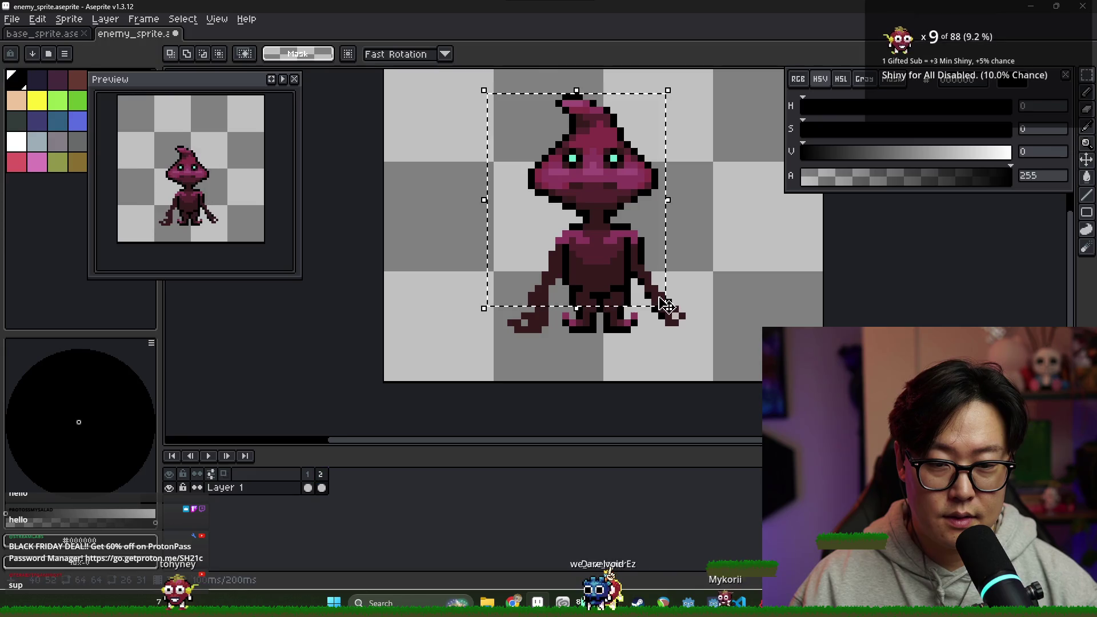
{"action": "scroll", "coordinate": [609, 301], "scroll_direction": "up", "scroll_amount": 1}
- Draw black outline pixels down frame 2's right leg, comparing it against frame 1
{"action": "key", "text": "b"}
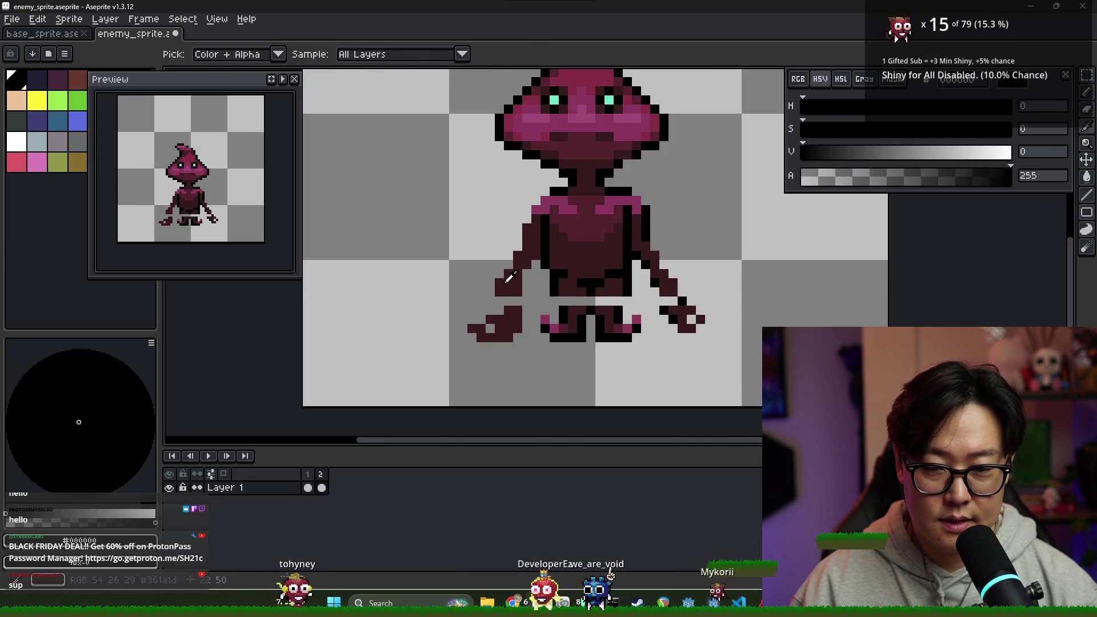
{"action": "left_click", "coordinate": [669, 305], "text": "alt"}
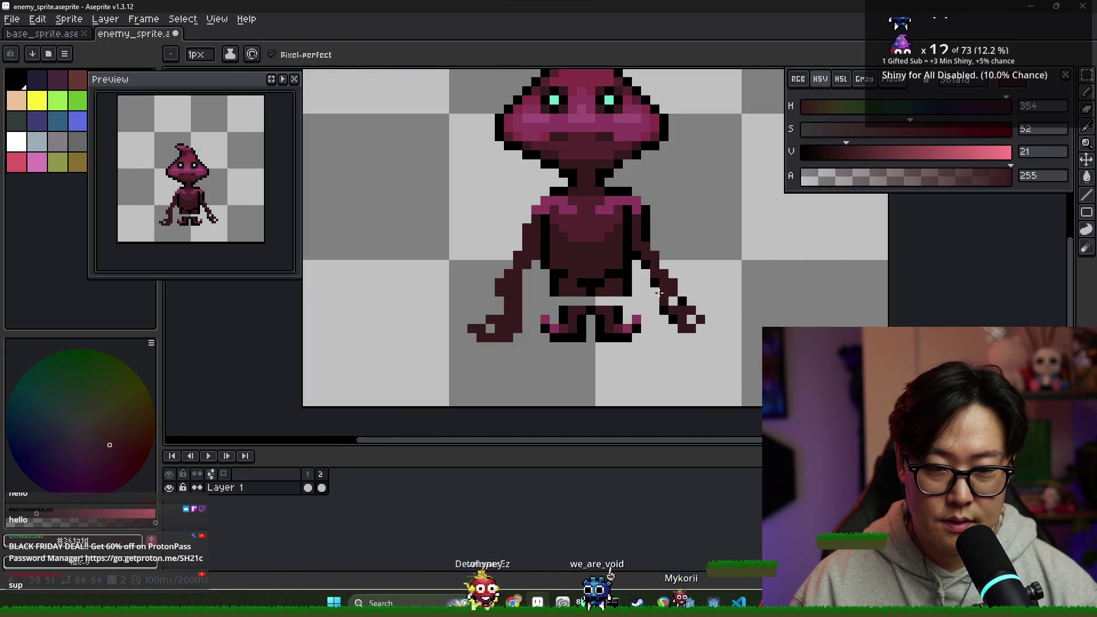
{"action": "key", "text": "e"}
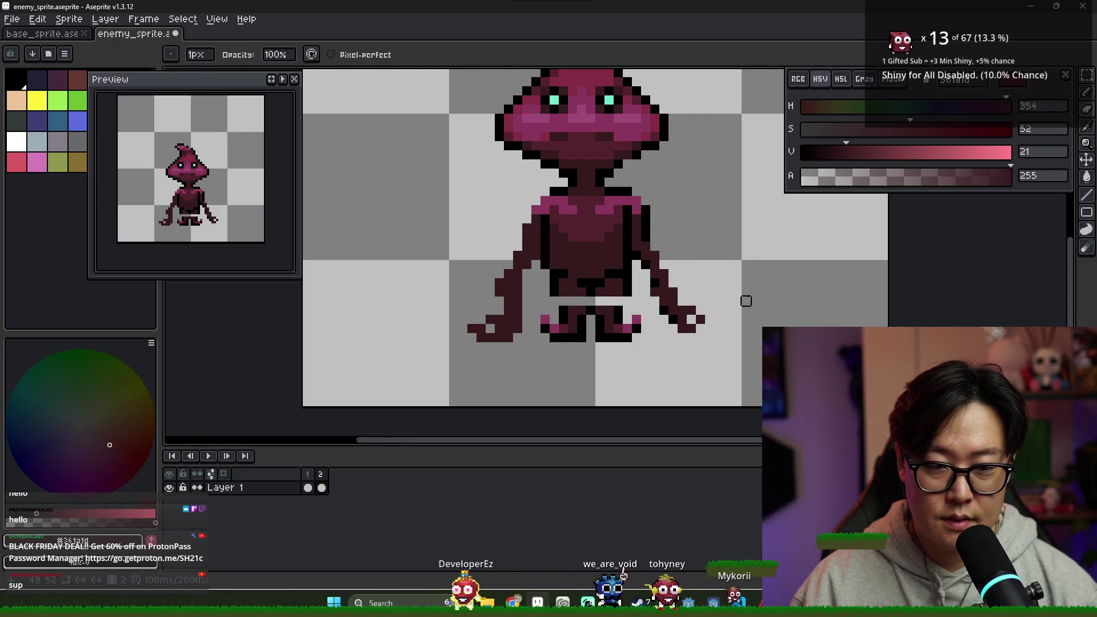
{"action": "scroll", "coordinate": [663, 283], "scroll_direction": "up", "scroll_amount": 1}
{"action": "left_click", "coordinate": [499, 313], "text": "alt"}
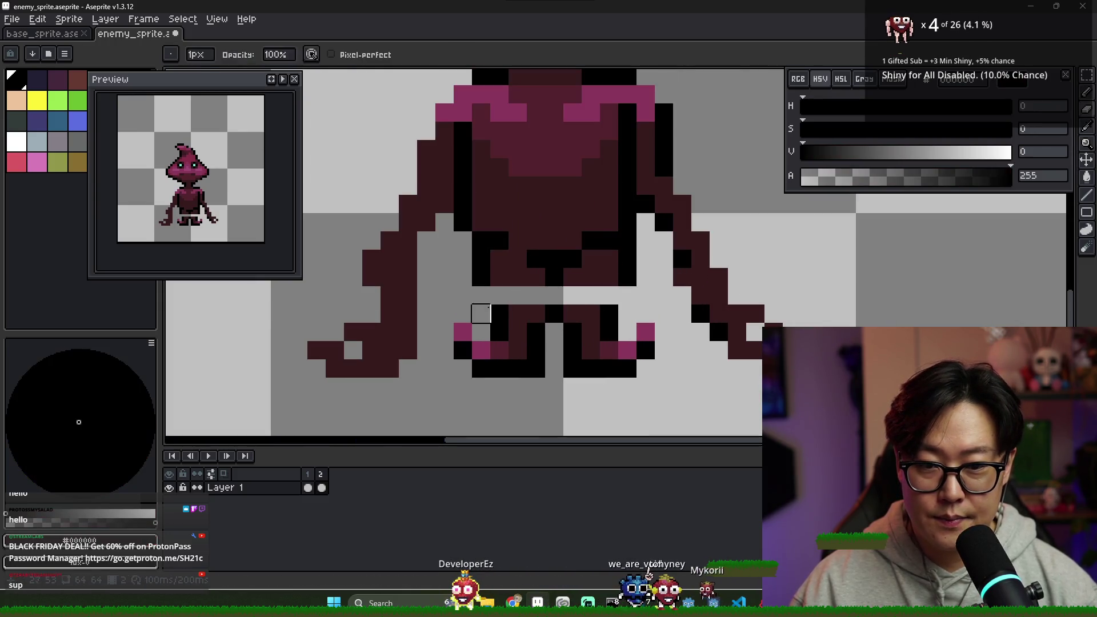
{"action": "left_click", "coordinate": [519, 309], "text": "alt"}
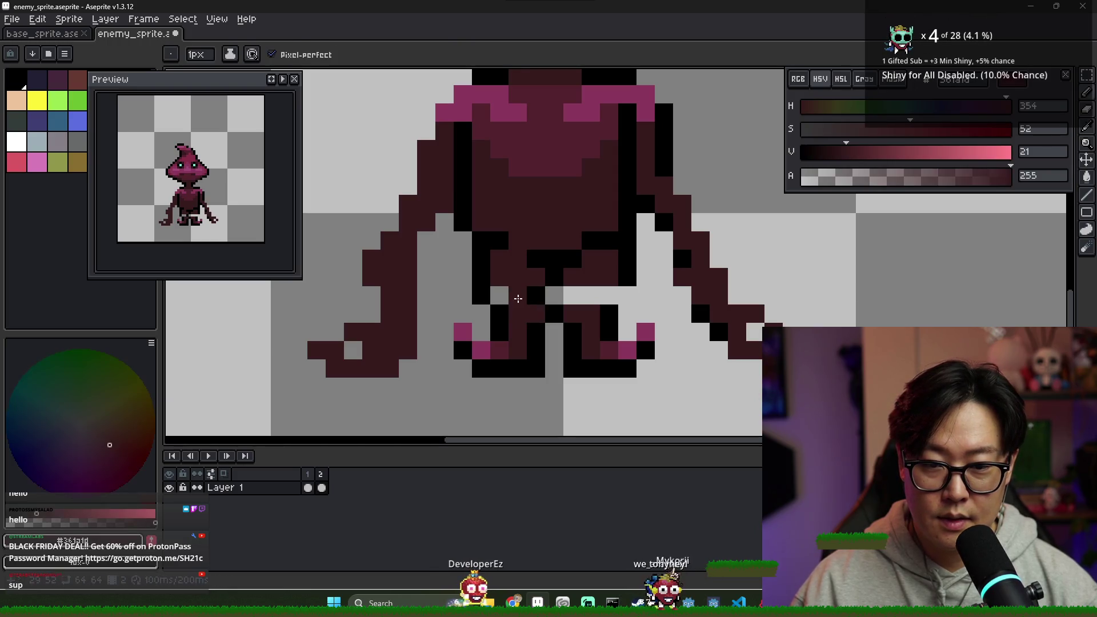
{"action": "left_click", "coordinate": [540, 294], "text": "alt"}
{"action": "left_click_drag", "start_coordinate": [572, 295], "coordinate": [573, 313]}
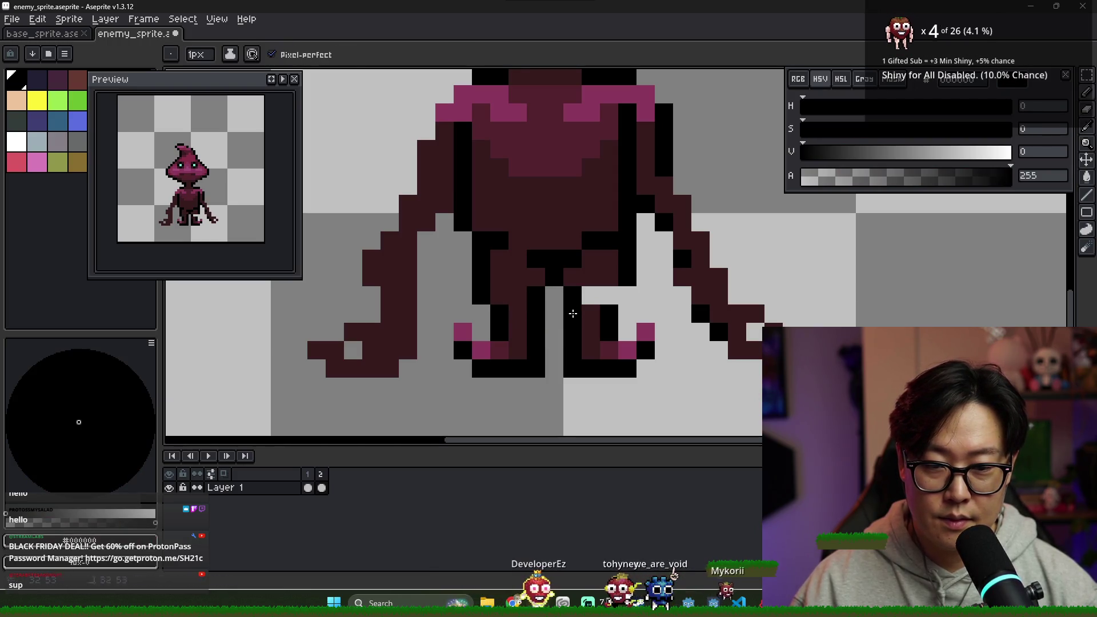
{"action": "left_click", "coordinate": [591, 320], "text": "alt"}
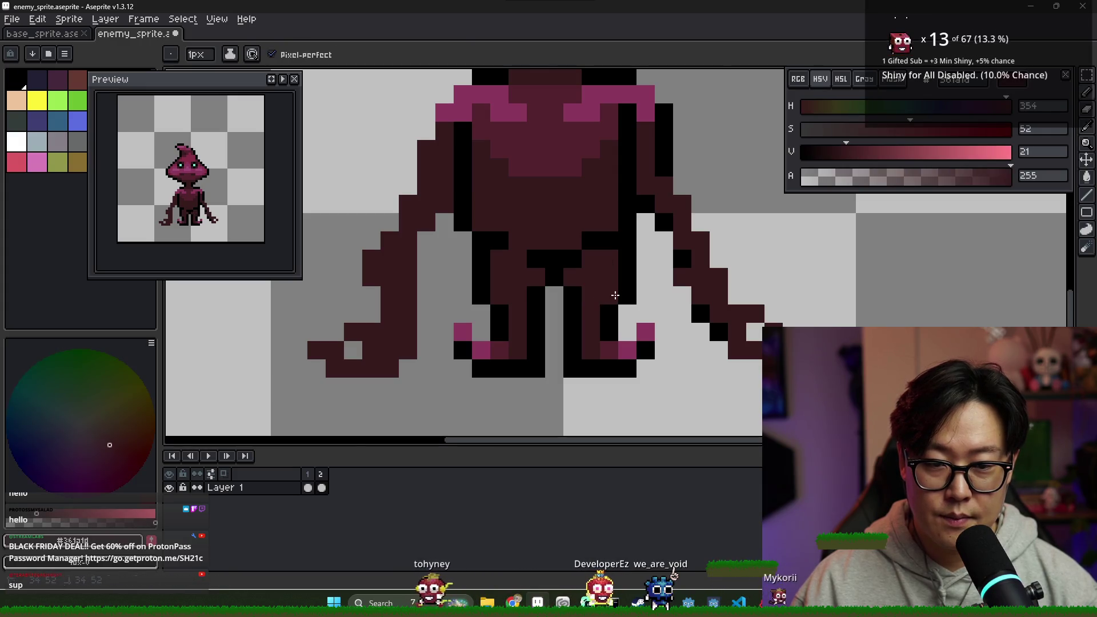
{"action": "scroll", "coordinate": [581, 361], "scroll_direction": "down", "scroll_amount": 3}
{"action": "left_click", "coordinate": [308, 487]}
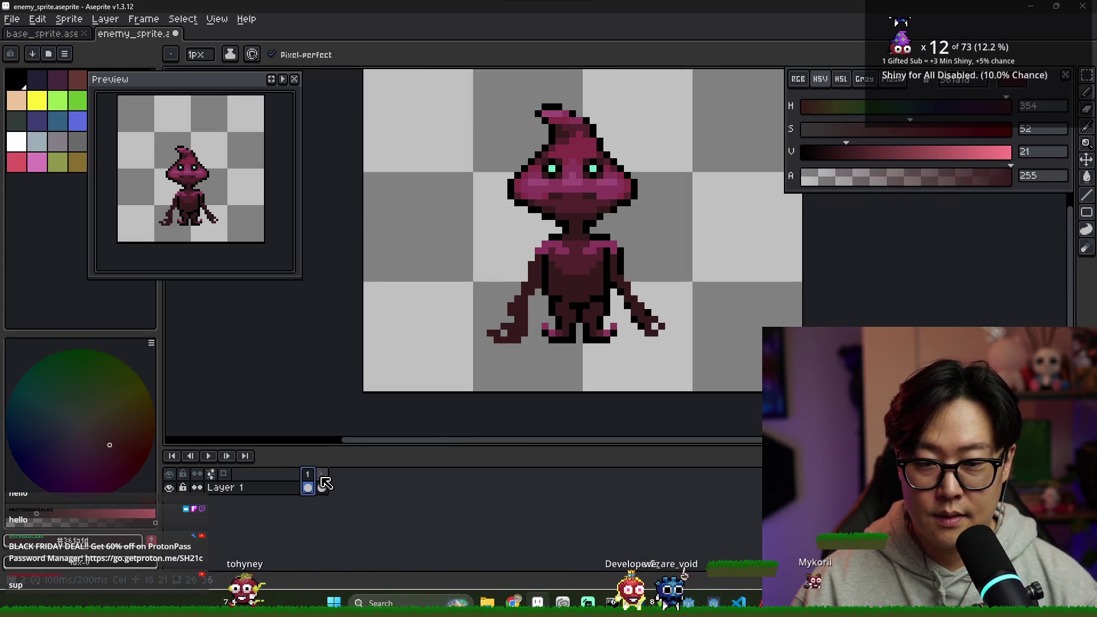
{"action": "left_click", "coordinate": [322, 488]}
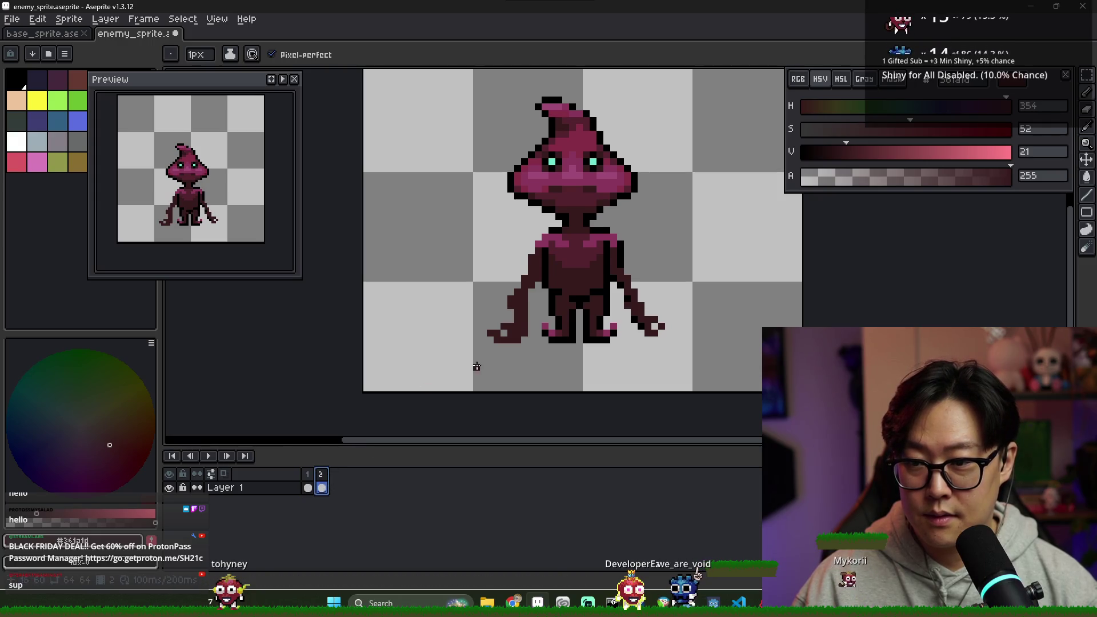
{"action": "scroll", "coordinate": [516, 346], "scroll_direction": "up", "scroll_amount": 2}
- Fill the gap in frame 2's right hand with dark maroon pixels
{"action": "key", "text": "e"}
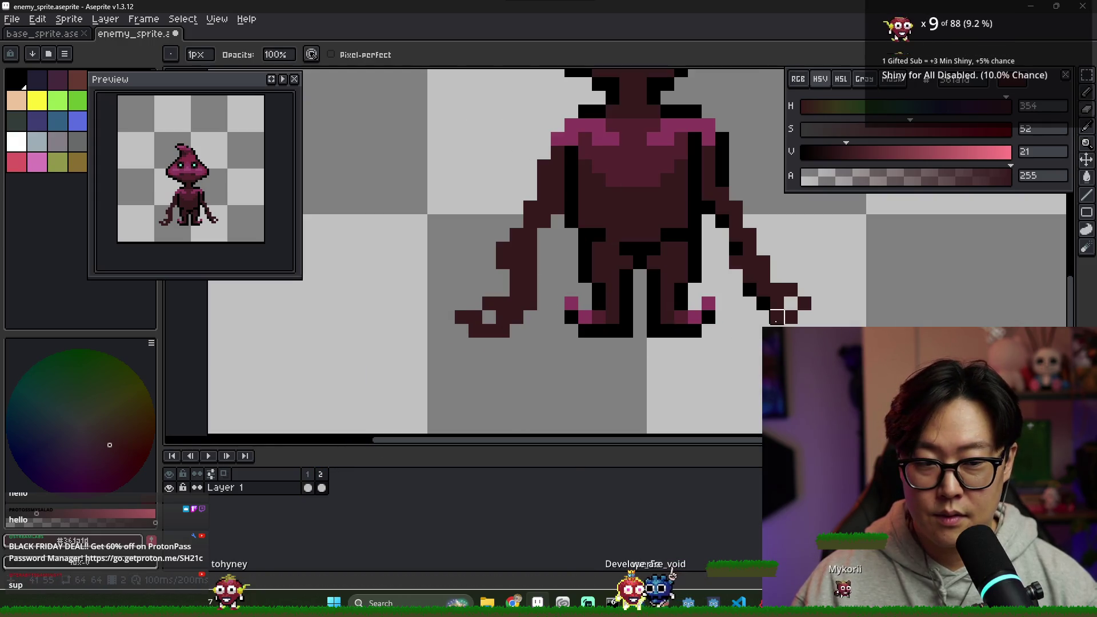
{"action": "key", "text": "b"}
{"action": "left_click_drag", "start_coordinate": [777, 303], "coordinate": [797, 302]}
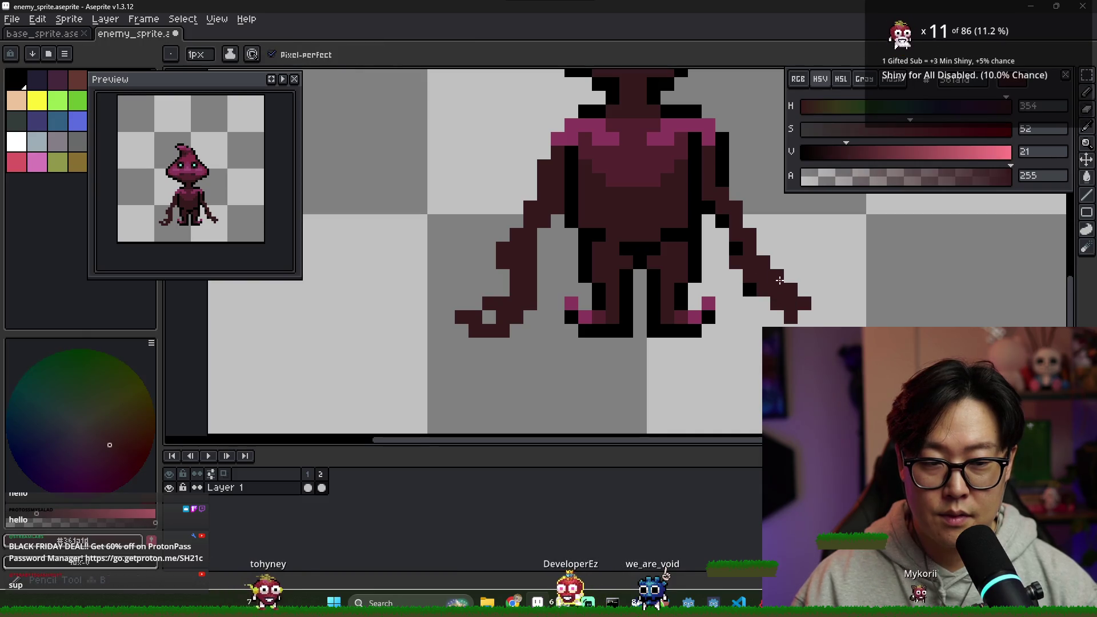
{"action": "key", "text": "e"}
{"action": "key", "text": "b"}
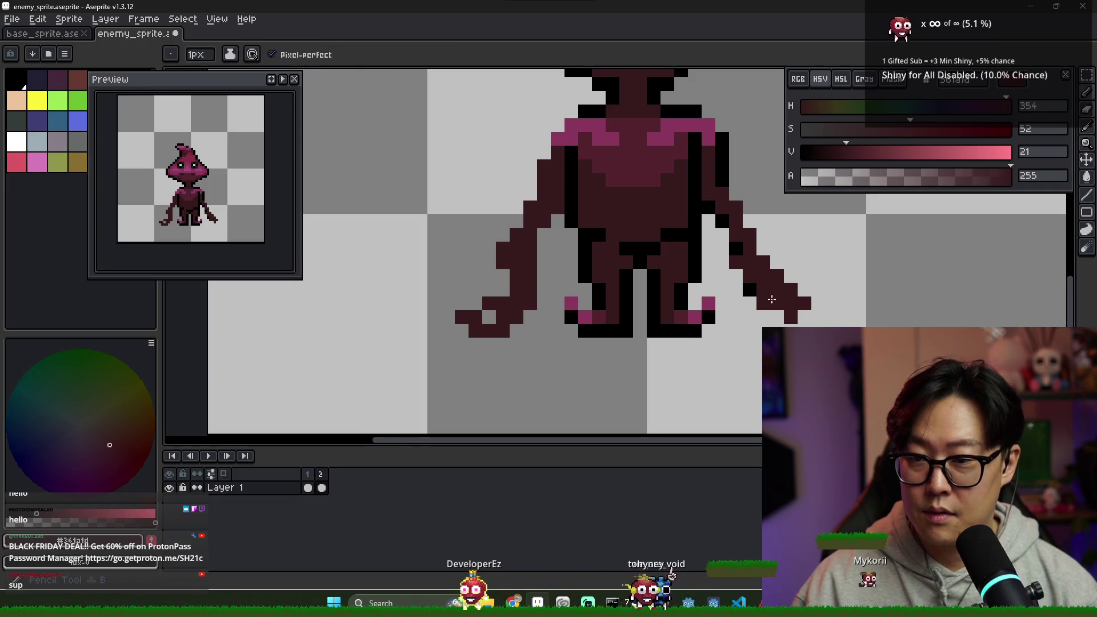
{"action": "left_click", "coordinate": [308, 487]}
{"action": "left_click", "coordinate": [322, 487]}
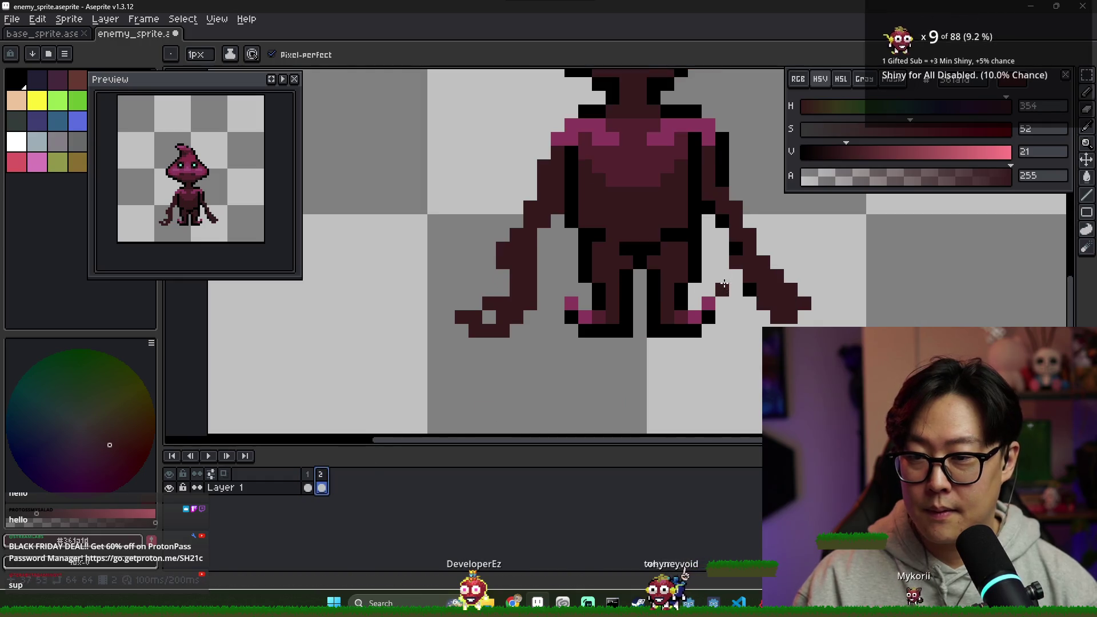
{"action": "left_click", "coordinate": [790, 277]}
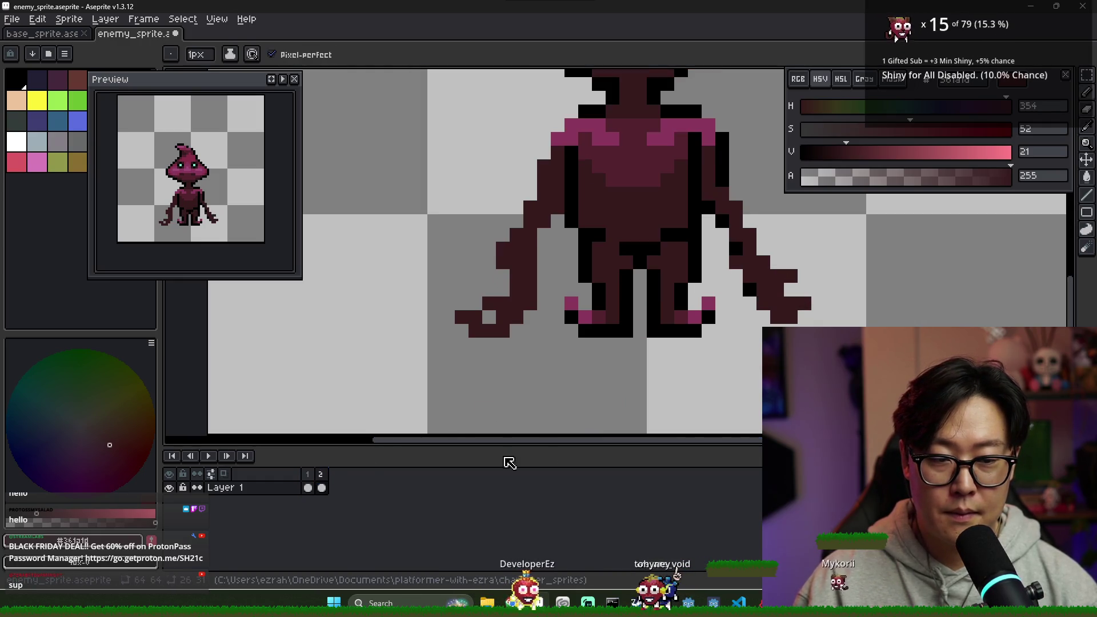
- Flip between frames 1 and 2 to compare the right hand's shape
{"action": "left_click", "coordinate": [308, 488]}
{"action": "left_click", "coordinate": [322, 487]}
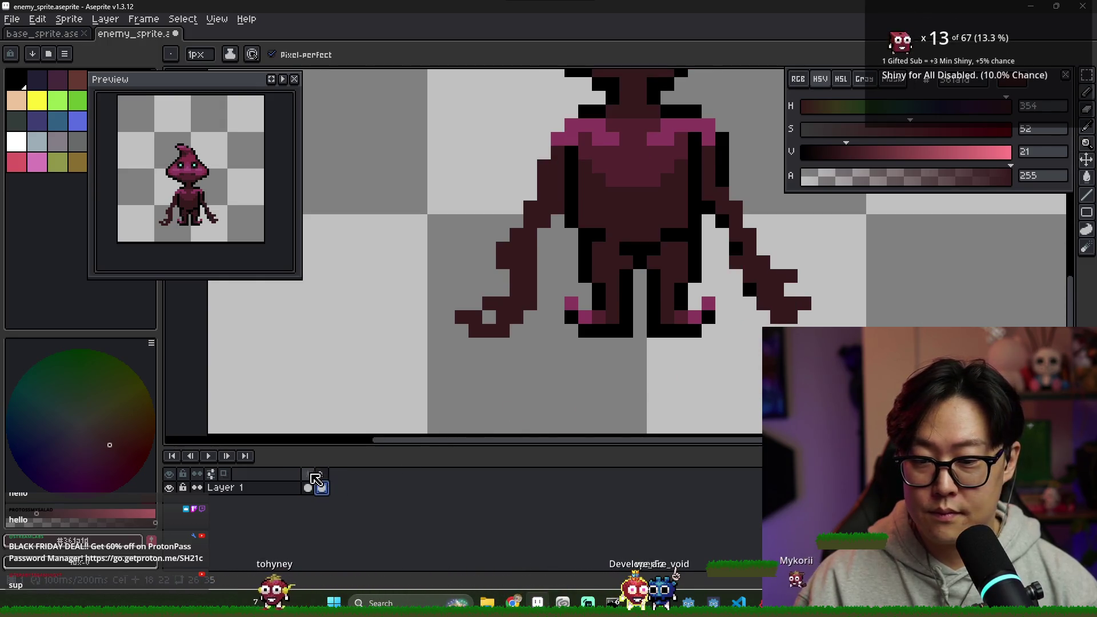
{"action": "left_click", "coordinate": [307, 487]}
{"action": "left_click", "coordinate": [321, 487]}
{"action": "left_click", "coordinate": [309, 487]}
{"action": "left_click", "coordinate": [323, 487]}
{"action": "left_click", "coordinate": [309, 485]}
{"action": "left_click", "coordinate": [322, 487]}
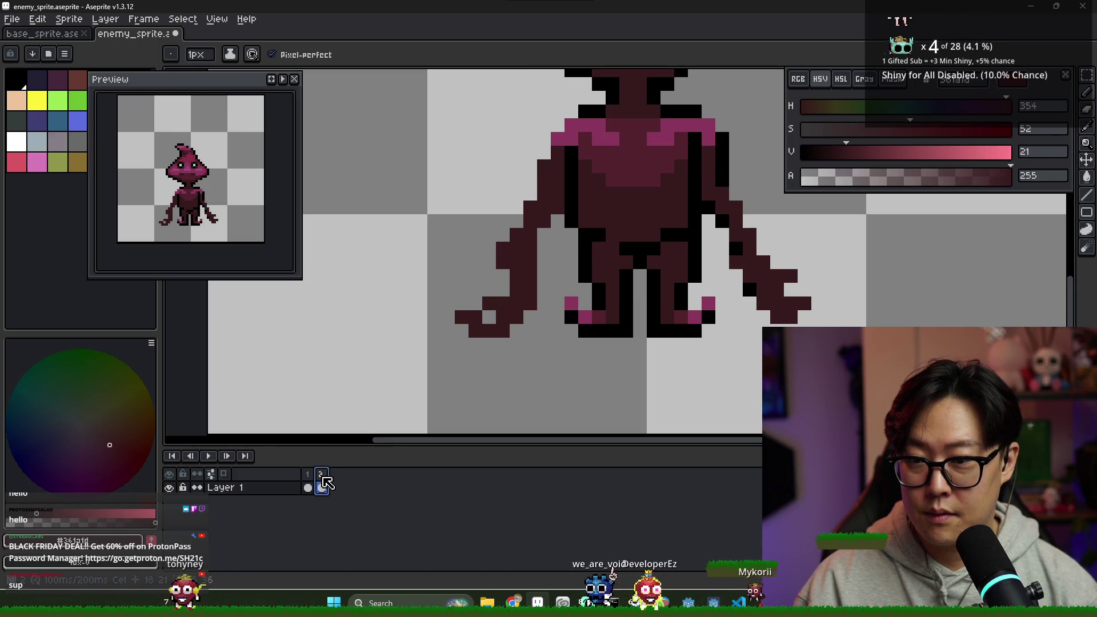
- Erase a stray pixel from the right hand and recheck it against frame 1
{"action": "key", "text": "e"}
{"action": "left_click", "coordinate": [791, 303]}
{"action": "key", "text": "b"}
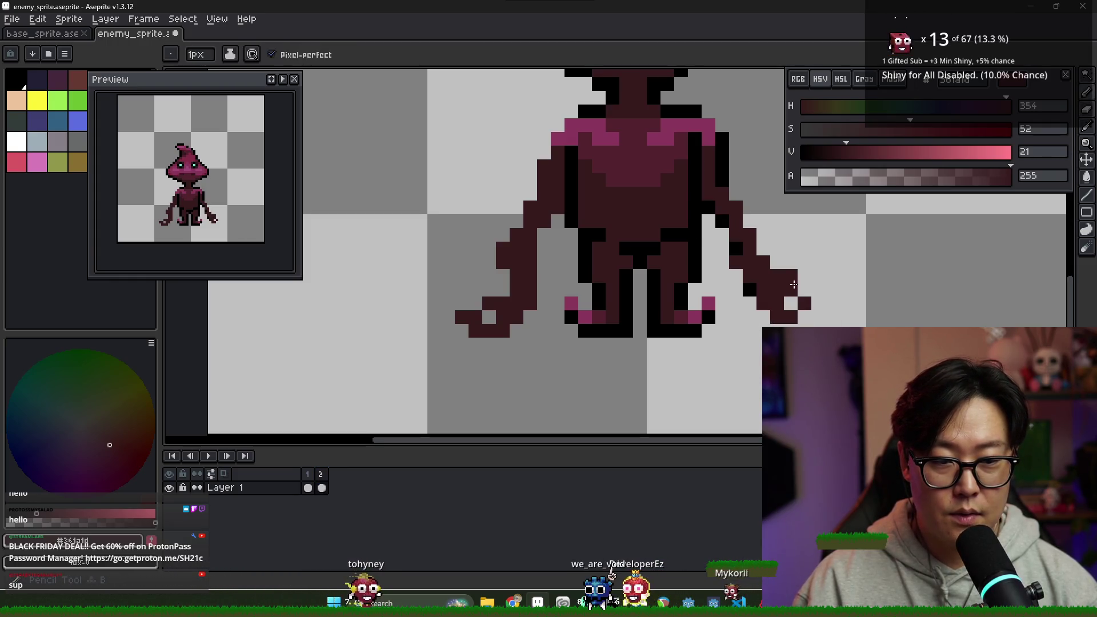
{"action": "left_click", "coordinate": [309, 488]}
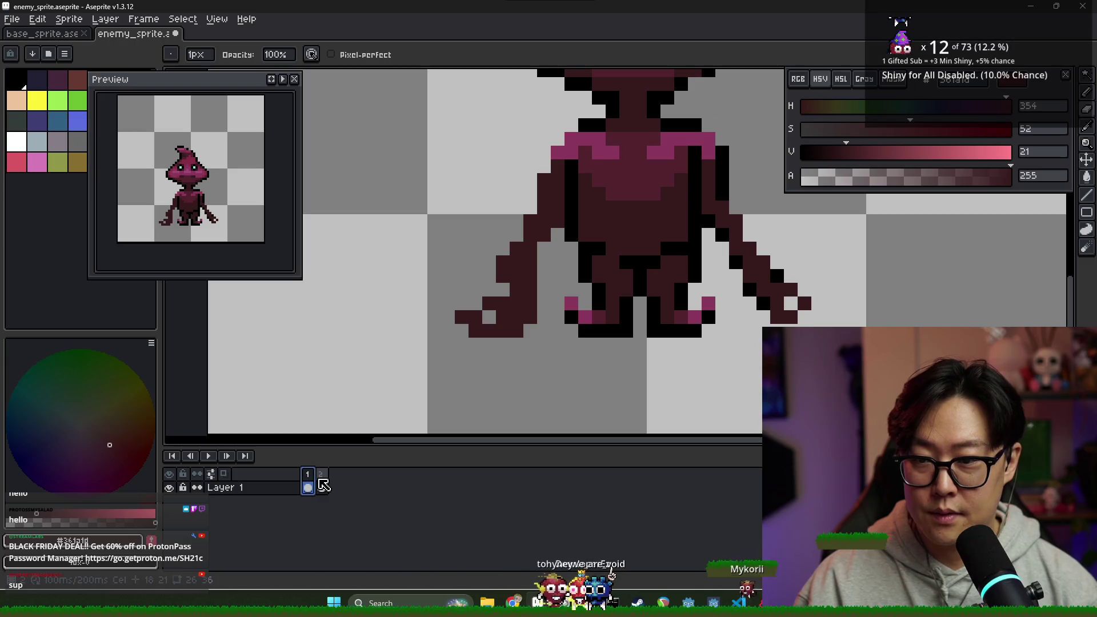
{"action": "left_click", "coordinate": [322, 487]}
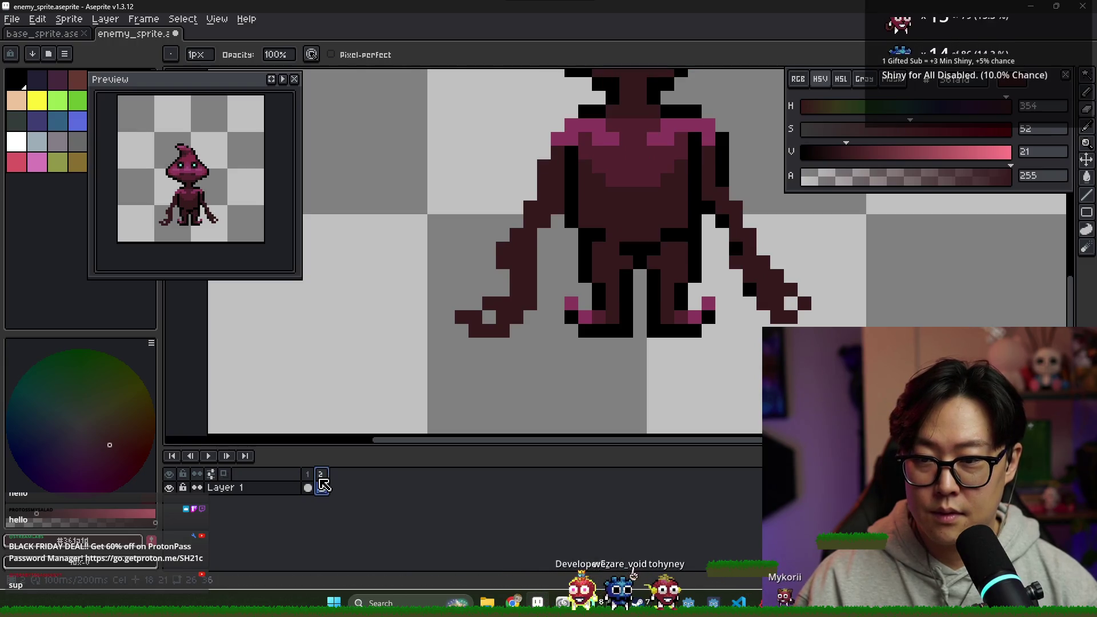
{"action": "key", "text": "w"}
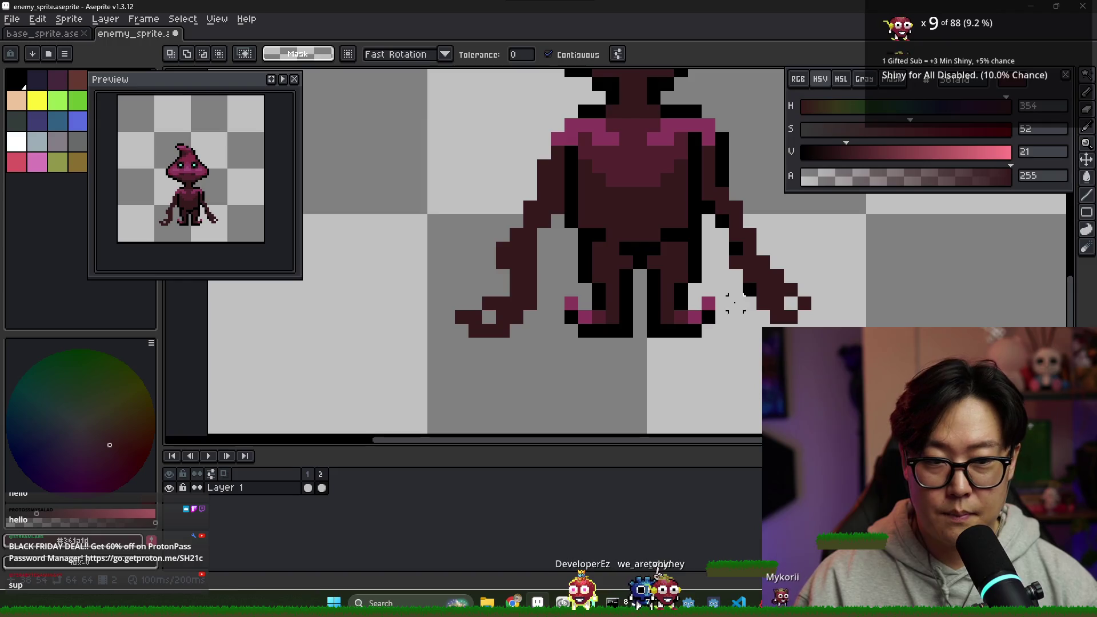
{"action": "key", "text": "e"}
{"action": "left_click", "coordinate": [322, 486]}
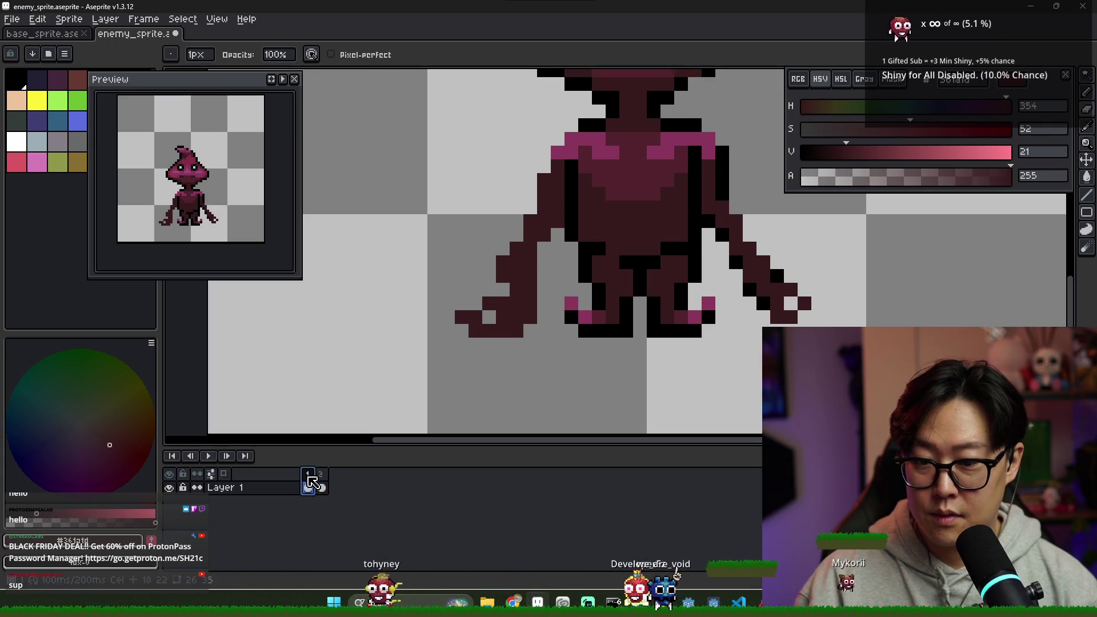
{"action": "scroll", "coordinate": [571, 275], "scroll_direction": "down", "scroll_amount": 4}
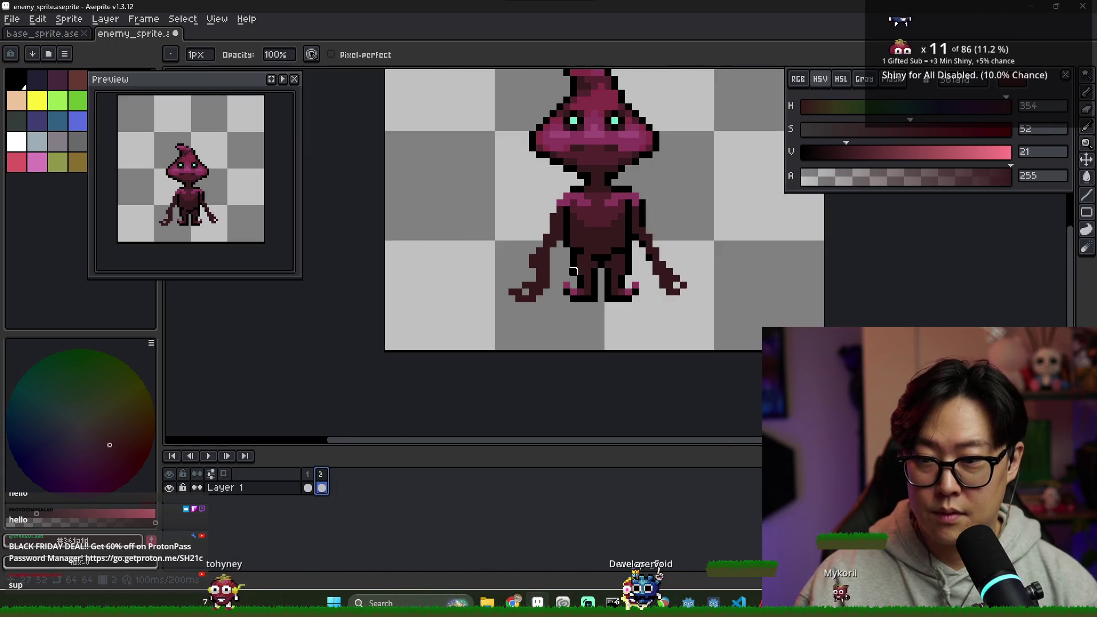
- Add a new frame 3 to the animation with Alt+N
{"action": "left_click_drag", "start_coordinate": [300, 471], "coordinate": [298, 471]}
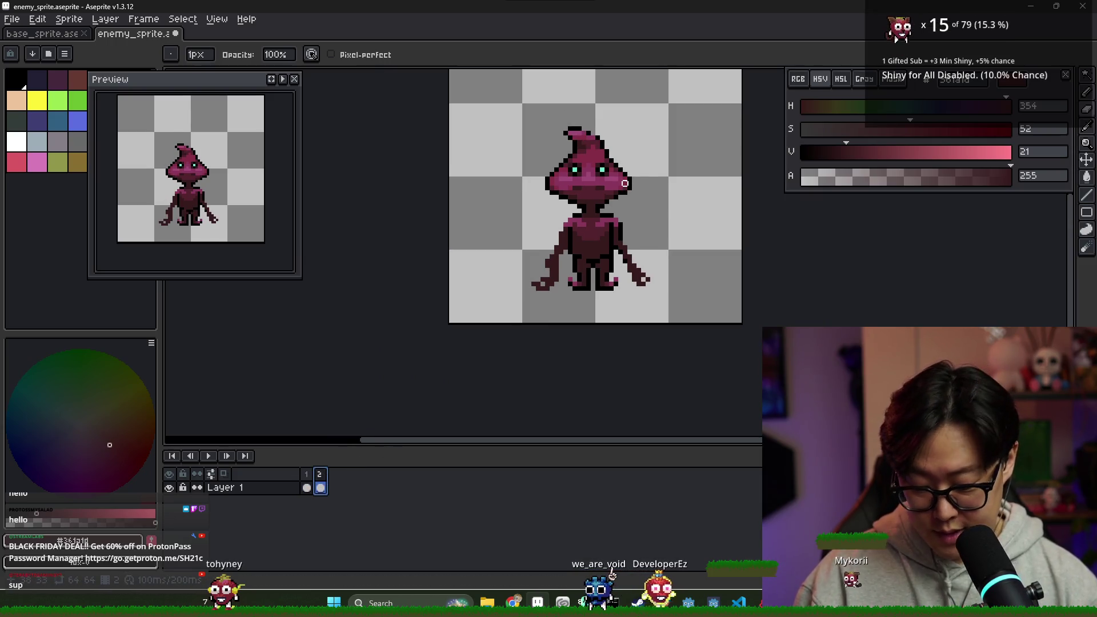
{"action": "scroll", "coordinate": [624, 184], "scroll_direction": "up", "scroll_amount": 1}
{"action": "key", "text": "m"}
{"action": "mouse_move", "coordinate": [510, 98]}
{"action": "left_mouse_down"}
{"action": "mouse_move", "coordinate": [557, 150]}
{"action": "mouse_move", "coordinate": [660, 229]}
{"action": "mouse_move", "coordinate": [655, 237]}
{"action": "left_mouse_up"}
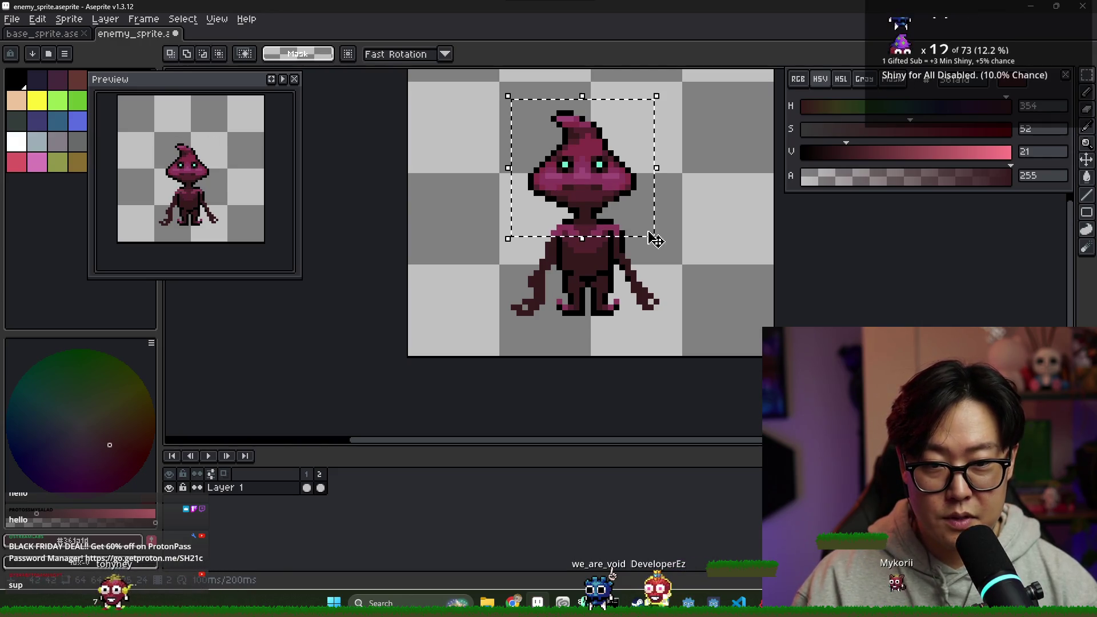
{"action": "left_click", "coordinate": [619, 221]}
{"action": "left_click", "coordinate": [308, 485]}
{"action": "key", "text": "alt+n"}
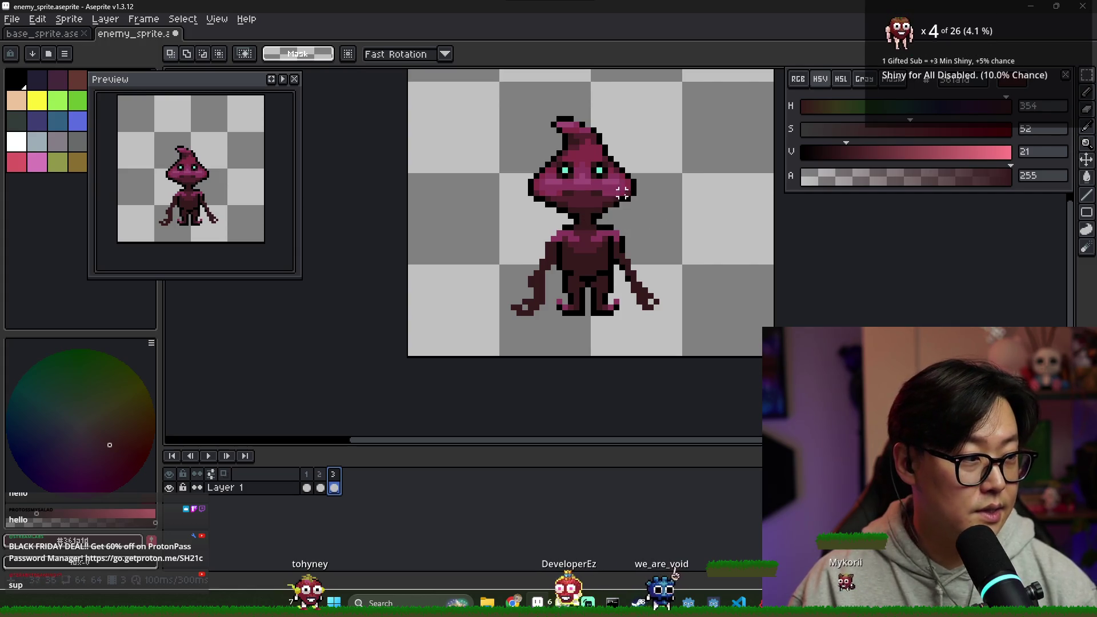
- Shift frame 3's head and upper torso up one pixel and compare with frame 2
{"action": "mouse_move", "coordinate": [501, 101]}
{"action": "left_mouse_down"}
{"action": "mouse_move", "coordinate": [651, 252]}
{"action": "mouse_move", "coordinate": [620, 228]}
{"action": "left_mouse_up"}
{"action": "left_click", "coordinate": [399, 393]}
{"action": "left_click", "coordinate": [322, 487]}
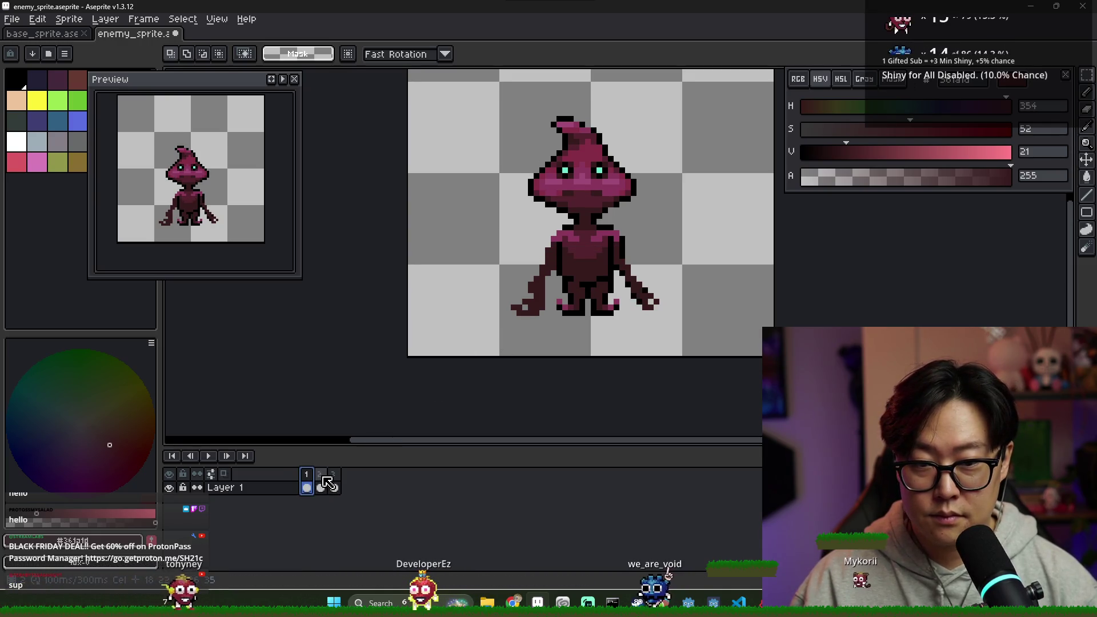
{"action": "left_click", "coordinate": [335, 486]}
{"action": "scroll", "coordinate": [626, 236], "scroll_direction": "up", "scroll_amount": 1}
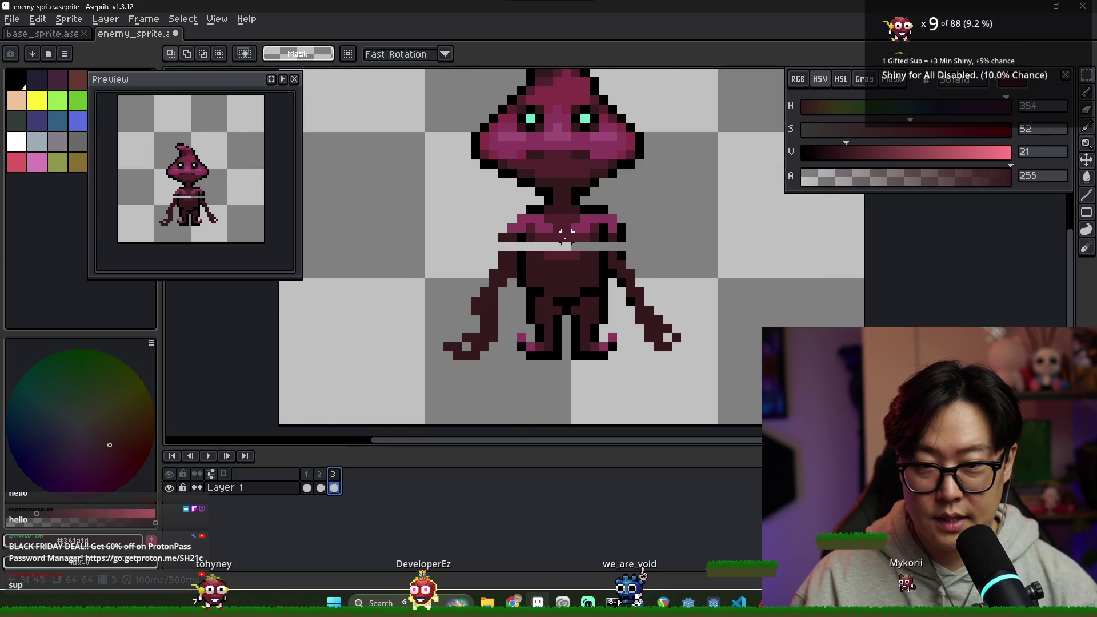
- Paint dark maroon over frame 3's light torso gap line, comparing with frame 1
{"action": "left_click", "coordinate": [524, 235], "text": "alt"}
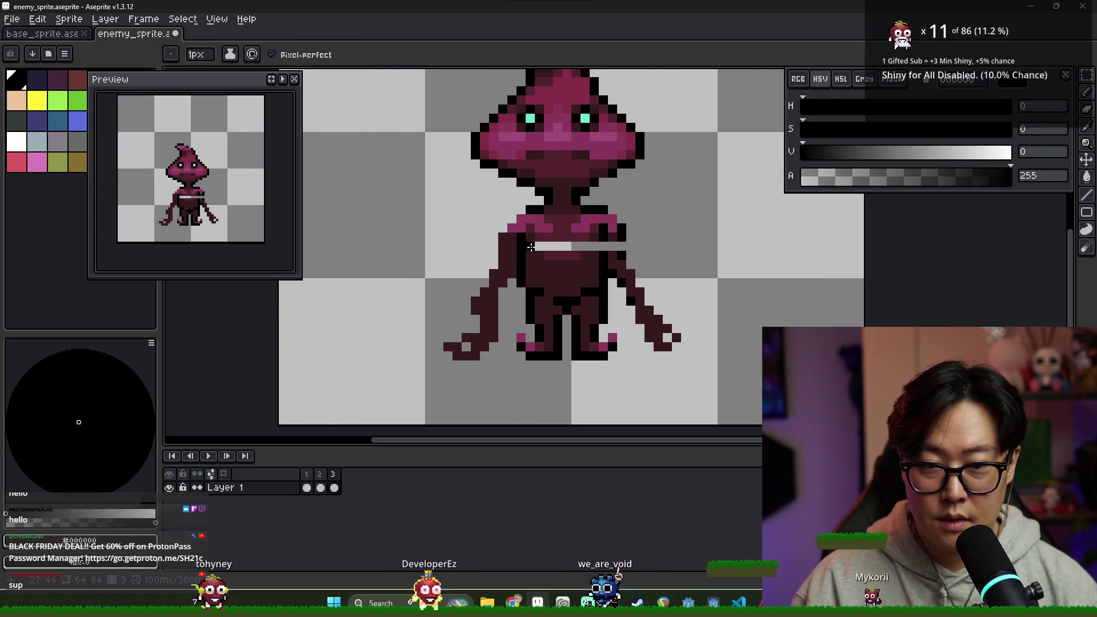
{"action": "left_click", "coordinate": [532, 245], "text": "alt"}
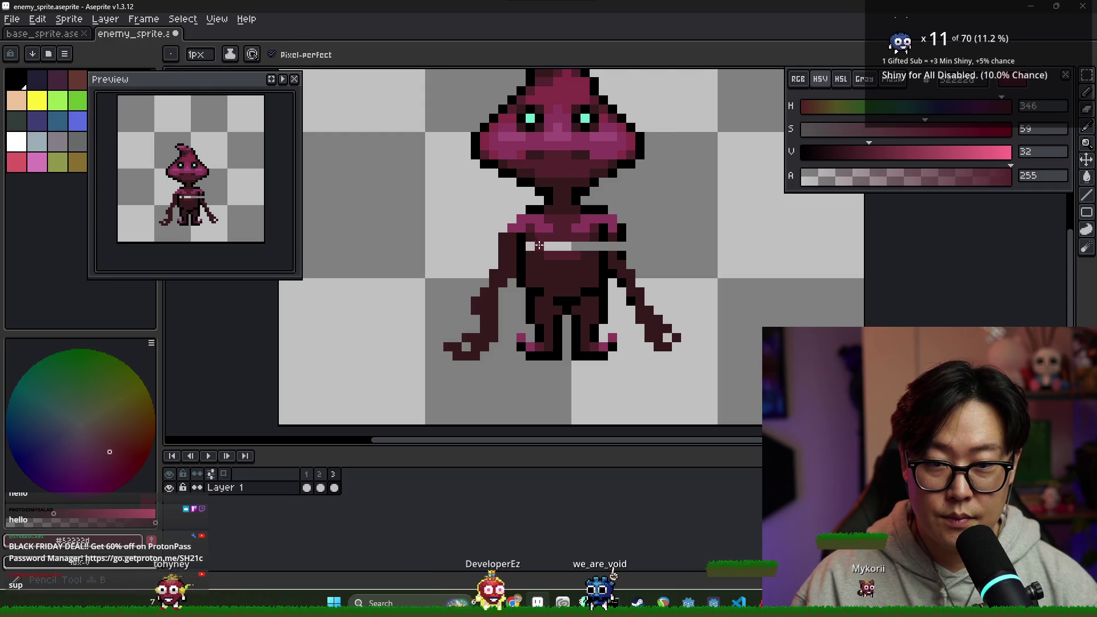
{"action": "left_click_drag", "start_coordinate": [533, 245], "coordinate": [595, 246]}
{"action": "left_click", "coordinate": [595, 245], "text": "alt"}
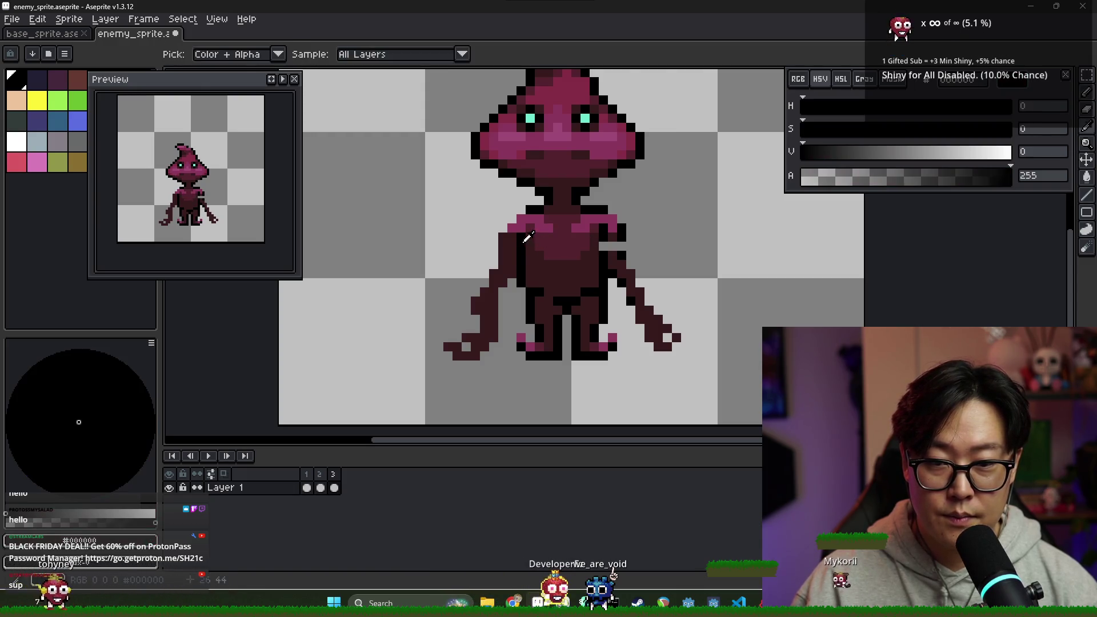
{"action": "left_click", "coordinate": [622, 248], "text": "alt"}
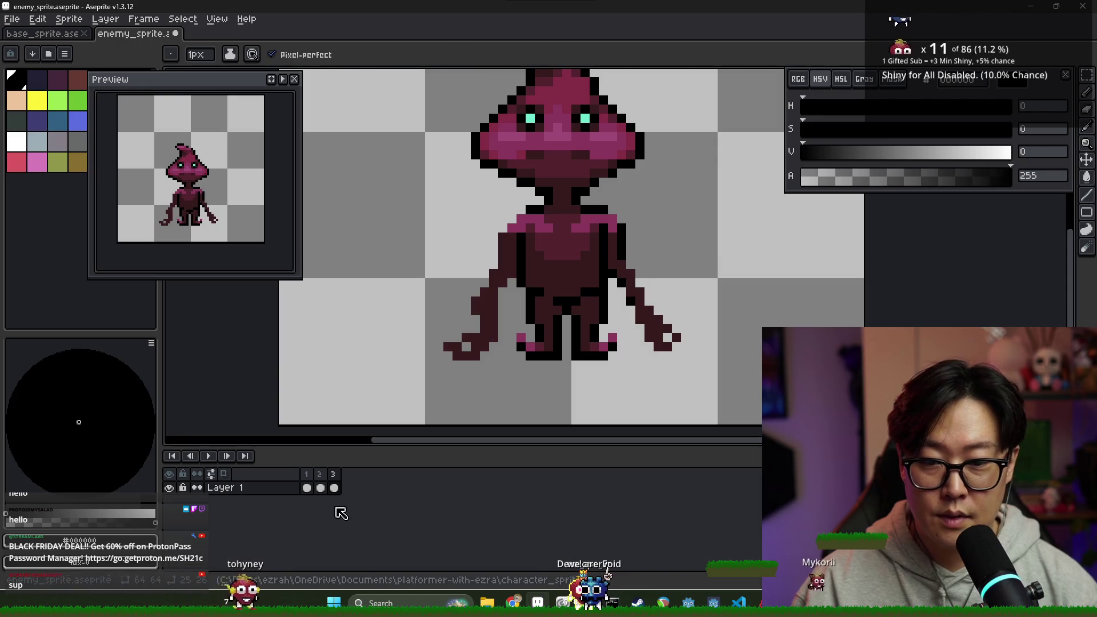
{"action": "left_click", "coordinate": [308, 487]}
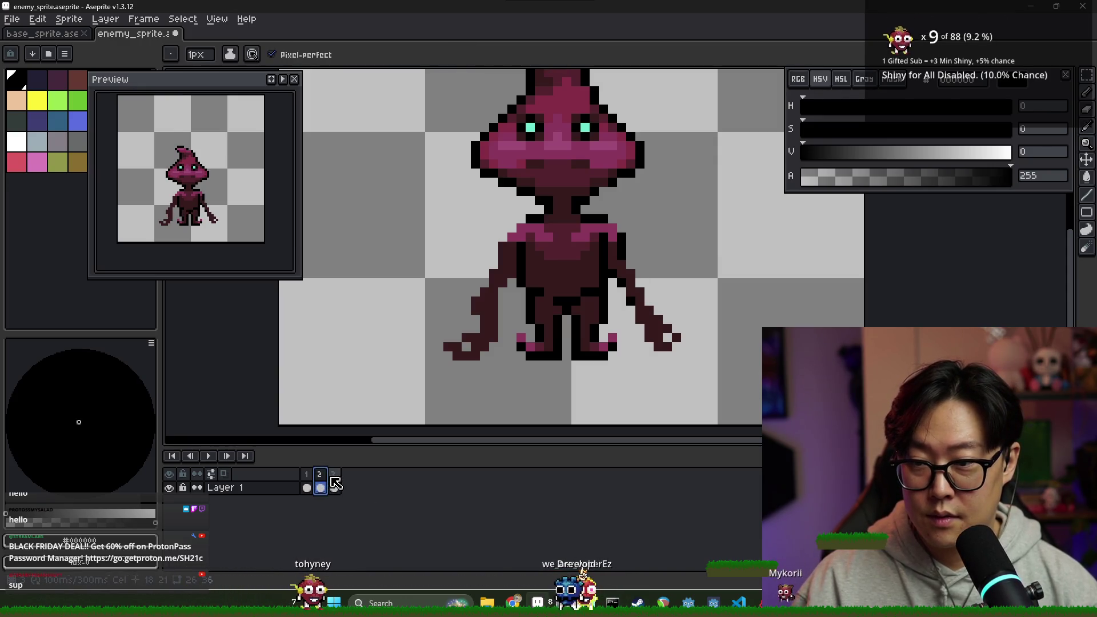
{"action": "left_click", "coordinate": [334, 486]}
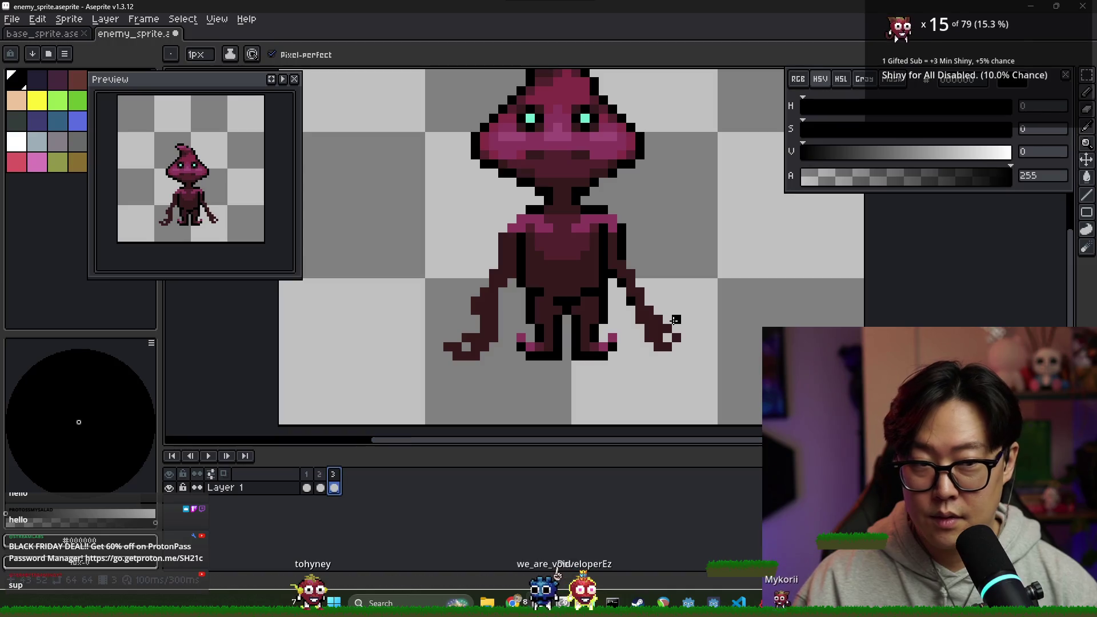
{"action": "left_click", "coordinate": [308, 480]}
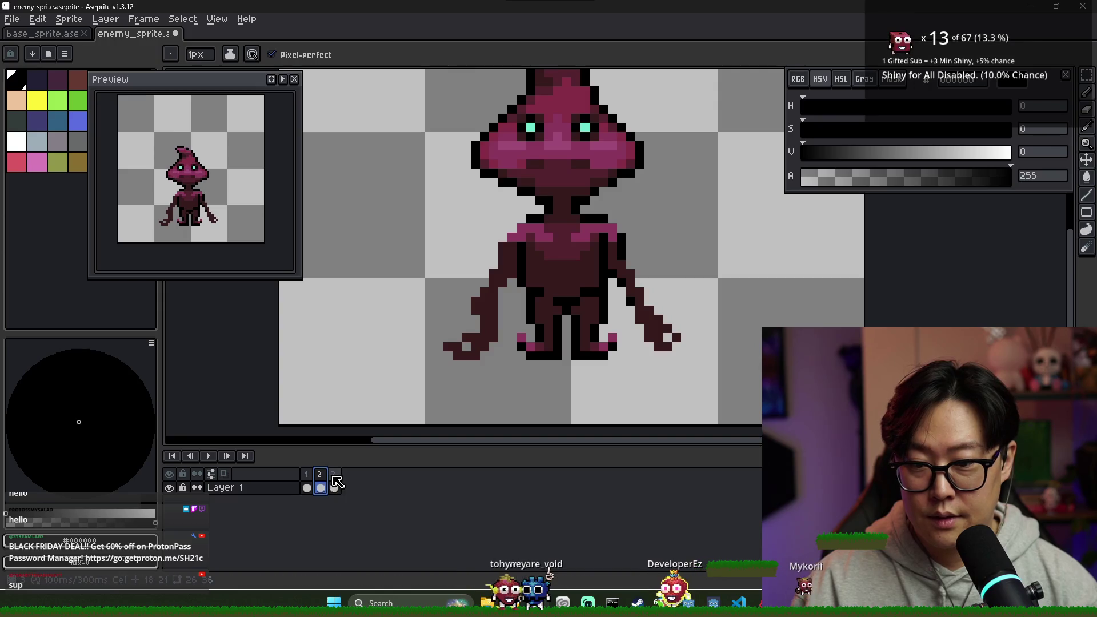
{"action": "left_click", "coordinate": [335, 486]}
- Darken a mouth pixel on frame 2 with the darker maroon and compare frames
{"action": "left_click", "coordinate": [320, 487]}
{"action": "scroll", "coordinate": [471, 172], "scroll_direction": "up", "scroll_amount": 4}
{"action": "key", "text": "alt"}
{"action": "left_click", "coordinate": [471, 173], "text": "alt"}
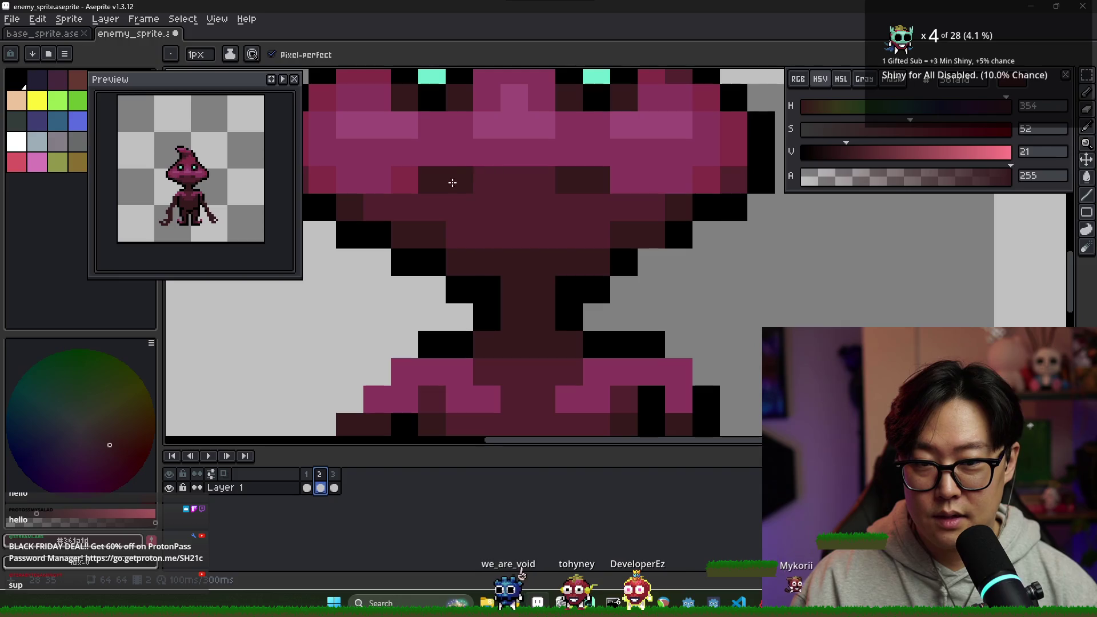
{"action": "left_click", "coordinate": [487, 178]}
{"action": "scroll", "coordinate": [487, 178], "scroll_direction": "down", "scroll_amount": 3}
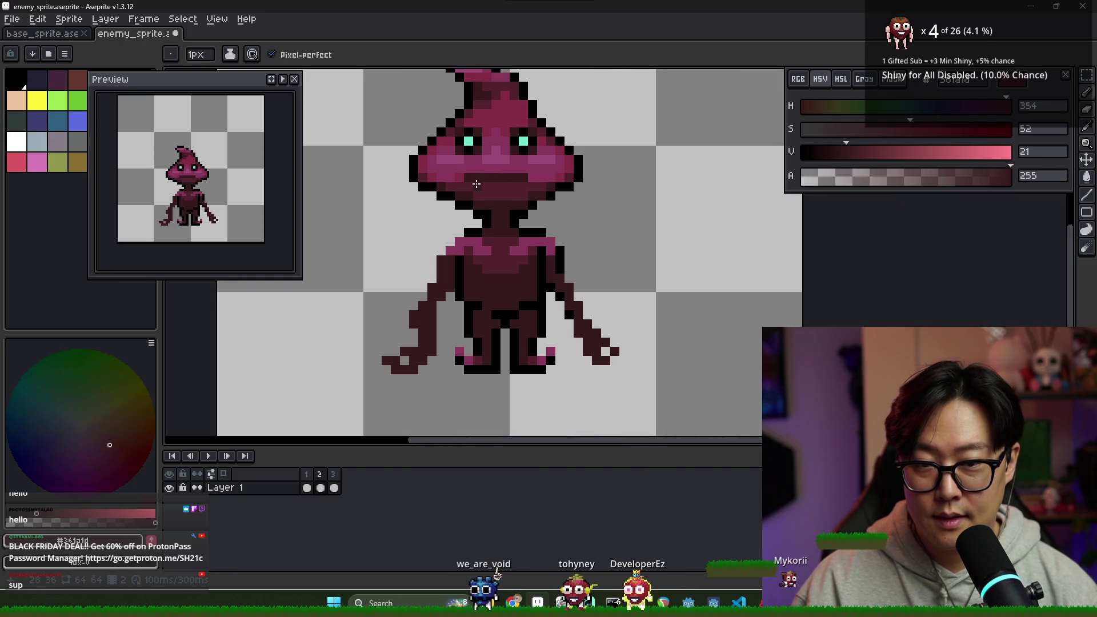
{"action": "left_click", "coordinate": [312, 476]}
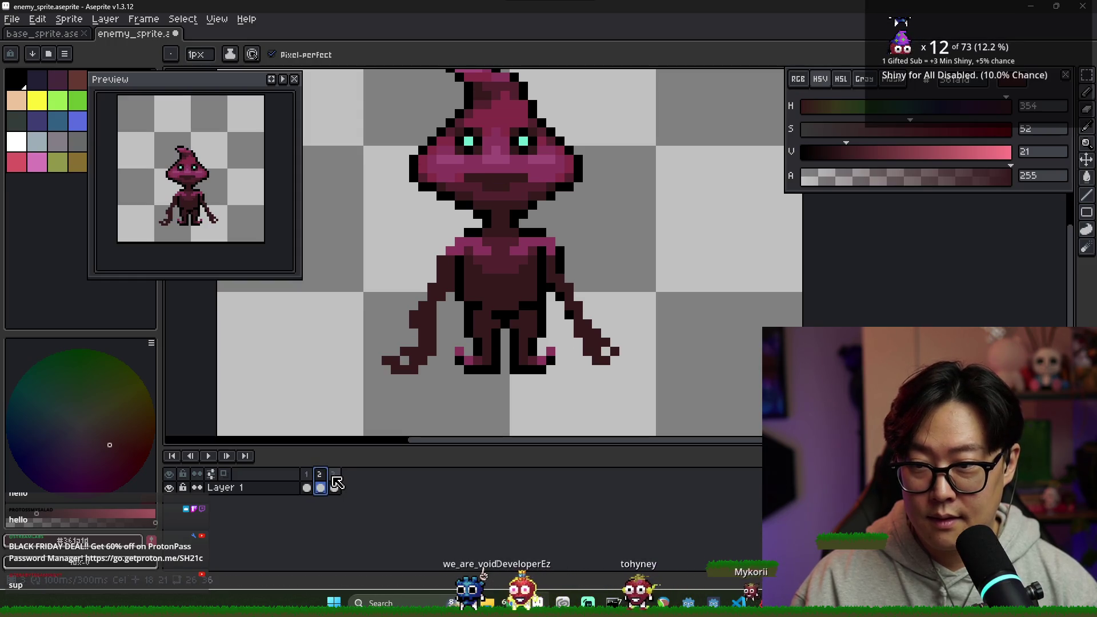
{"action": "left_click", "coordinate": [334, 475]}
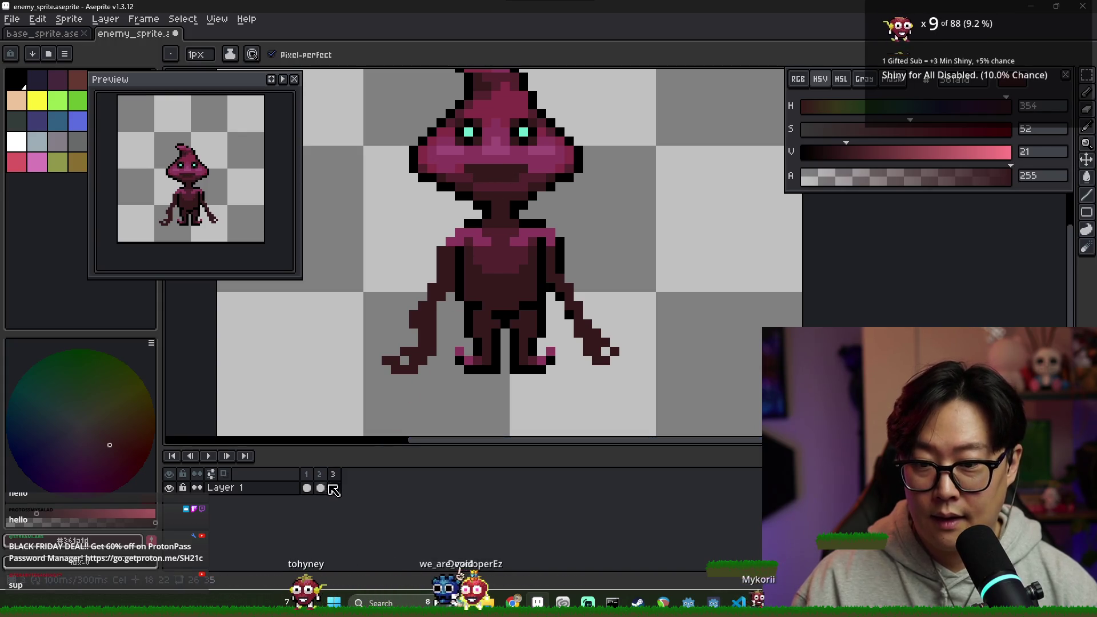
{"action": "left_click", "coordinate": [307, 489]}
{"action": "left_click", "coordinate": [320, 489]}
{"action": "left_click", "coordinate": [335, 487]}
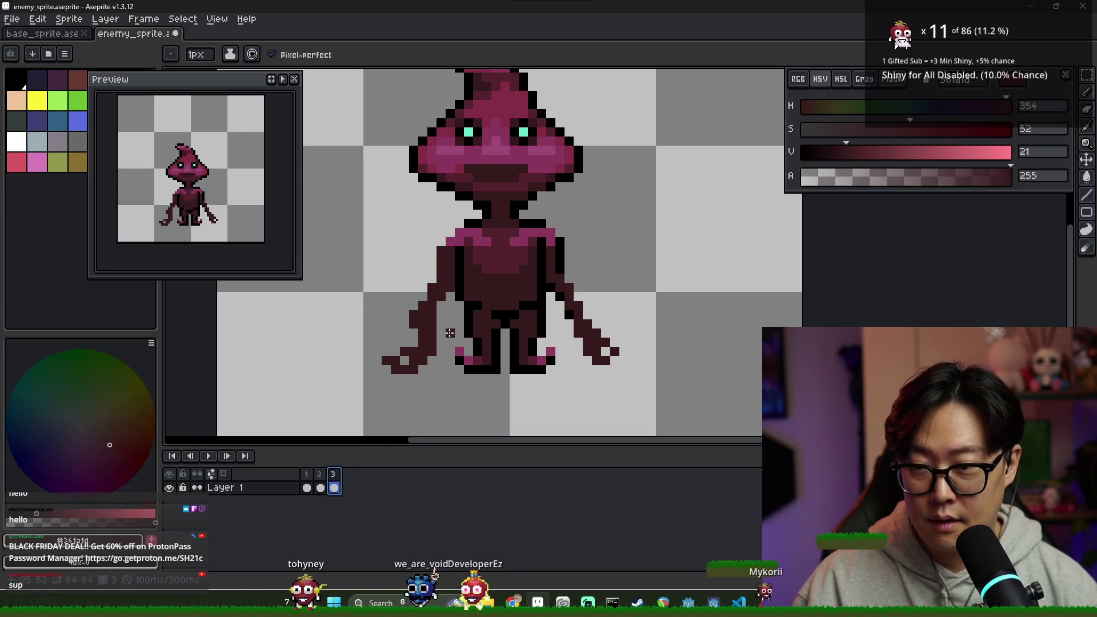
- Darken the top row of frame 3's mouth with #52222d and compare against frame 2
{"action": "scroll", "coordinate": [482, 211], "scroll_direction": "down", "scroll_amount": 1}
{"action": "scroll", "coordinate": [478, 174], "scroll_direction": "up", "scroll_amount": 3}
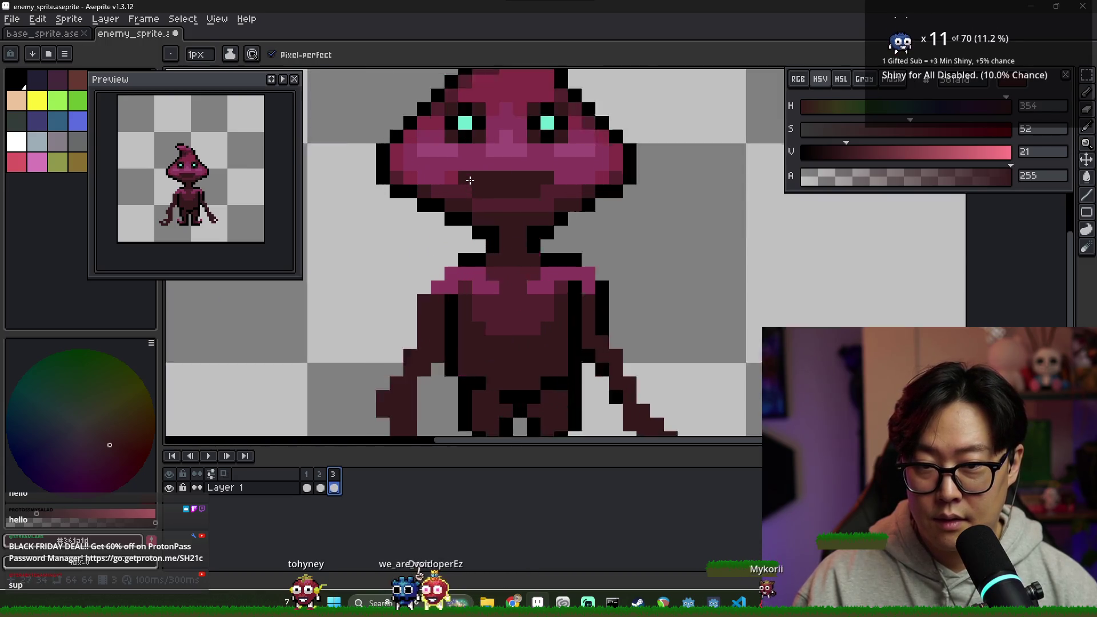
{"action": "left_click", "coordinate": [495, 158], "text": "alt"}
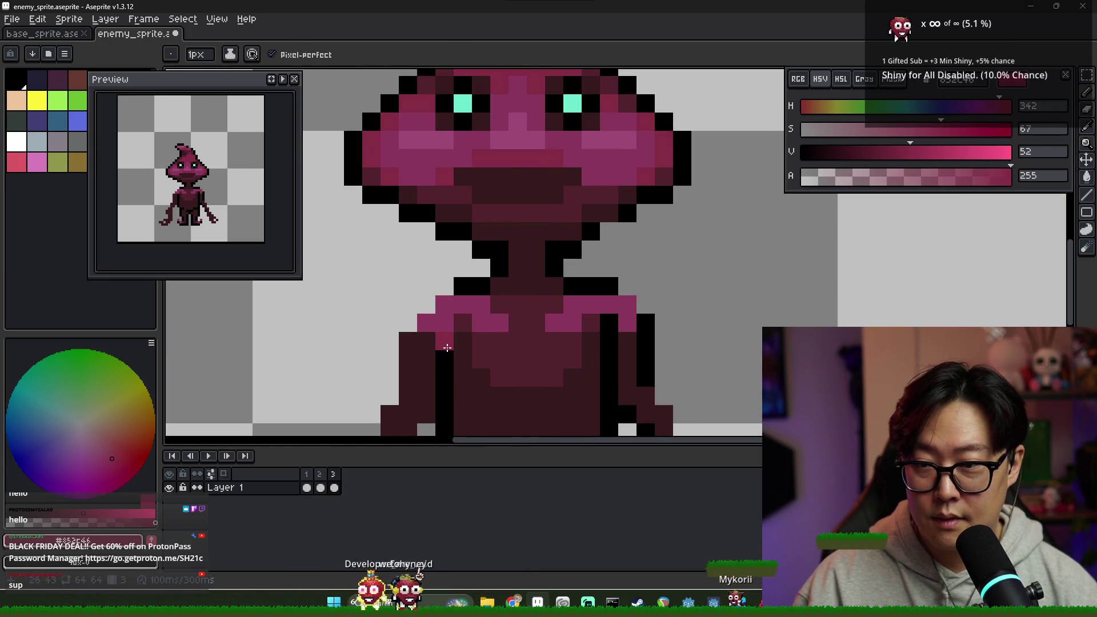
{"action": "key", "text": "alt"}
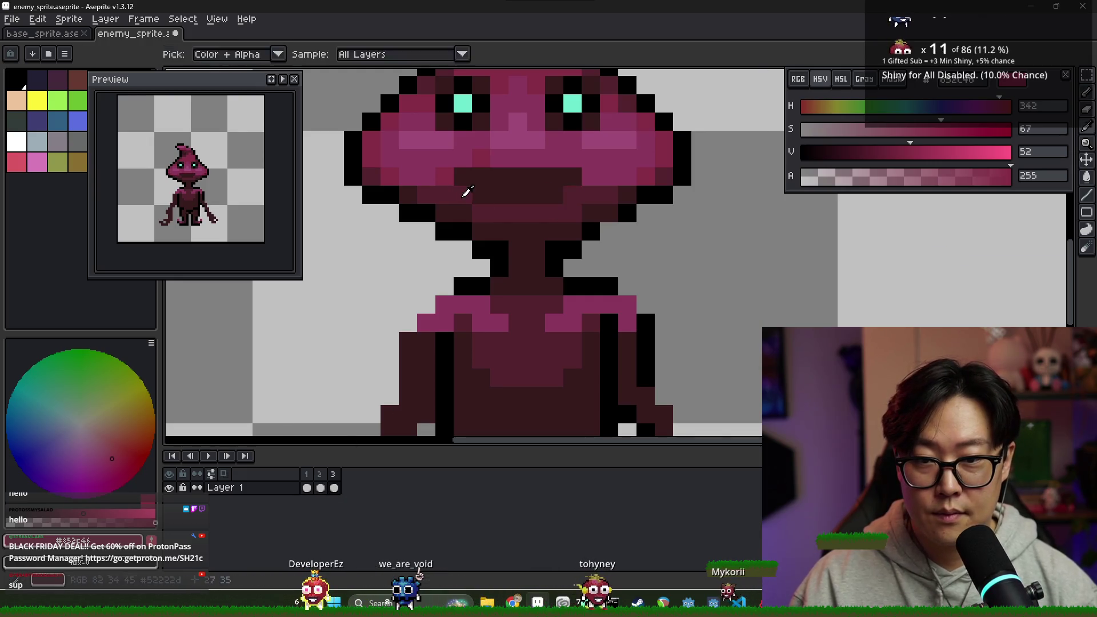
{"action": "left_click", "coordinate": [465, 191], "text": "alt"}
{"action": "left_click_drag", "start_coordinate": [481, 159], "coordinate": [554, 158]}
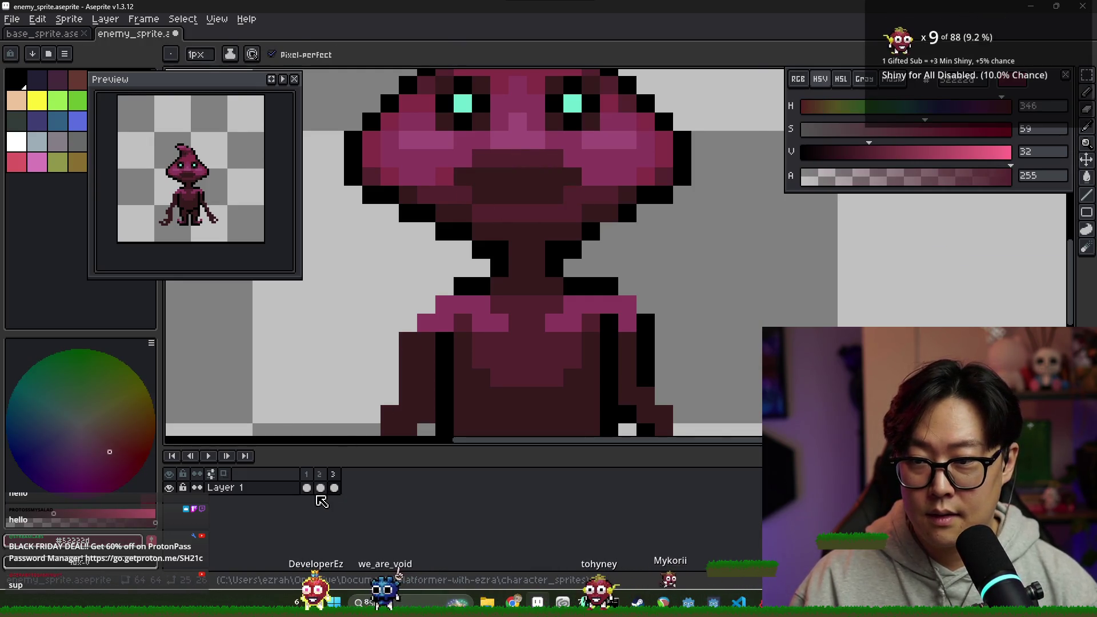
{"action": "left_click", "coordinate": [320, 487]}
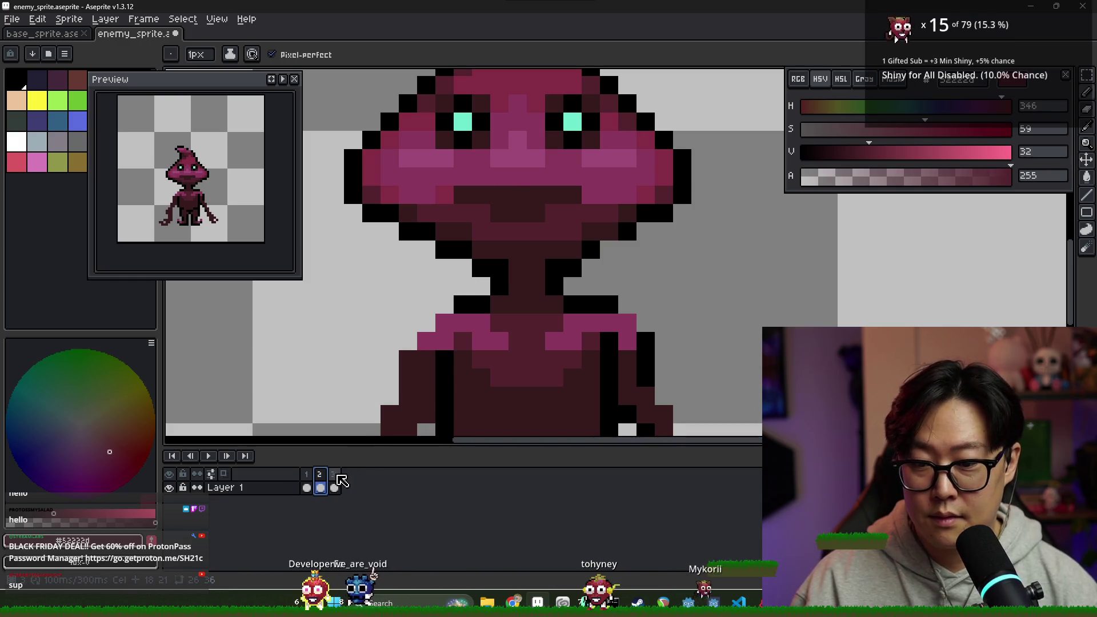
{"action": "left_click", "coordinate": [334, 487]}
{"action": "left_click", "coordinate": [320, 486]}
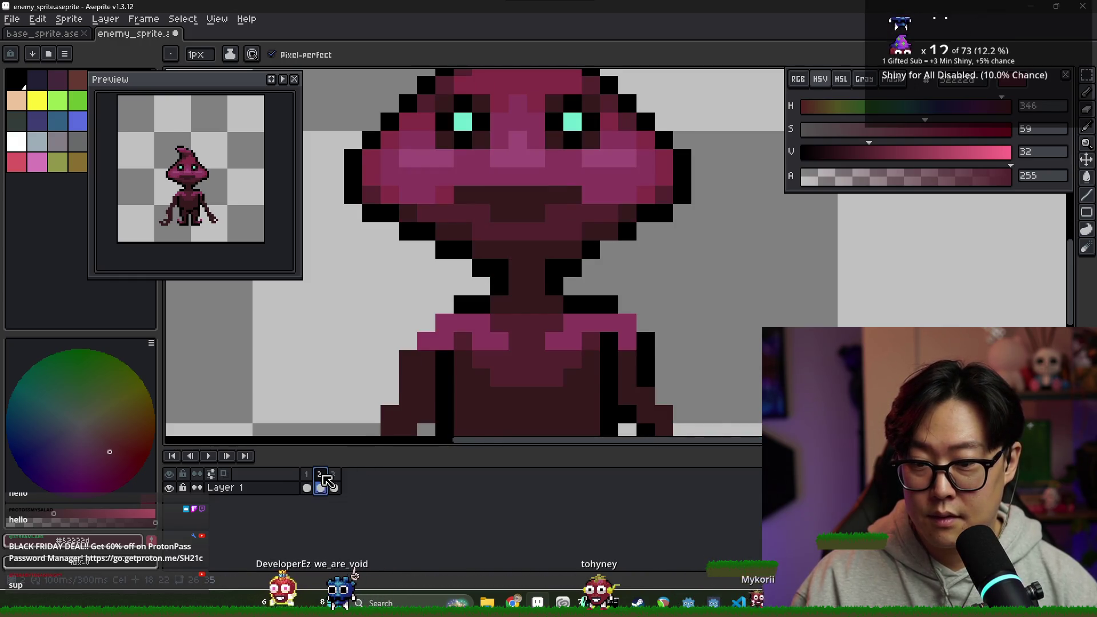
{"action": "key", "text": "minus"}
{"action": "key", "text": "minus"}
{"action": "key", "text": "minus"}
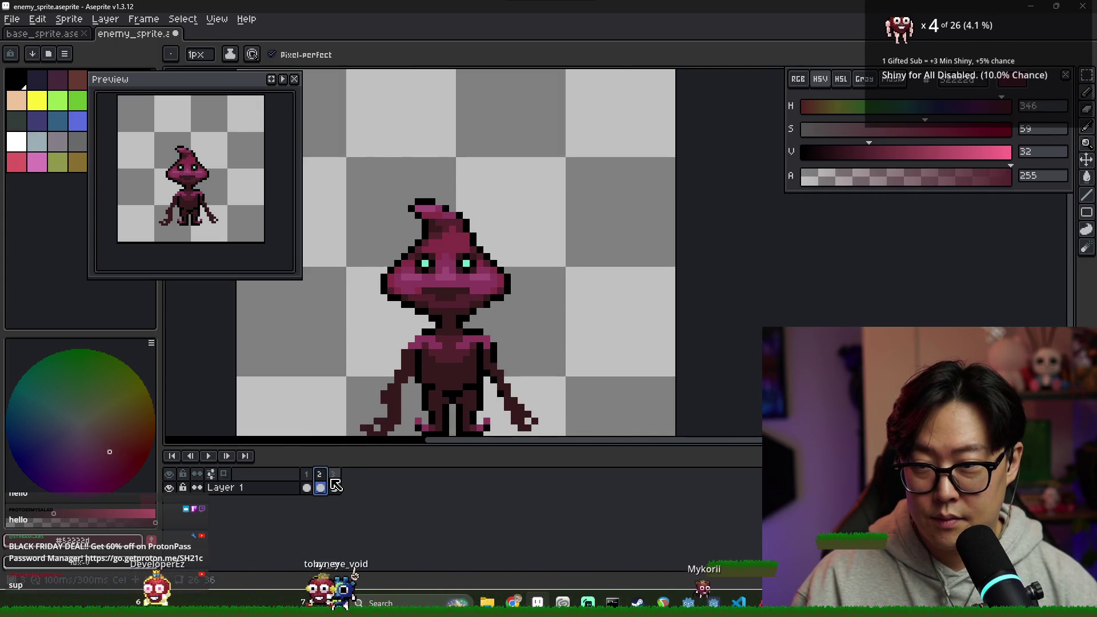
{"action": "left_click", "coordinate": [335, 486]}
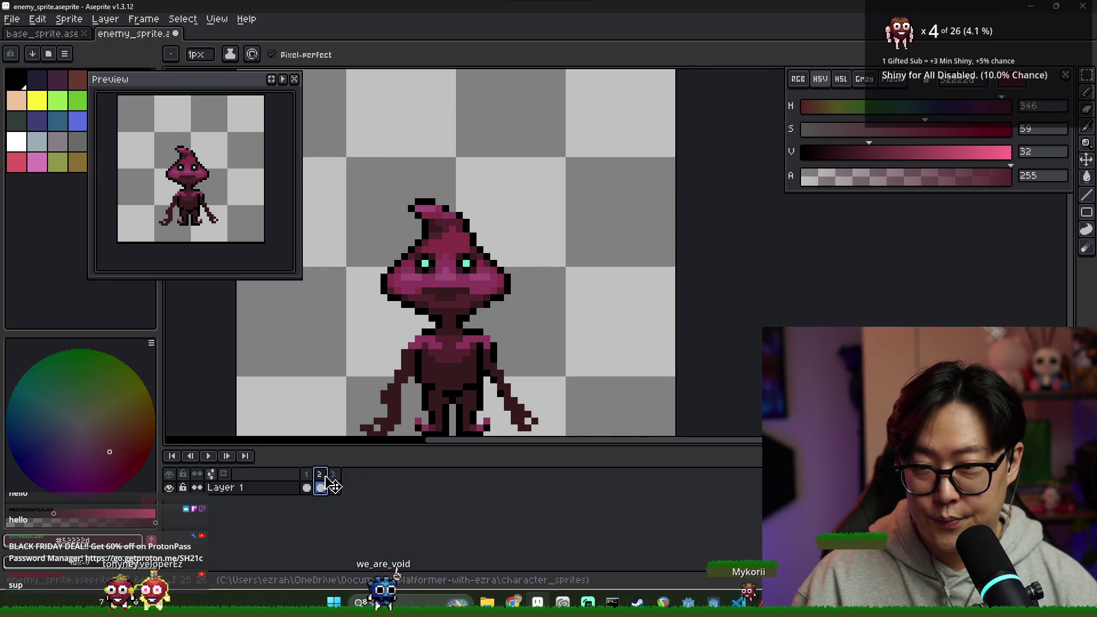
{"action": "scroll", "coordinate": [376, 422], "scroll_direction": "down", "scroll_amount": 1}
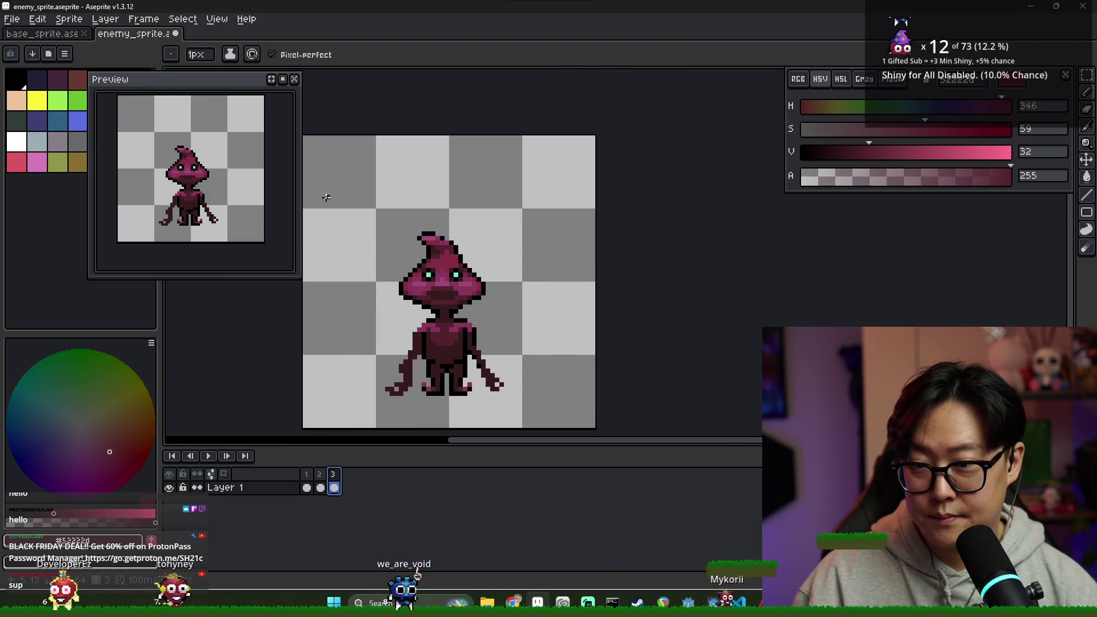
{"action": "left_click", "coordinate": [307, 488]}
- Give frames 1–3 a 200 ms duration in Frame Properties, then reopen it to check
{"action": "left_click", "coordinate": [334, 487], "text": "shift"}
{"action": "right_click", "coordinate": [333, 475]}
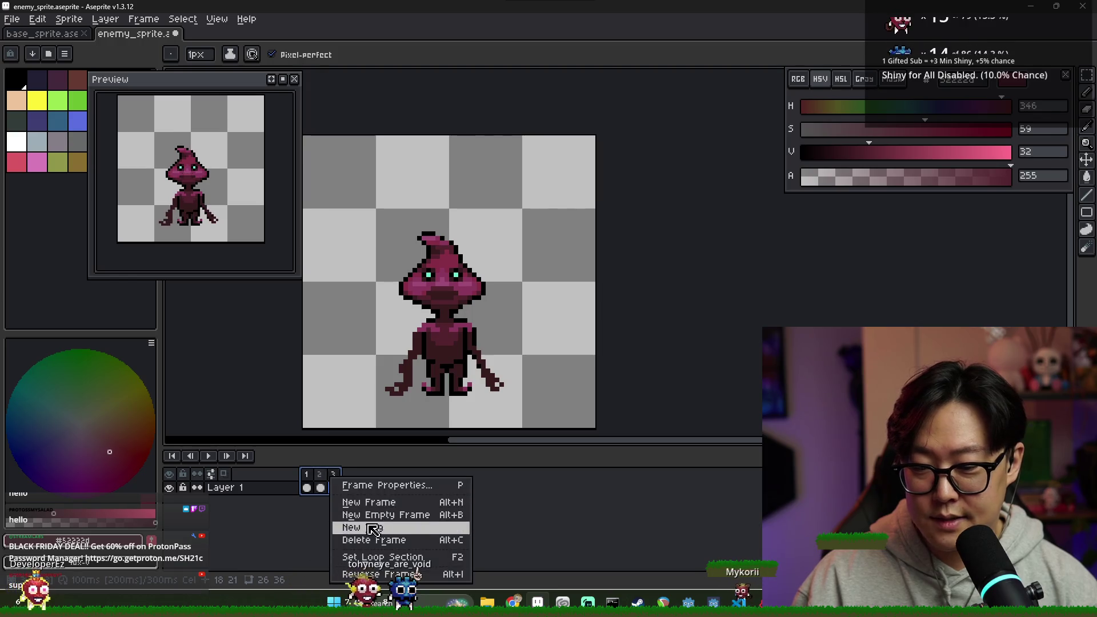
{"action": "left_click", "coordinate": [381, 492]}
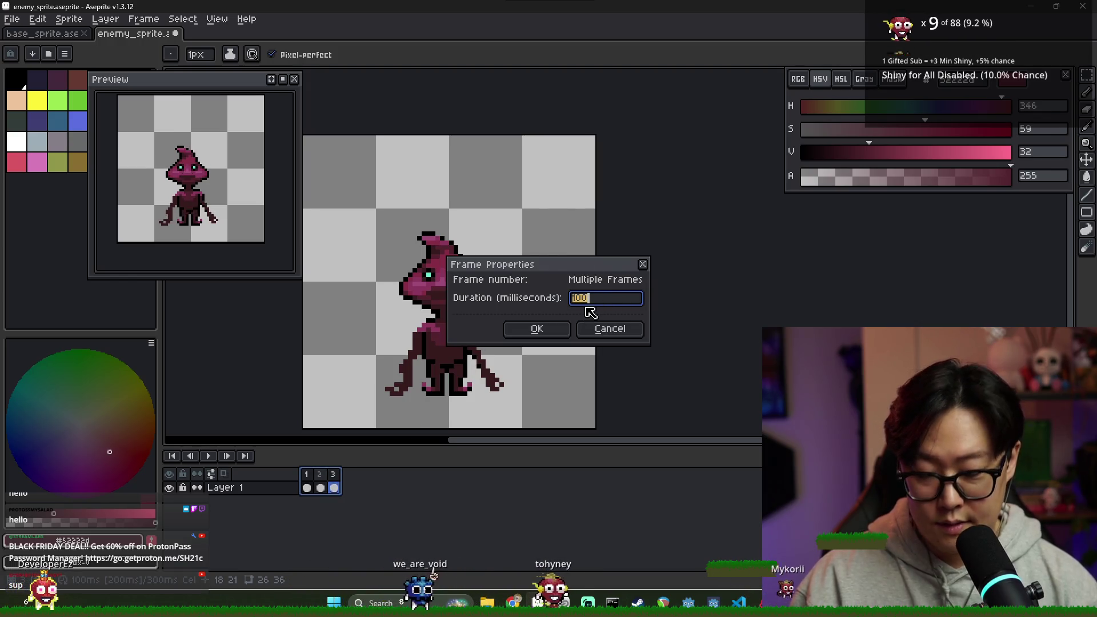
{"action": "type", "text": "200"}
{"action": "key", "text": "Return"}
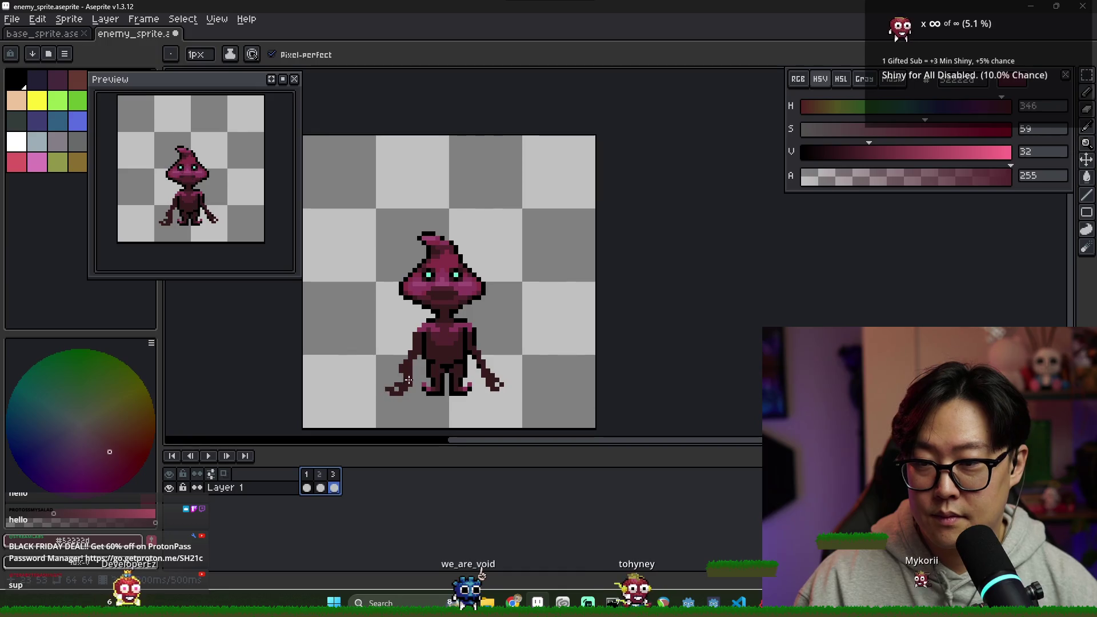
{"action": "scroll", "coordinate": [436, 349], "scroll_direction": "up", "scroll_amount": 1}
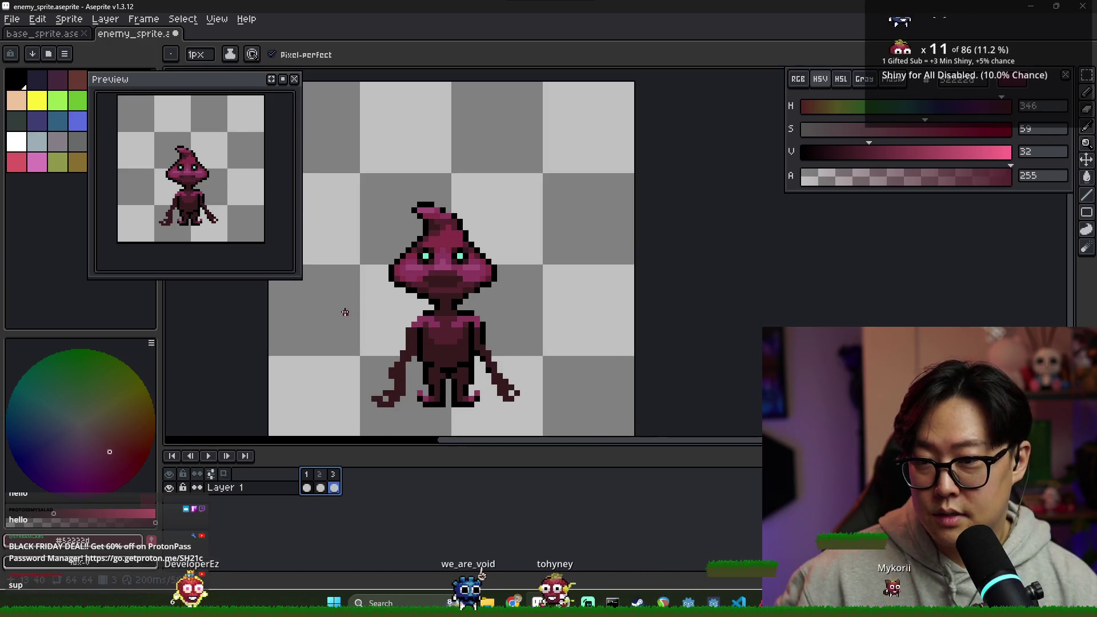
{"action": "left_click", "coordinate": [307, 487]}
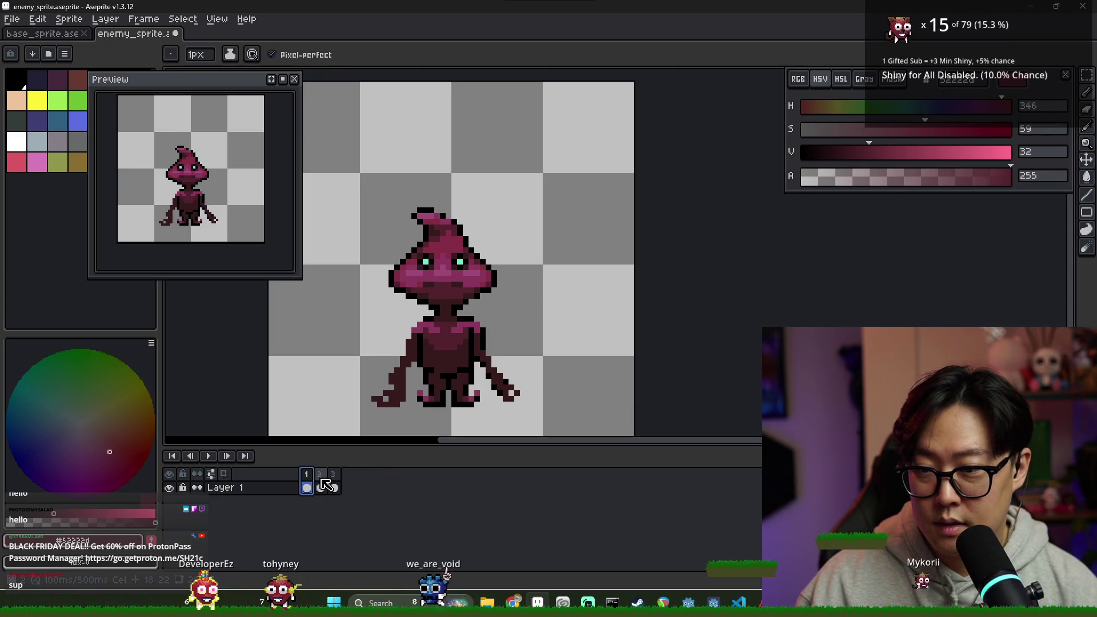
{"action": "left_click", "coordinate": [320, 487]}
{"action": "left_click_drag", "start_coordinate": [307, 474], "coordinate": [333, 474]}
{"action": "right_click", "coordinate": [333, 484]}
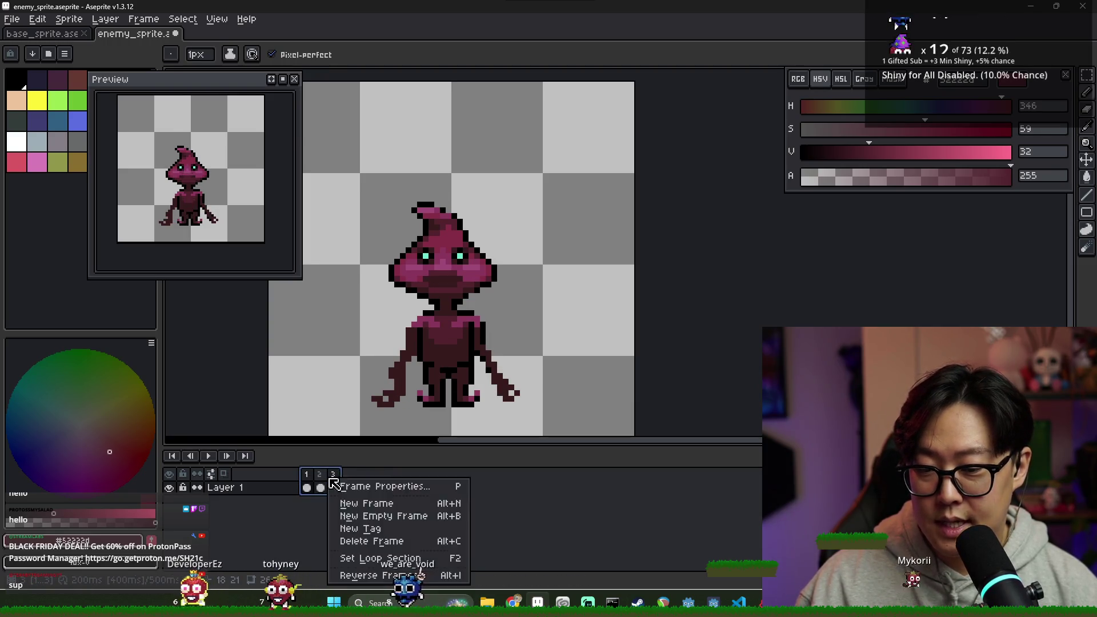
{"action": "left_click", "coordinate": [343, 486]}
{"action": "key", "text": "Return"}
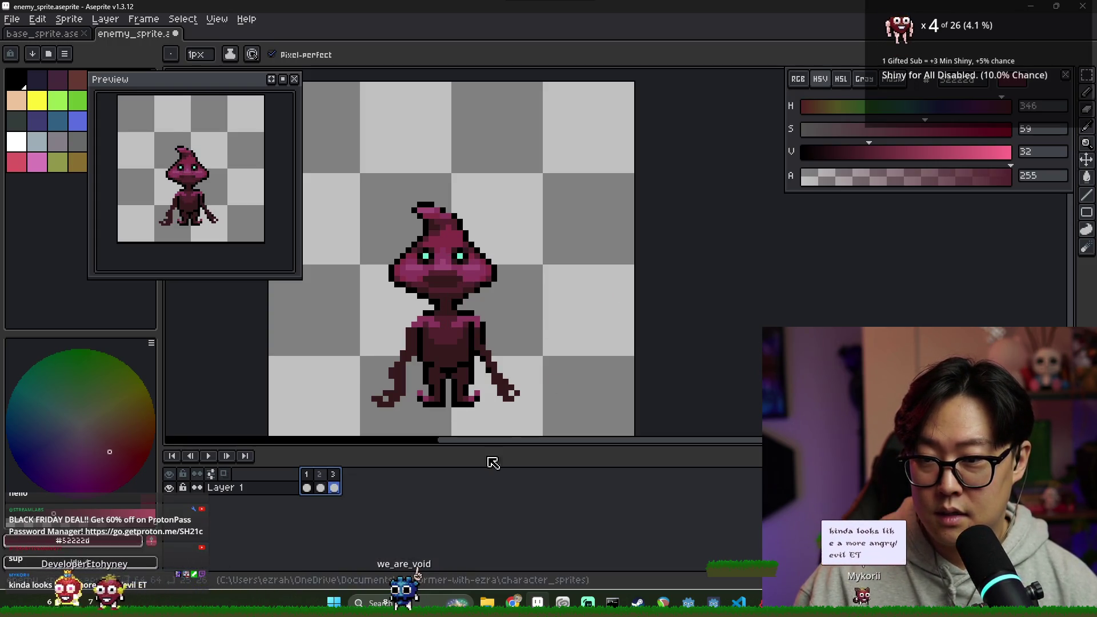
- Check the duration of frames 1, 2 and 3 individually in Frame Properties
{"action": "left_click", "coordinate": [321, 485]}
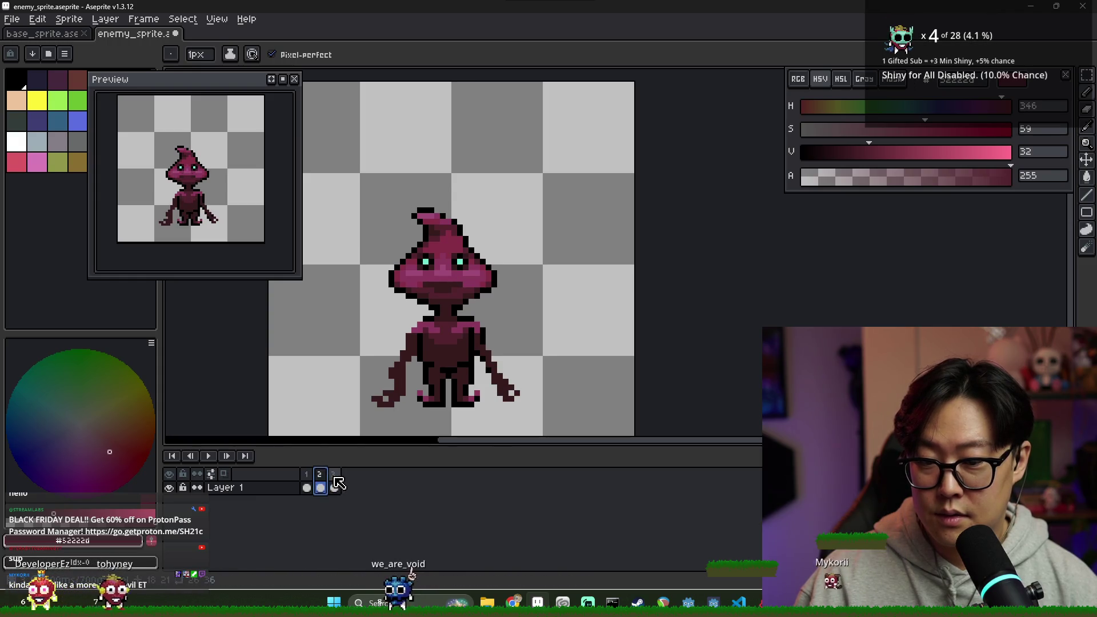
{"action": "left_click", "coordinate": [334, 486]}
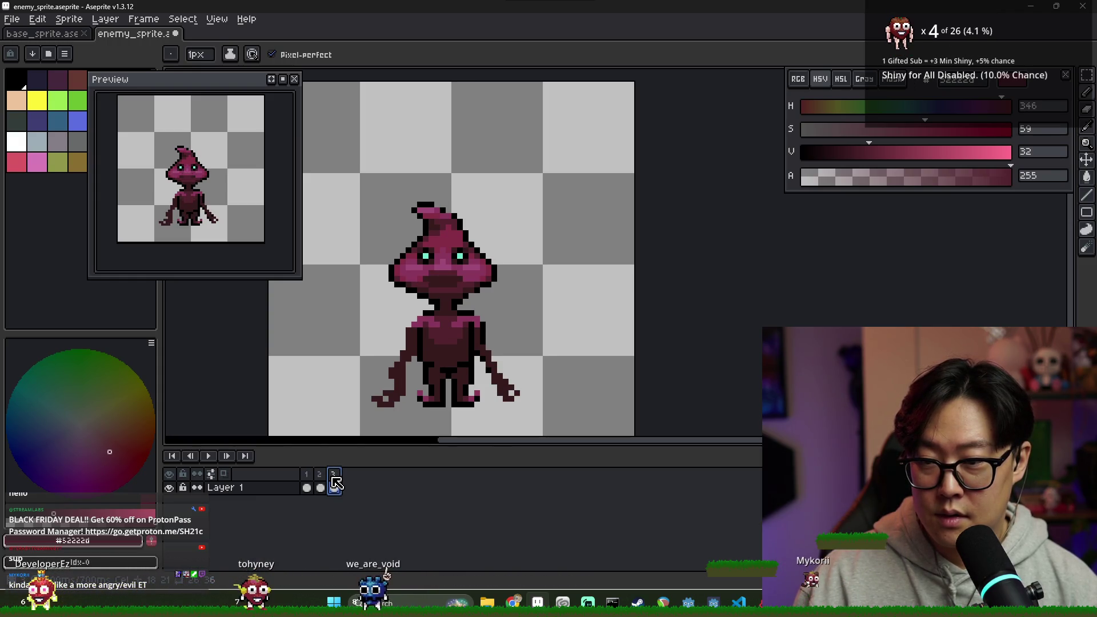
{"action": "left_click", "coordinate": [307, 475]}
{"action": "right_click", "coordinate": [308, 474]}
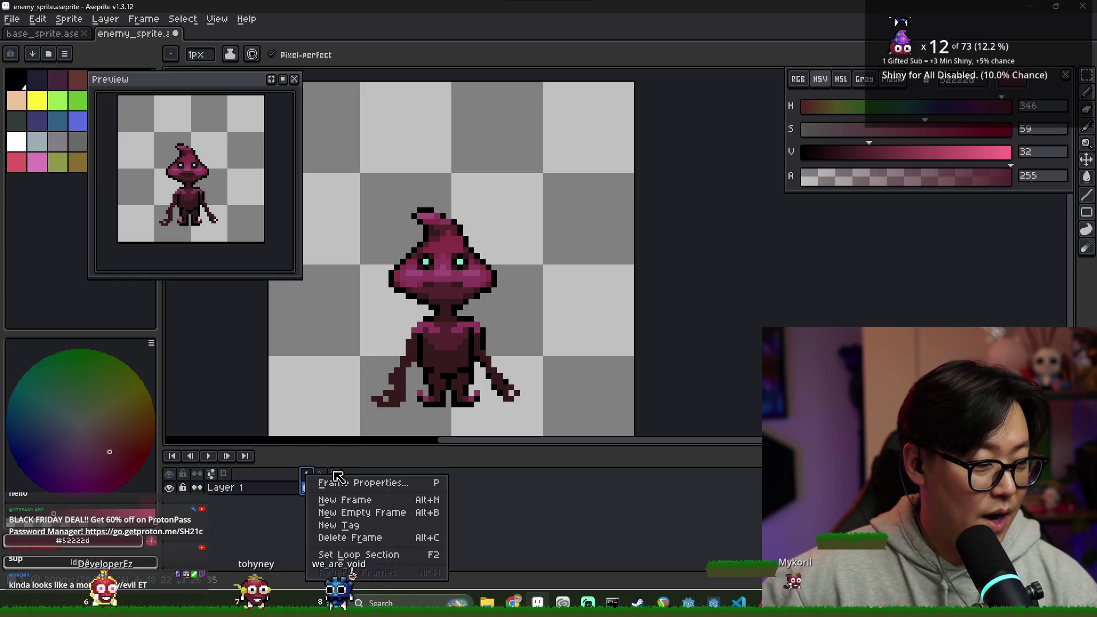
{"action": "left_click", "coordinate": [385, 486]}
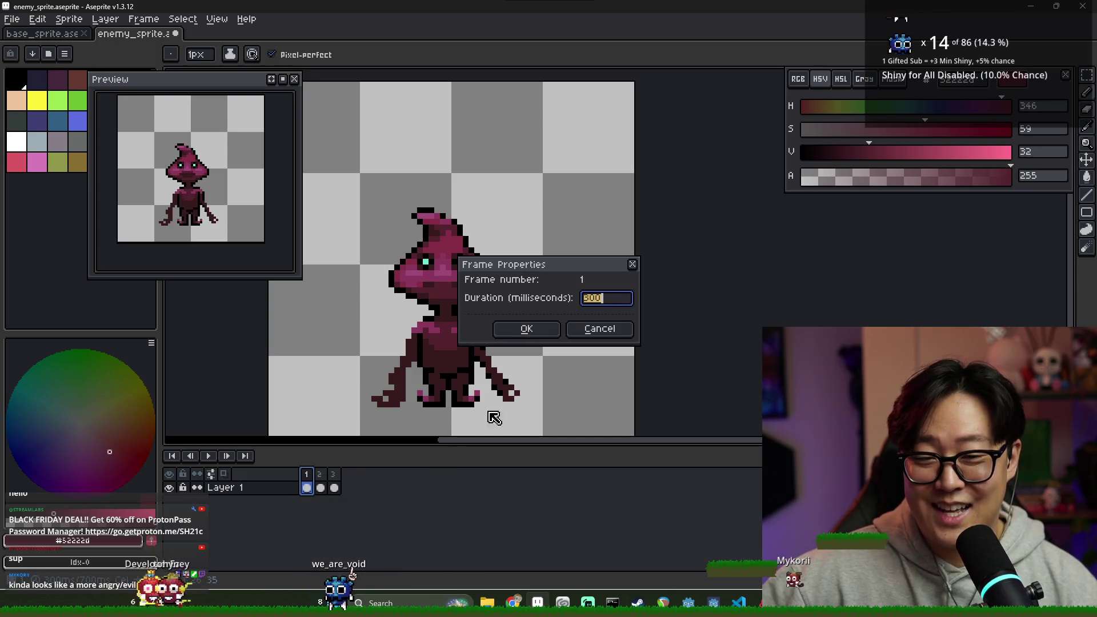
{"action": "left_click", "coordinate": [599, 326]}
{"action": "right_click", "coordinate": [320, 474]}
{"action": "left_click", "coordinate": [385, 485]}
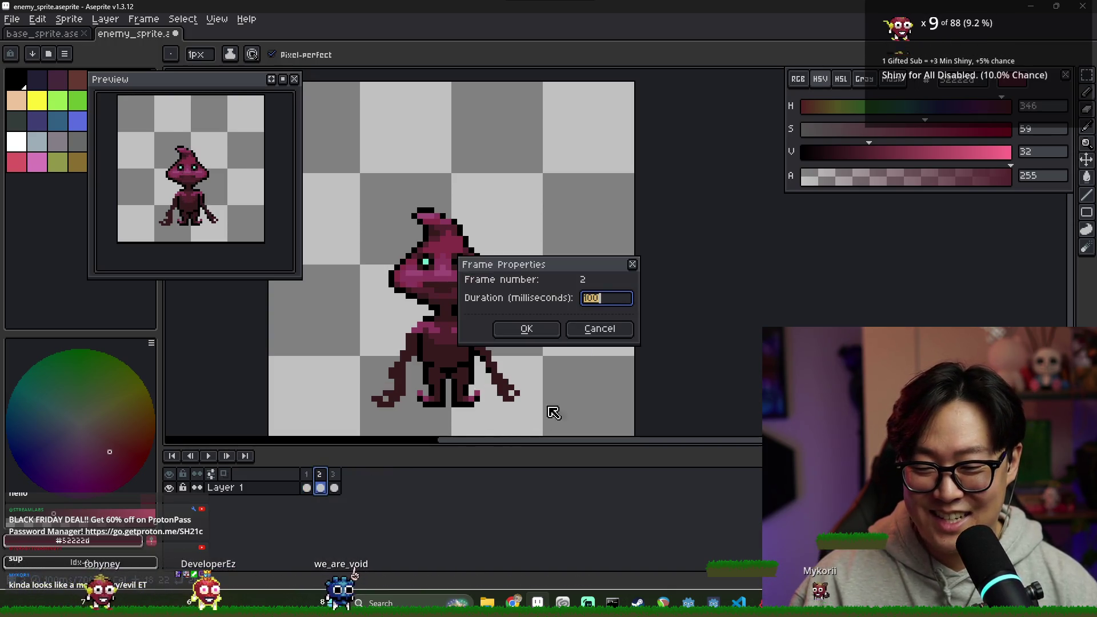
{"action": "left_click", "coordinate": [545, 331]}
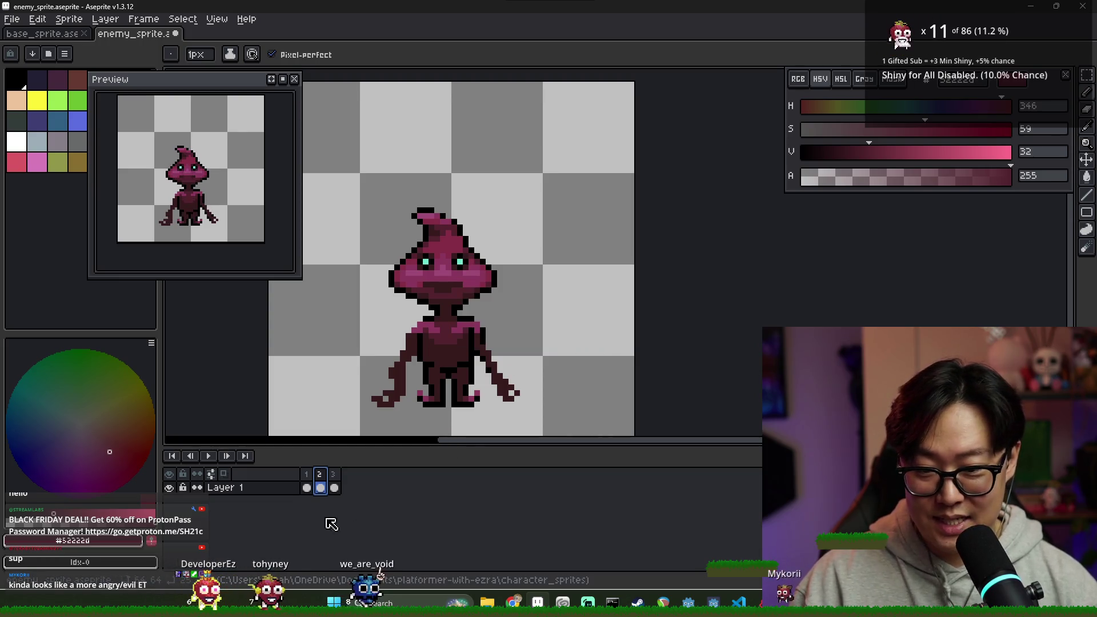
{"action": "left_click", "coordinate": [333, 474]}
{"action": "right_click", "coordinate": [337, 476]}
{"action": "left_click", "coordinate": [357, 487]}
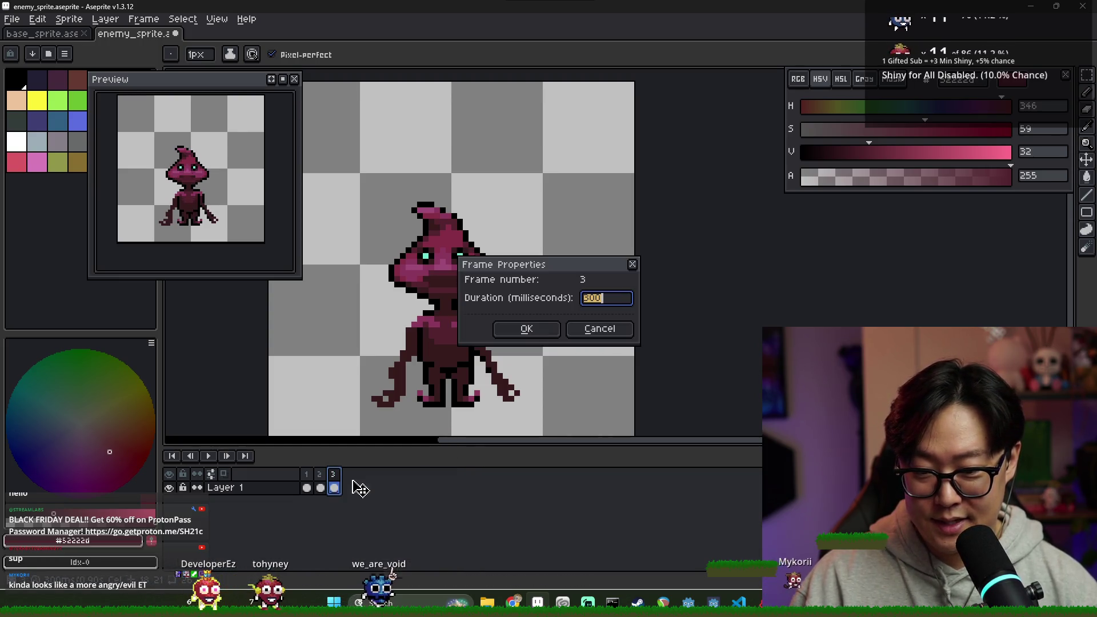
{"action": "left_click", "coordinate": [535, 327]}
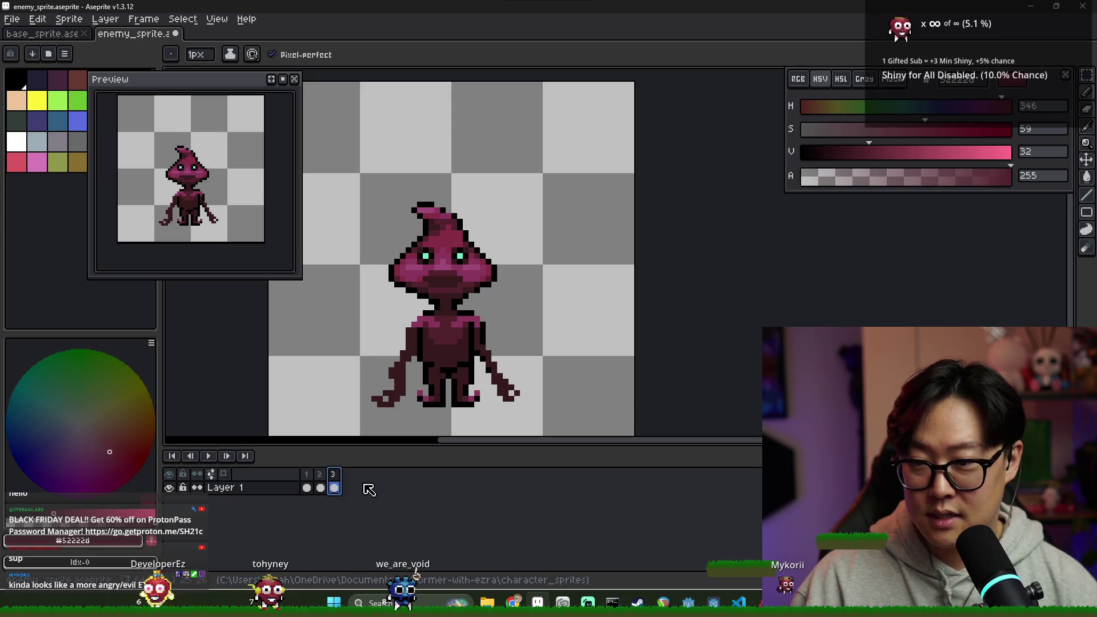
- Set frames 1–3 to a 250 ms duration together
{"action": "mouse_move", "coordinate": [307, 487]}
{"action": "left_mouse_down"}
{"action": "mouse_move", "coordinate": [320, 488]}
{"action": "mouse_move", "coordinate": [306, 487]}
{"action": "left_mouse_up"}
{"action": "right_click", "coordinate": [306, 474]}
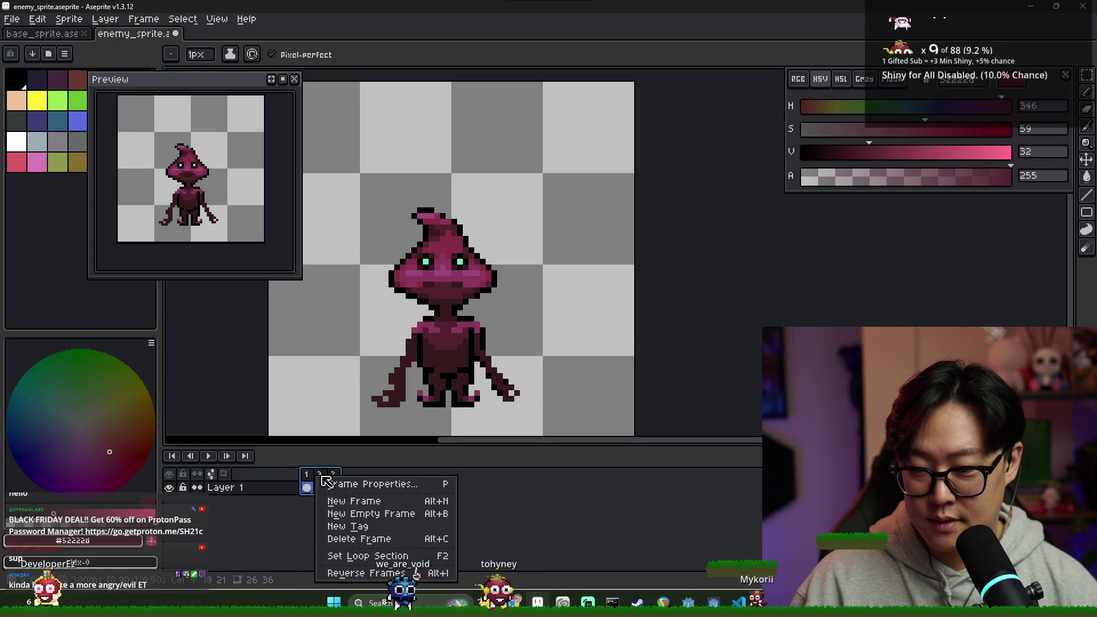
{"action": "left_click", "coordinate": [368, 483]}
{"action": "type", "text": "100"}
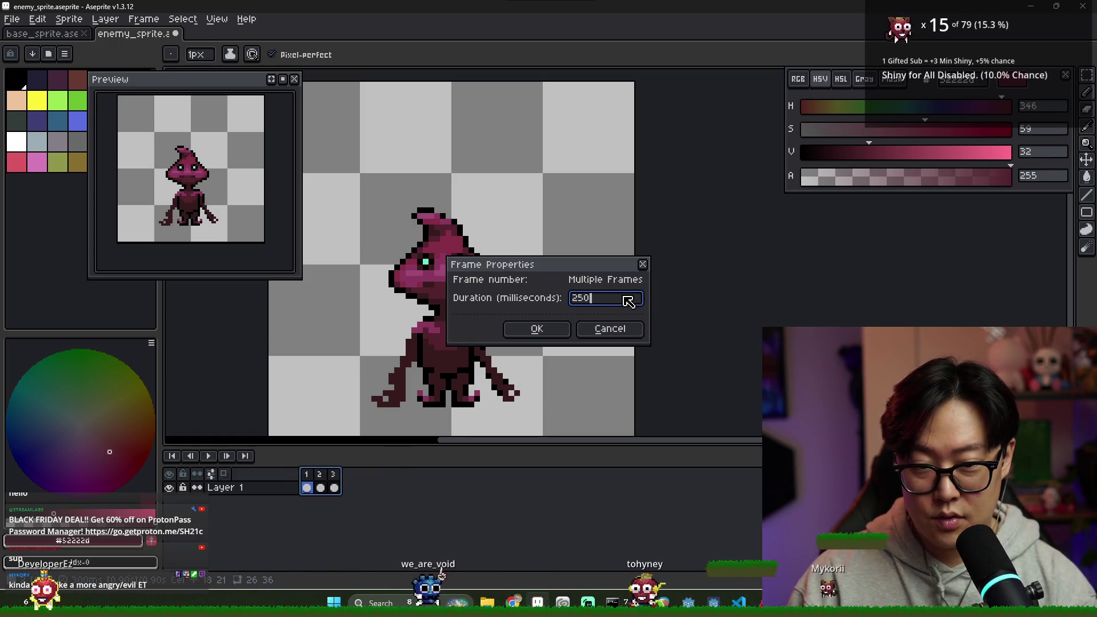
{"action": "key", "text": "Return"}
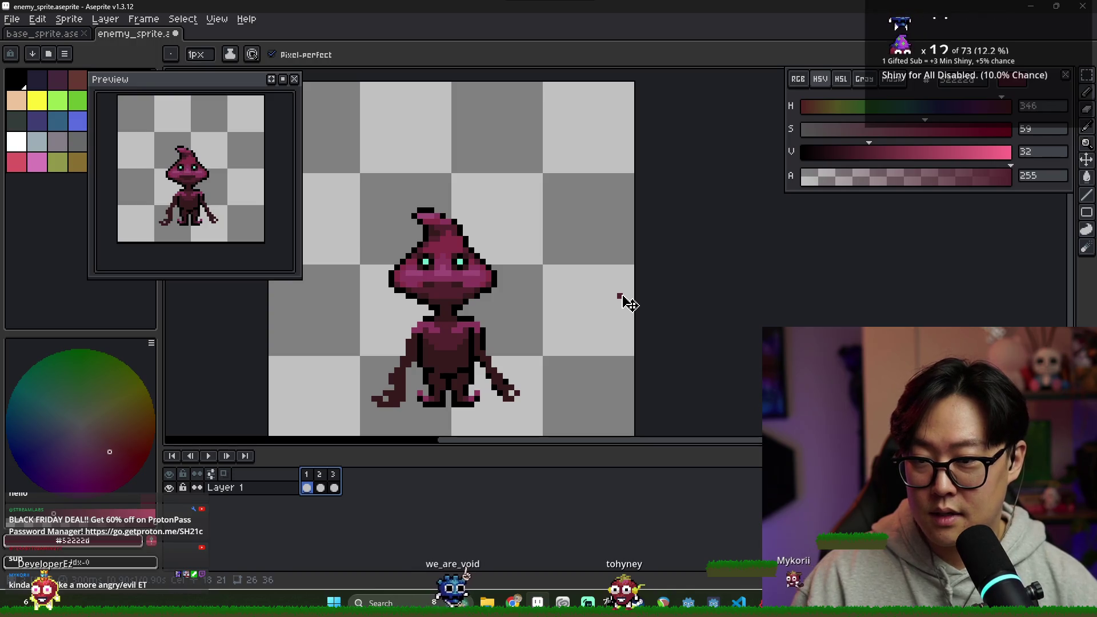
{"action": "left_click", "coordinate": [320, 487]}
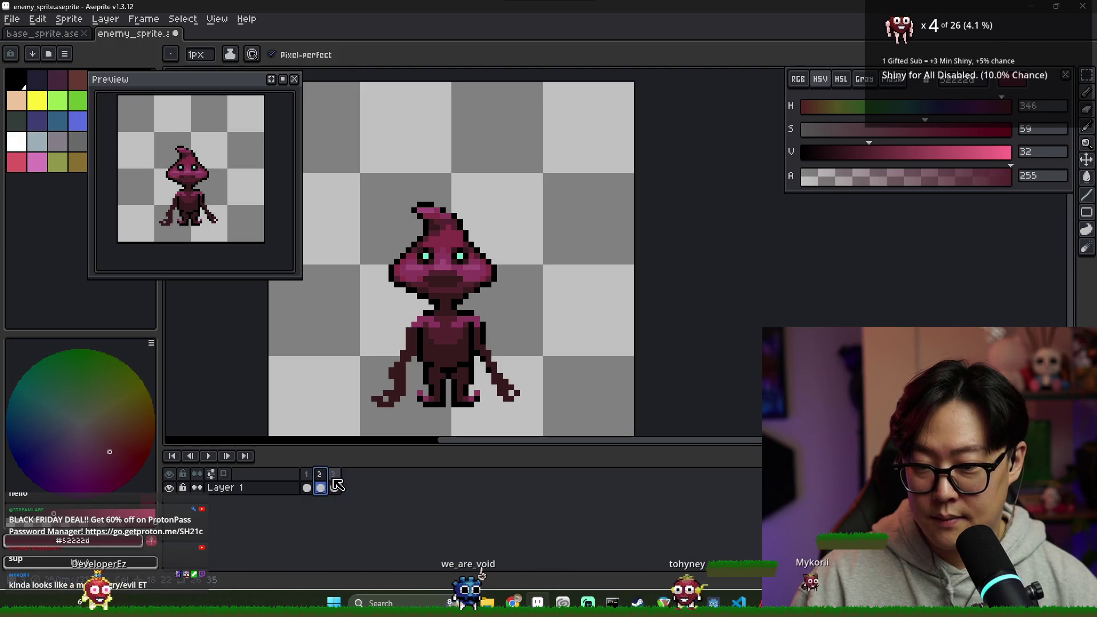
{"action": "left_click", "coordinate": [334, 487]}
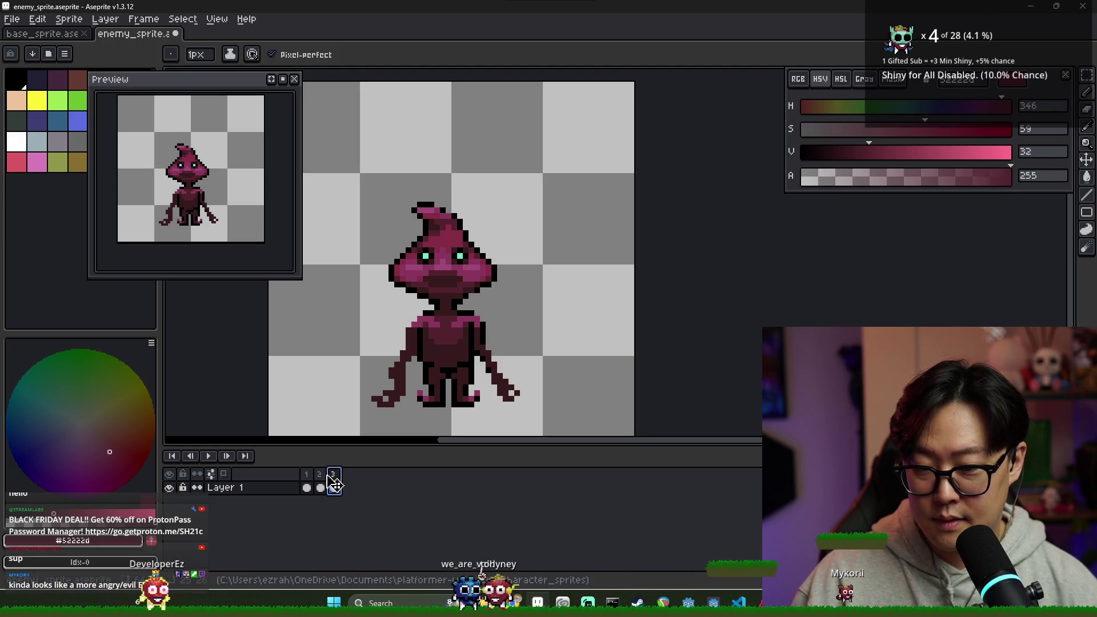
{"action": "left_click", "coordinate": [318, 483]}
- Zoom in on frame 2 and paint a dark maroon row across its mouth
{"action": "left_click_drag", "start_coordinate": [318, 483], "coordinate": [350, 483]}
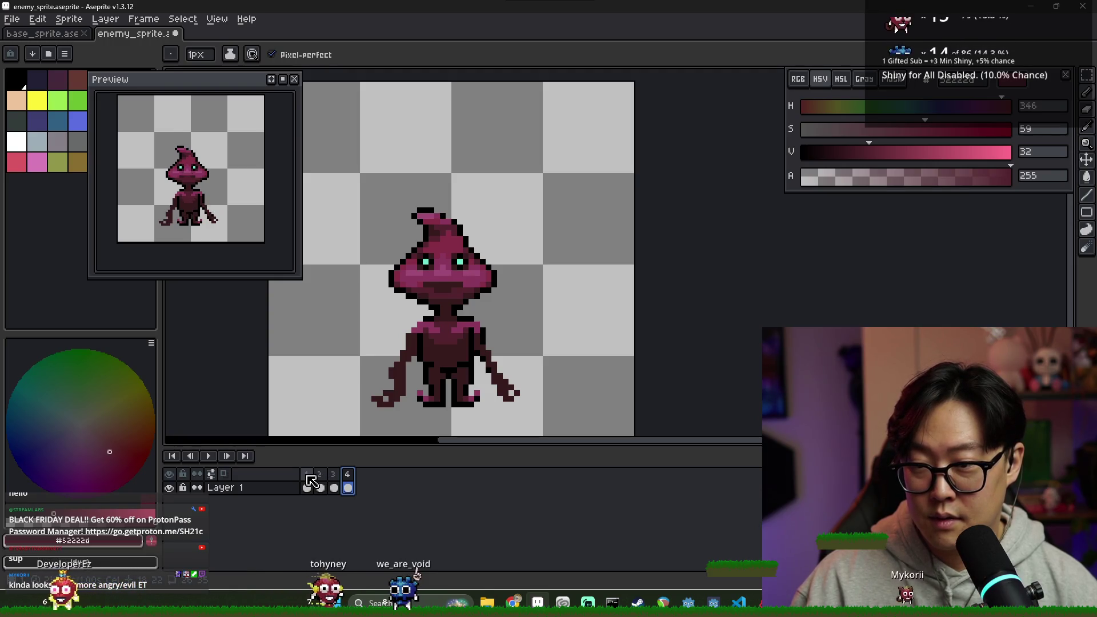
{"action": "left_click", "coordinate": [319, 487]}
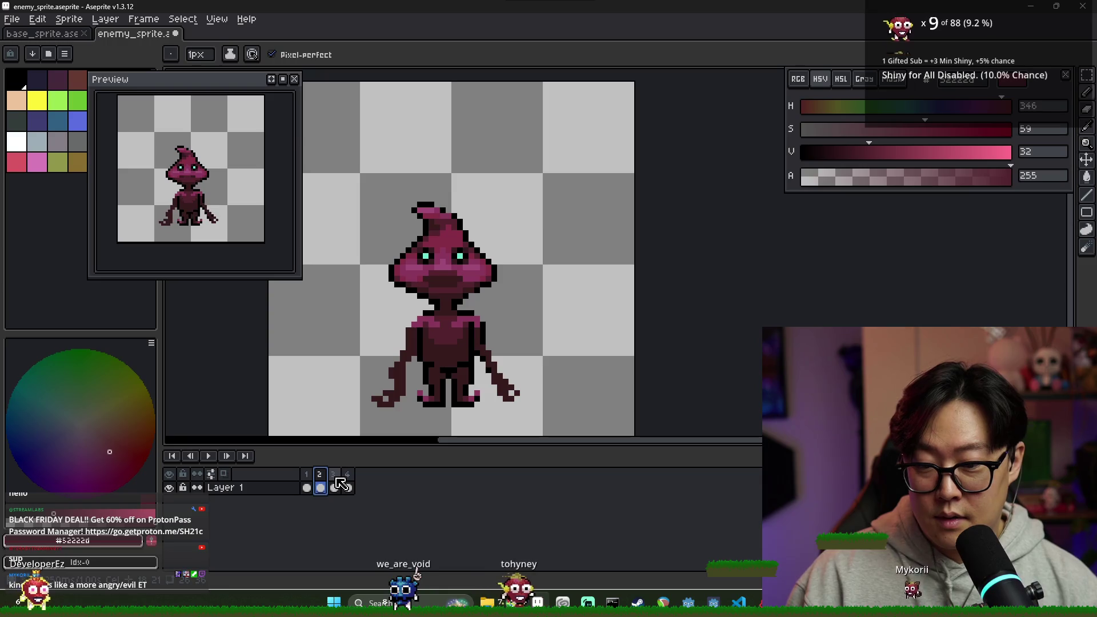
{"action": "left_click", "coordinate": [307, 487]}
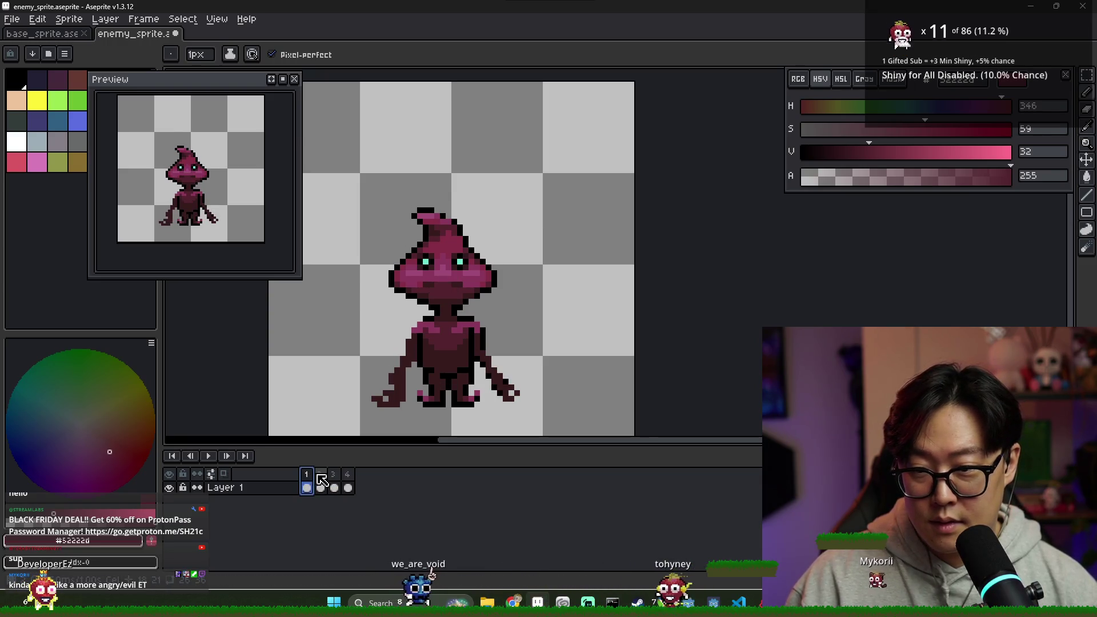
{"action": "left_click", "coordinate": [321, 483]}
{"action": "key", "text": "6"}
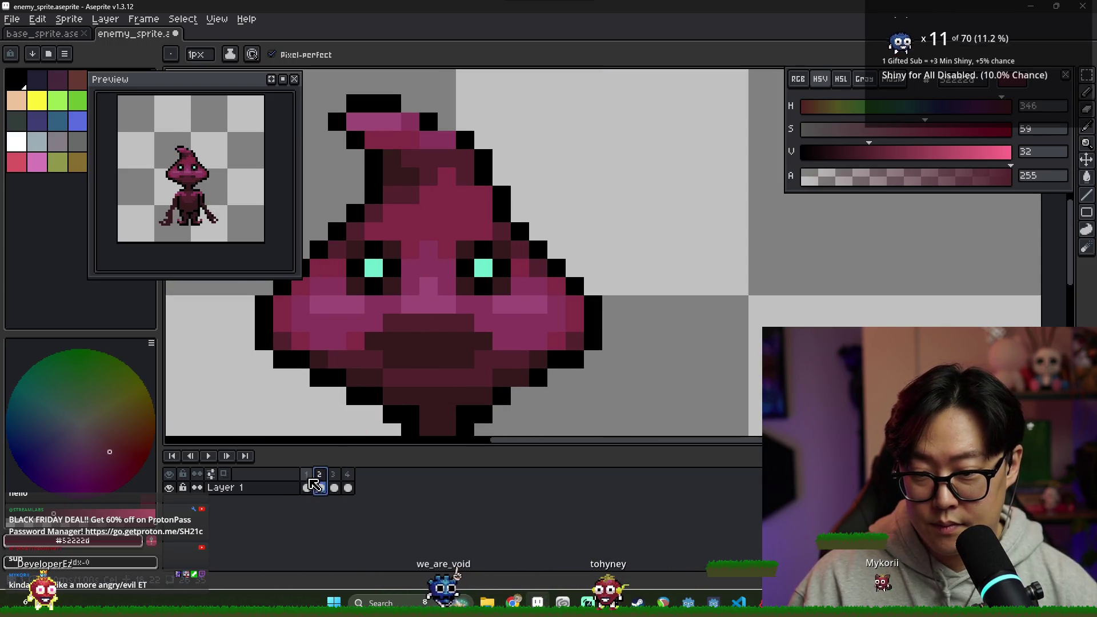
{"action": "left_click", "coordinate": [409, 320], "text": "alt"}
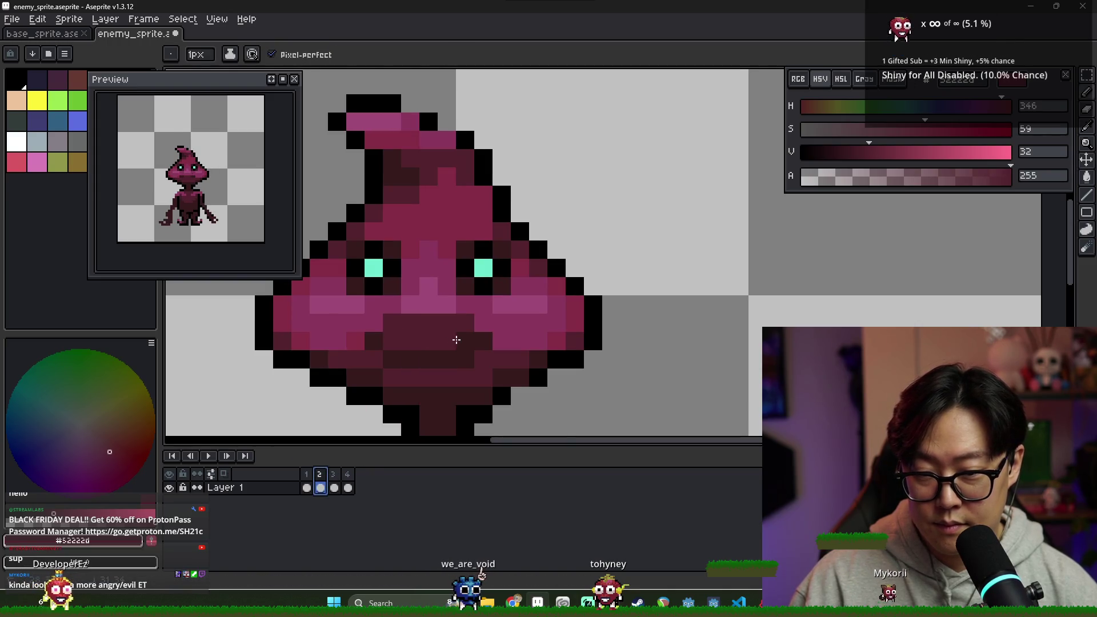
{"action": "left_click", "coordinate": [462, 341], "text": "alt"}
{"action": "left_click", "coordinate": [411, 343], "text": "alt"}
{"action": "left_click_drag", "start_coordinate": [411, 358], "coordinate": [463, 359]}
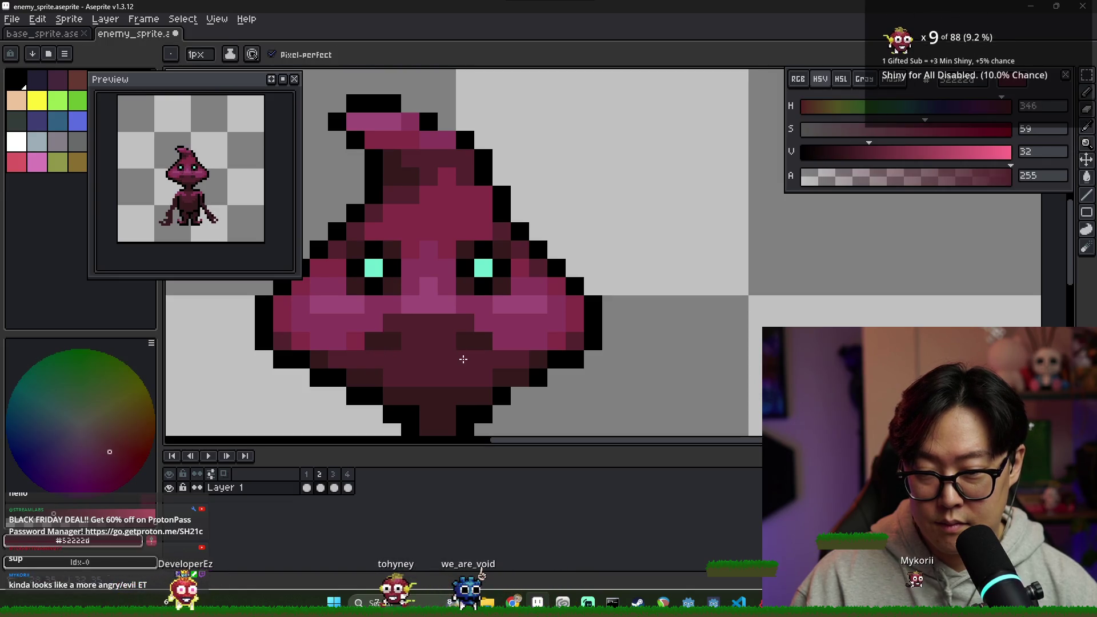
- On frame 3, repaint one mouth row dark maroon and the top mouth row pink
{"action": "left_click", "coordinate": [388, 309], "text": "alt"}
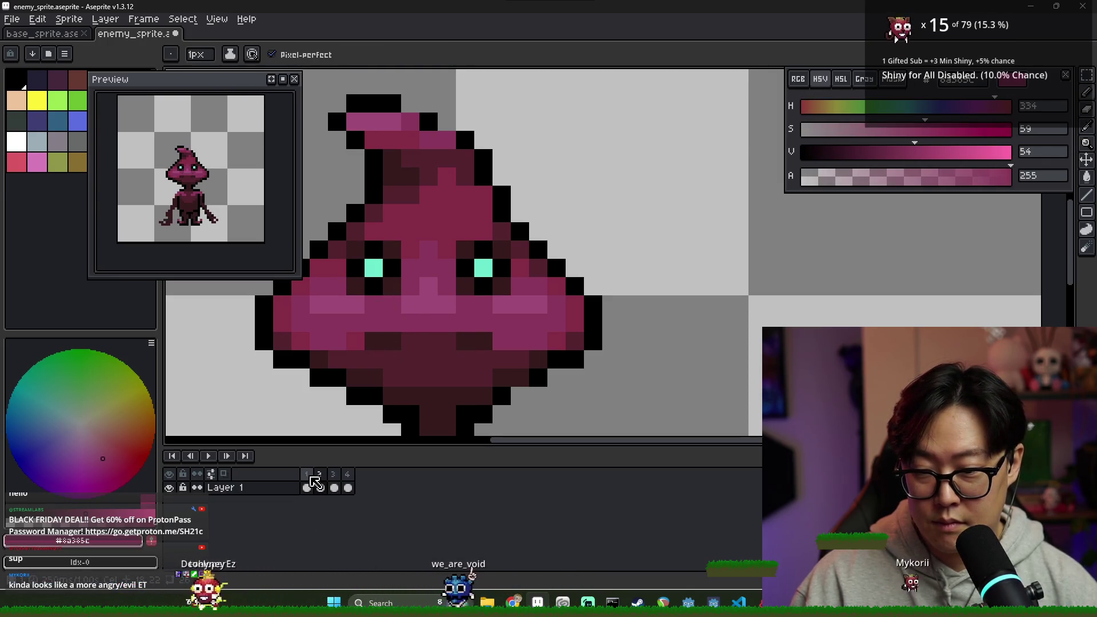
{"action": "key", "text": "comma"}
{"action": "left_click", "coordinate": [334, 476]}
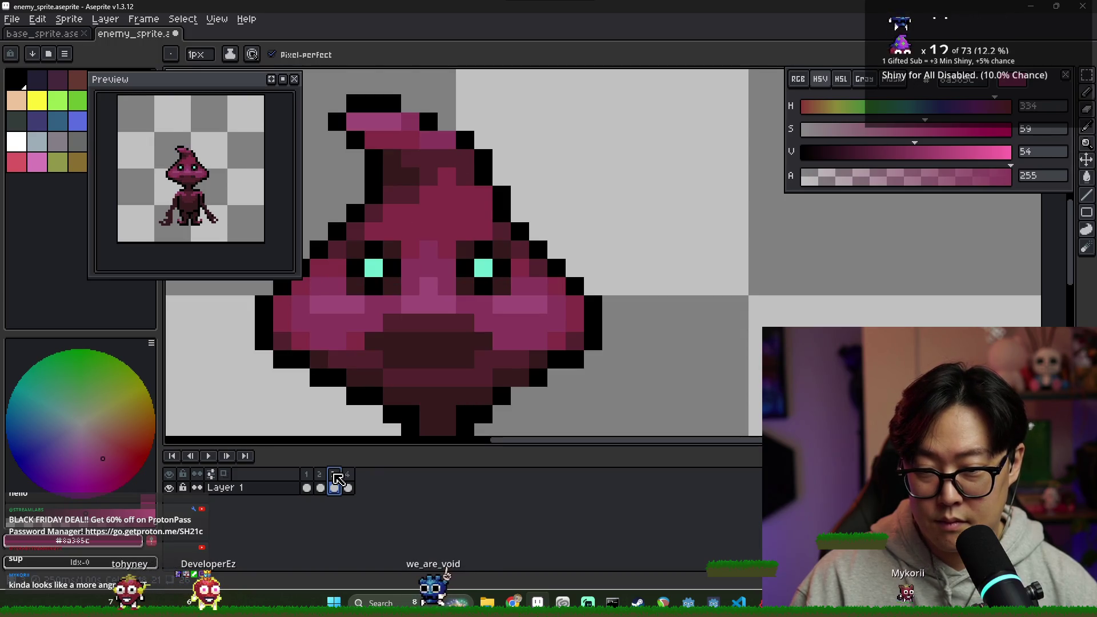
{"action": "left_click", "coordinate": [321, 485]}
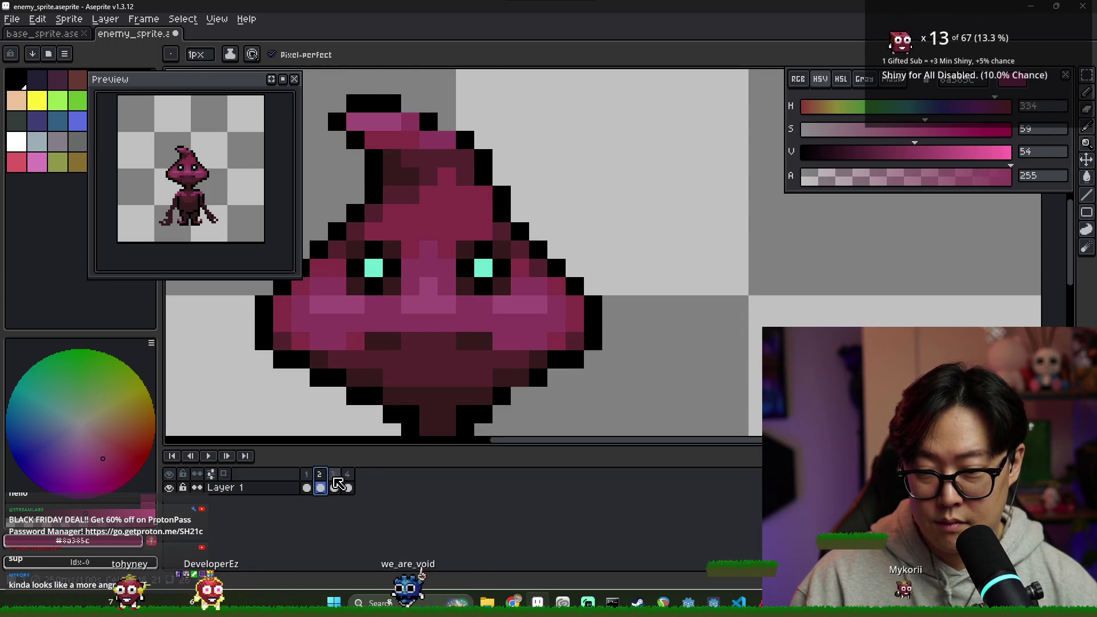
{"action": "left_click", "coordinate": [337, 485]}
{"action": "left_click", "coordinate": [403, 375], "text": "alt"}
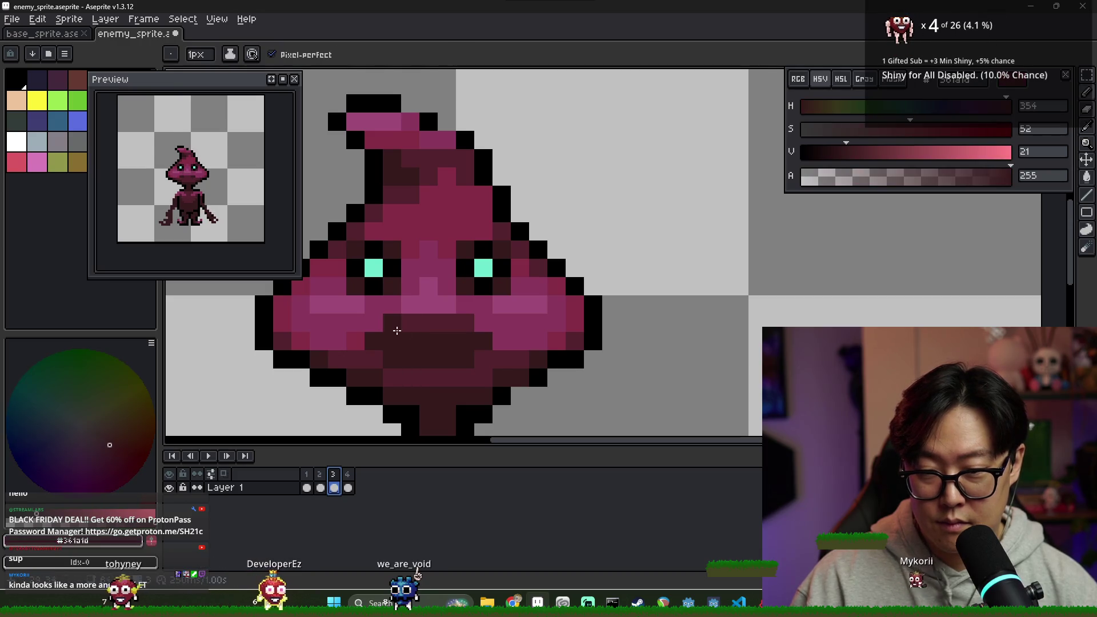
{"action": "left_click", "coordinate": [377, 357], "text": "alt"}
{"action": "left_click_drag", "start_coordinate": [383, 359], "coordinate": [468, 359]}
{"action": "left_click", "coordinate": [354, 323], "text": "alt"}
{"action": "left_click_drag", "start_coordinate": [372, 323], "coordinate": [473, 323]}
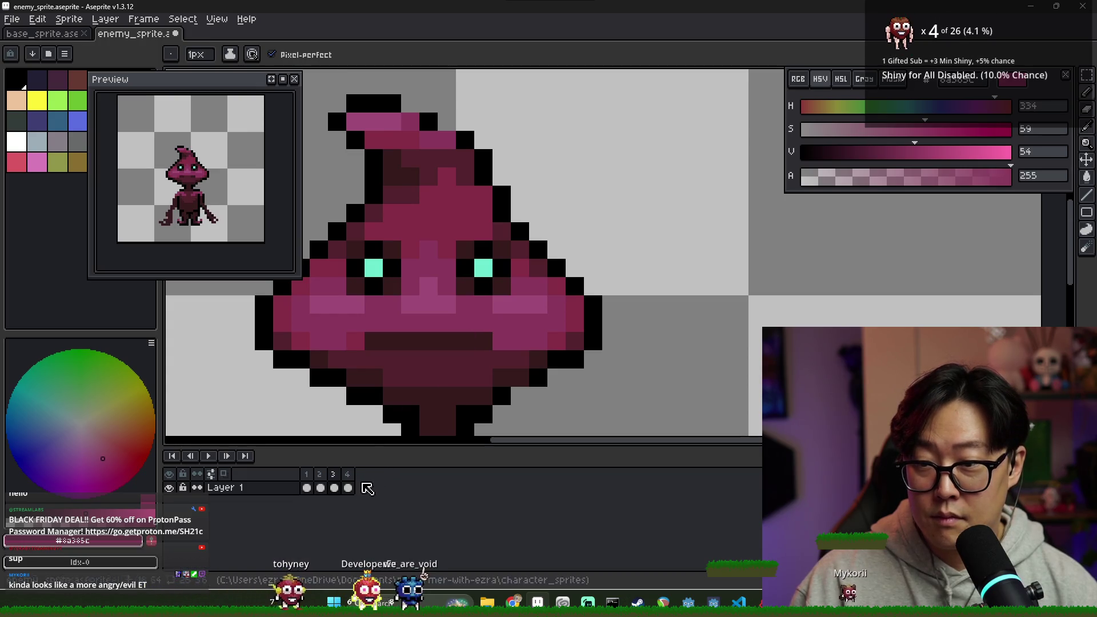
- Compare frames 1–3 and sample the pink #852c46 and darkest mouth colour #361a1d
{"action": "left_click", "coordinate": [308, 485]}
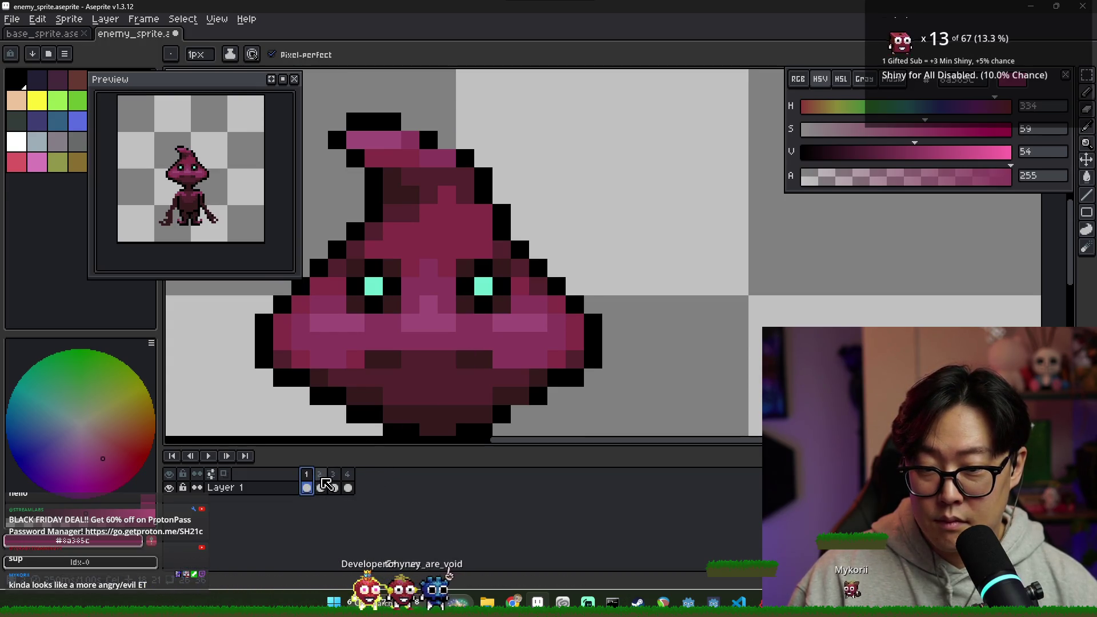
{"action": "left_click", "coordinate": [321, 485]}
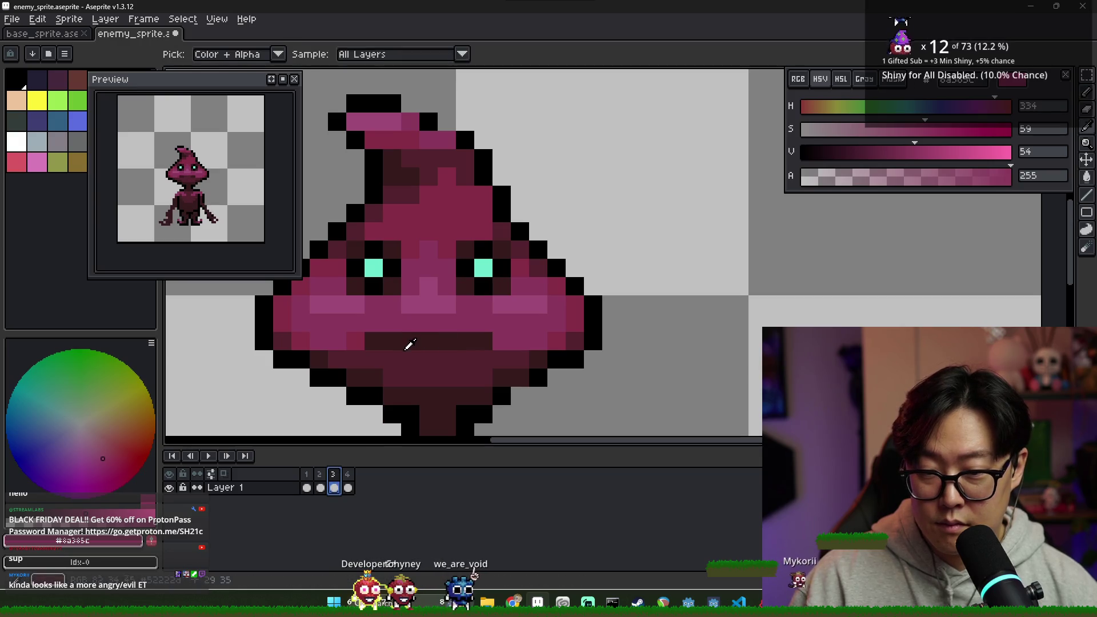
{"action": "left_click", "coordinate": [320, 487]}
{"action": "left_click", "coordinate": [380, 401], "text": "alt"}
{"action": "left_click", "coordinate": [334, 486]}
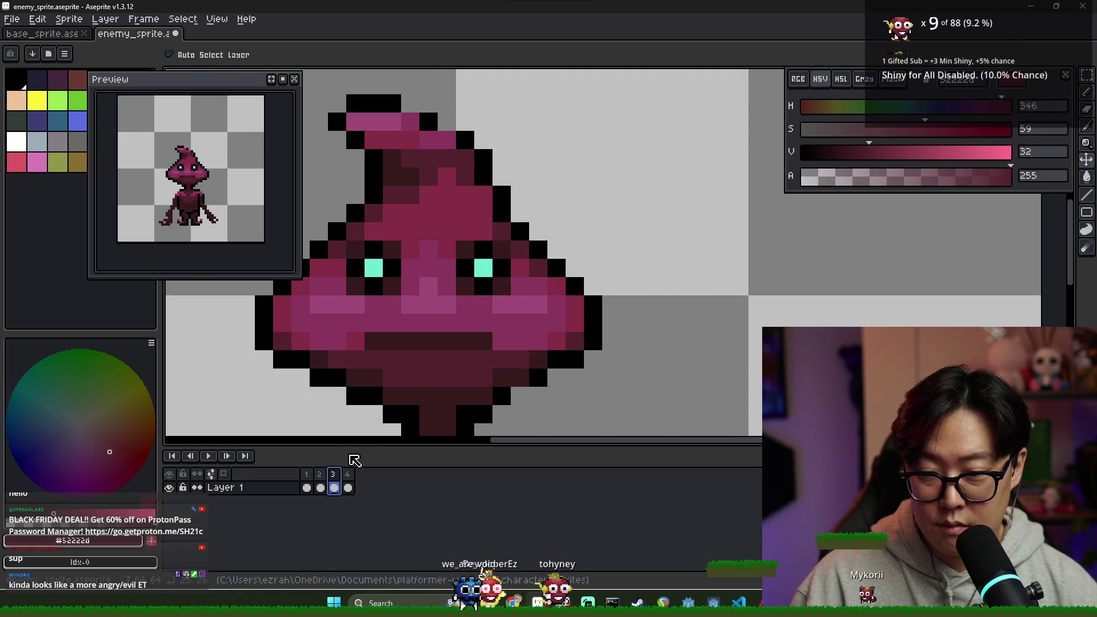
{"action": "key", "text": "Right"}
{"action": "key", "text": "Right"}
{"action": "key", "text": "Right"}
{"action": "left_click", "coordinate": [368, 340], "text": "alt"}
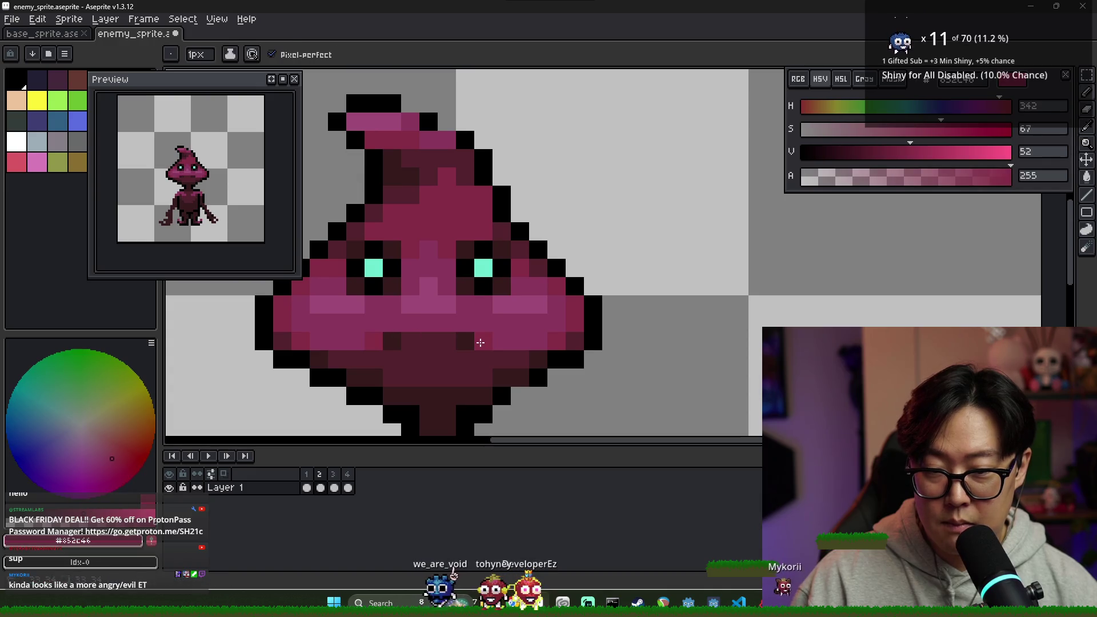
{"action": "left_click", "coordinate": [450, 340], "text": "alt"}
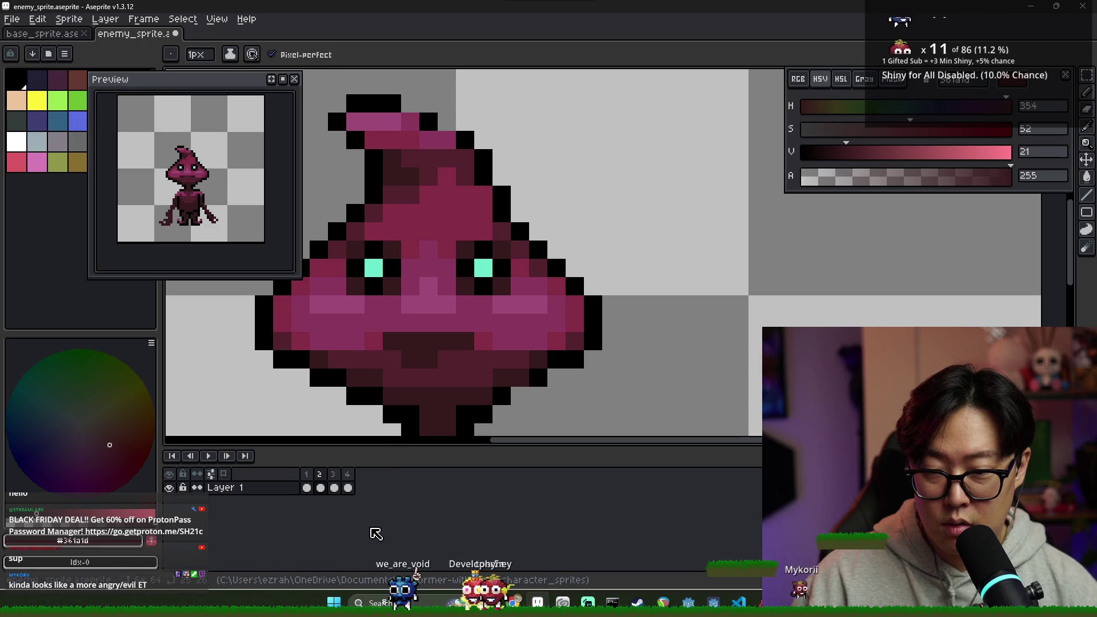
- Add dark #361a1d shading pixels to frame 3's mouth row and just below it
{"action": "left_click", "coordinate": [333, 487]}
{"action": "left_click", "coordinate": [320, 487]}
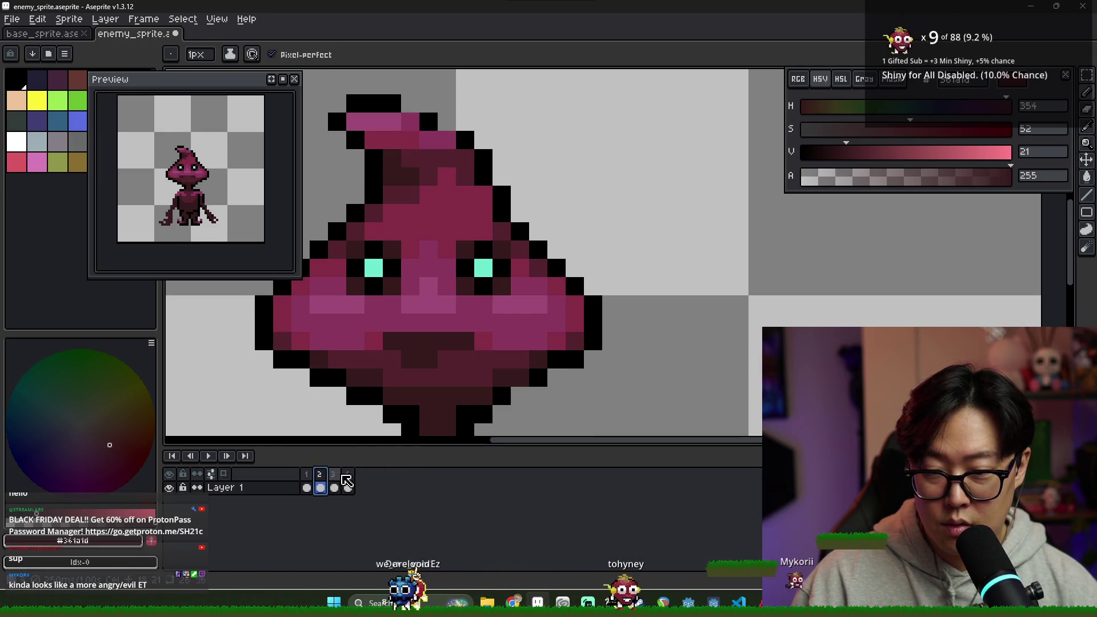
{"action": "left_click", "coordinate": [337, 479]}
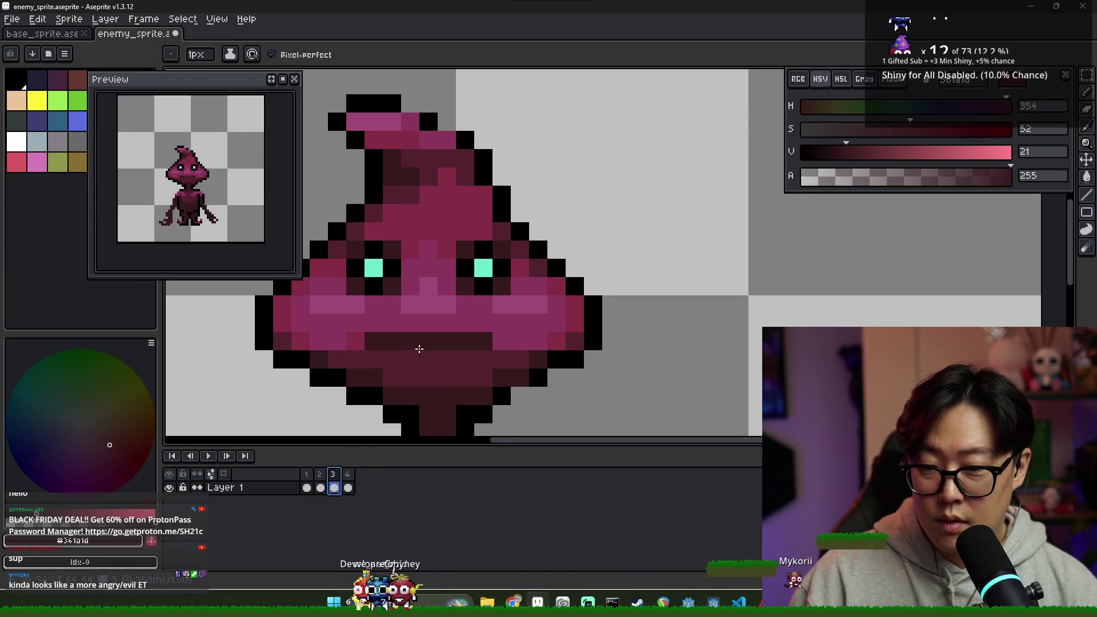
{"action": "left_click", "coordinate": [368, 341], "text": "alt"}
{"action": "left_click", "coordinate": [484, 341]}
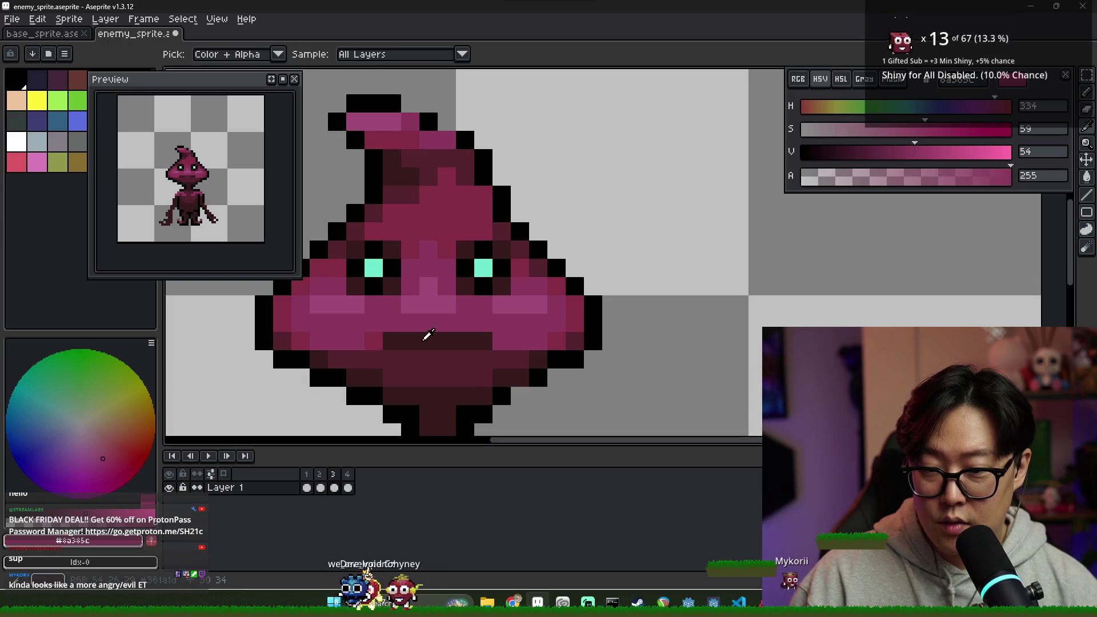
{"action": "left_click", "coordinate": [447, 359]}
{"action": "left_click", "coordinate": [400, 356], "text": "alt"}
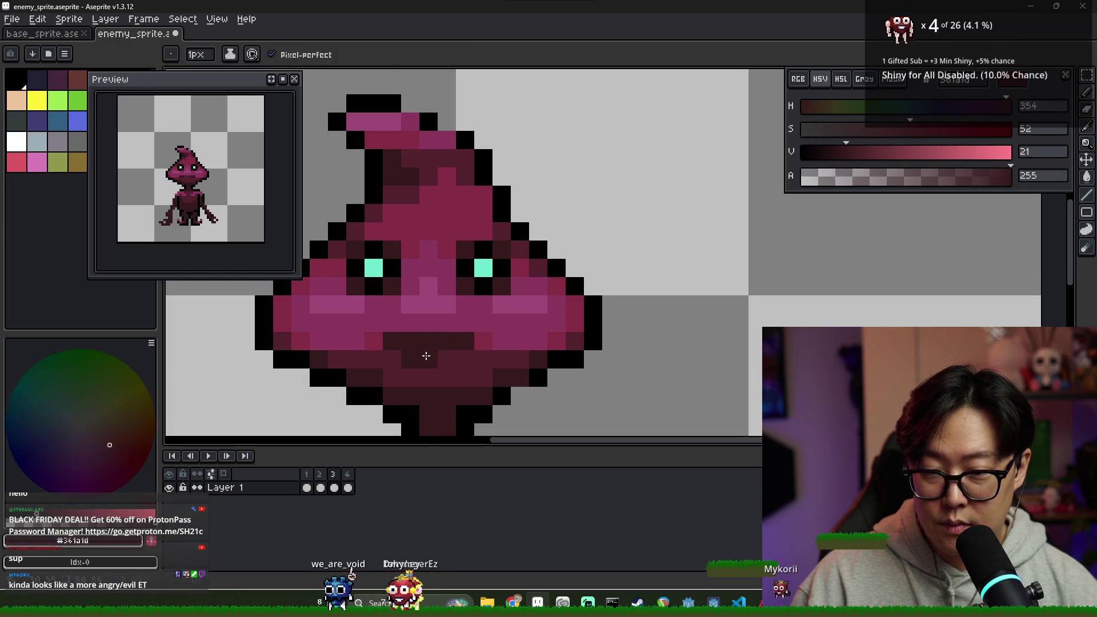
- Show frame 4 and recolour its left eye pixel teal
{"action": "left_click", "coordinate": [334, 487]}
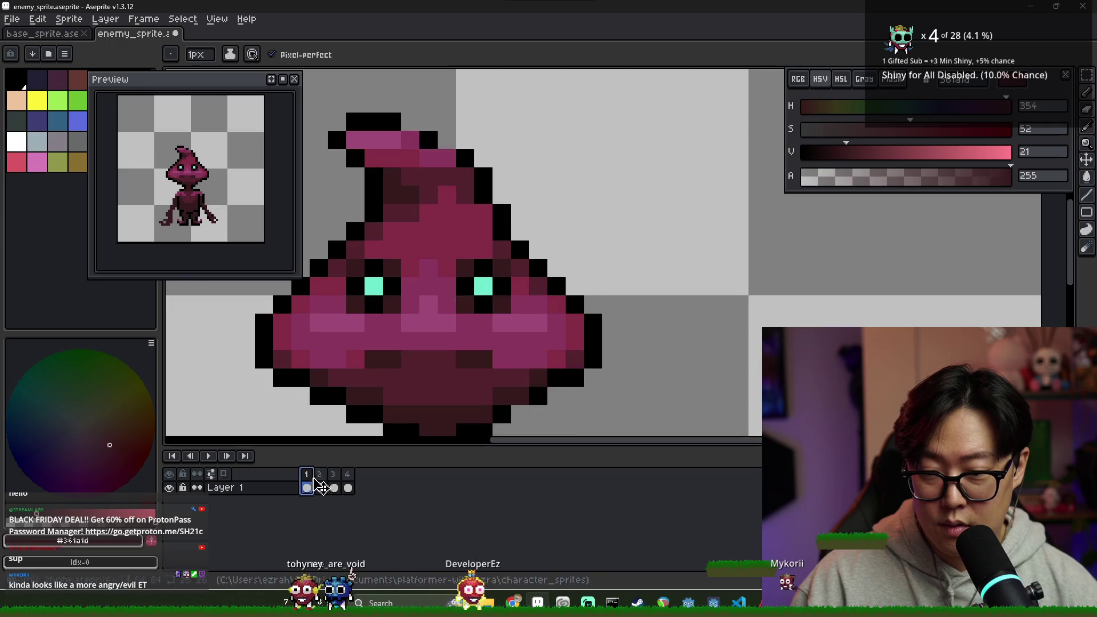
{"action": "left_click", "coordinate": [348, 487]}
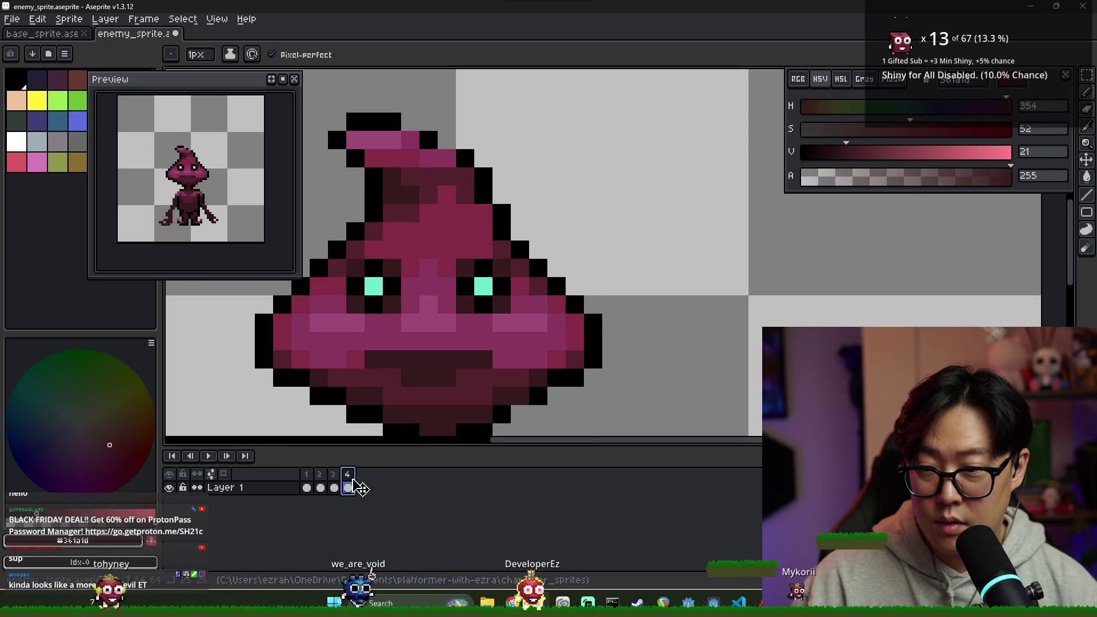
{"action": "scroll", "coordinate": [377, 389], "scroll_direction": "down", "scroll_amount": 1}
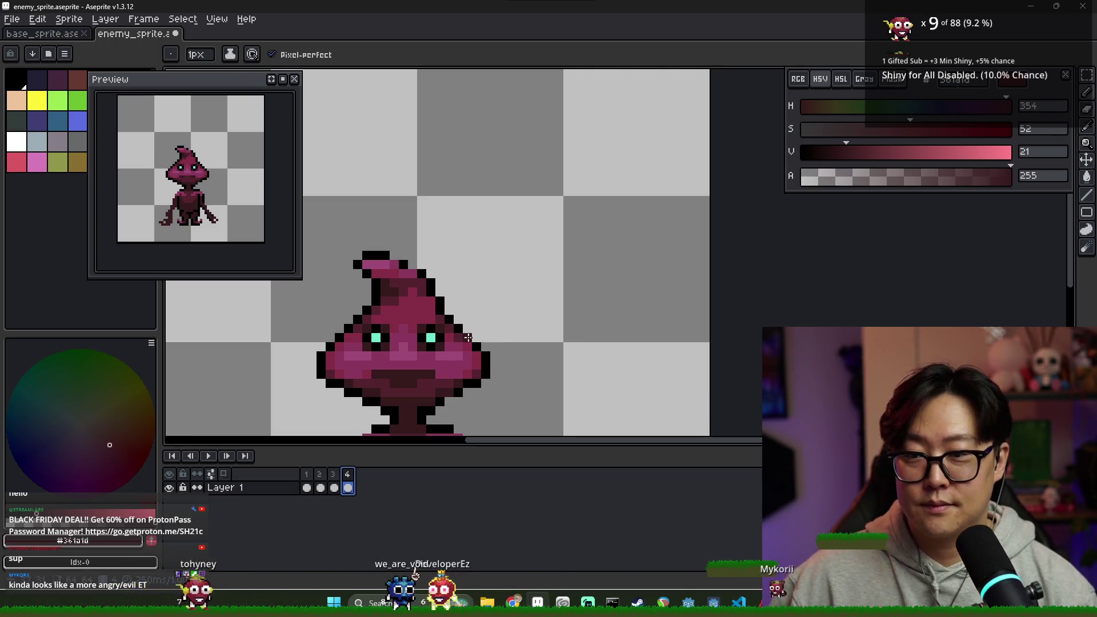
{"action": "left_click", "coordinate": [378, 334]}
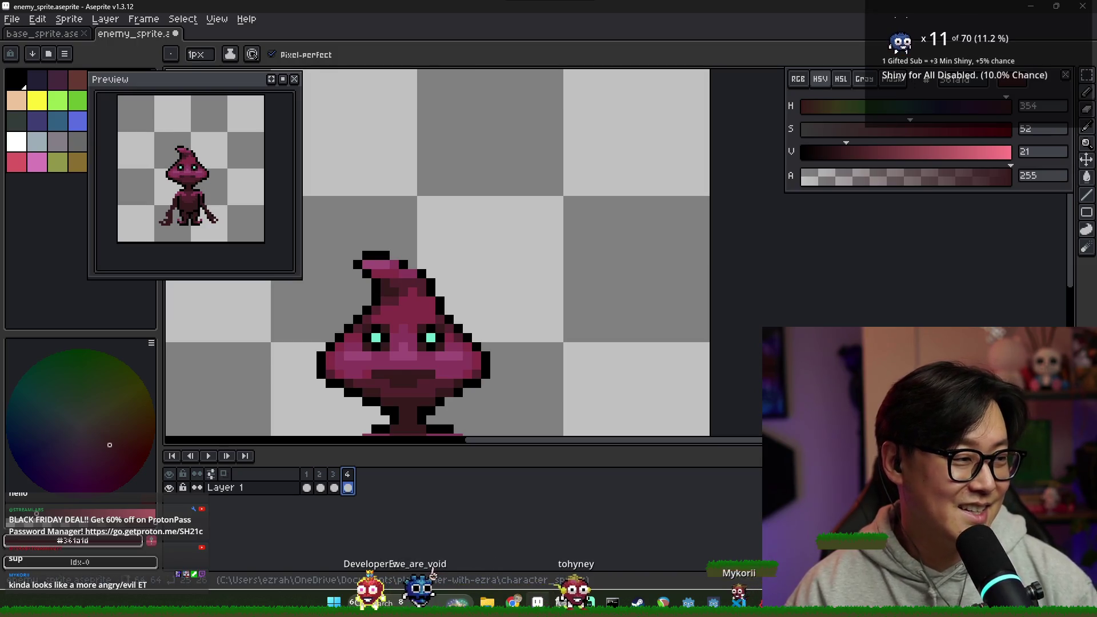
- Pan to show the whole body and sample the chest pink and outline black on frame 2
{"action": "scroll", "coordinate": [543, 377], "scroll_direction": "down", "scroll_amount": 1}
{"action": "scroll", "coordinate": [448, 369], "scroll_direction": "up", "scroll_amount": 1}
{"action": "left_click_drag", "start_coordinate": [449, 369], "coordinate": [457, 271]}
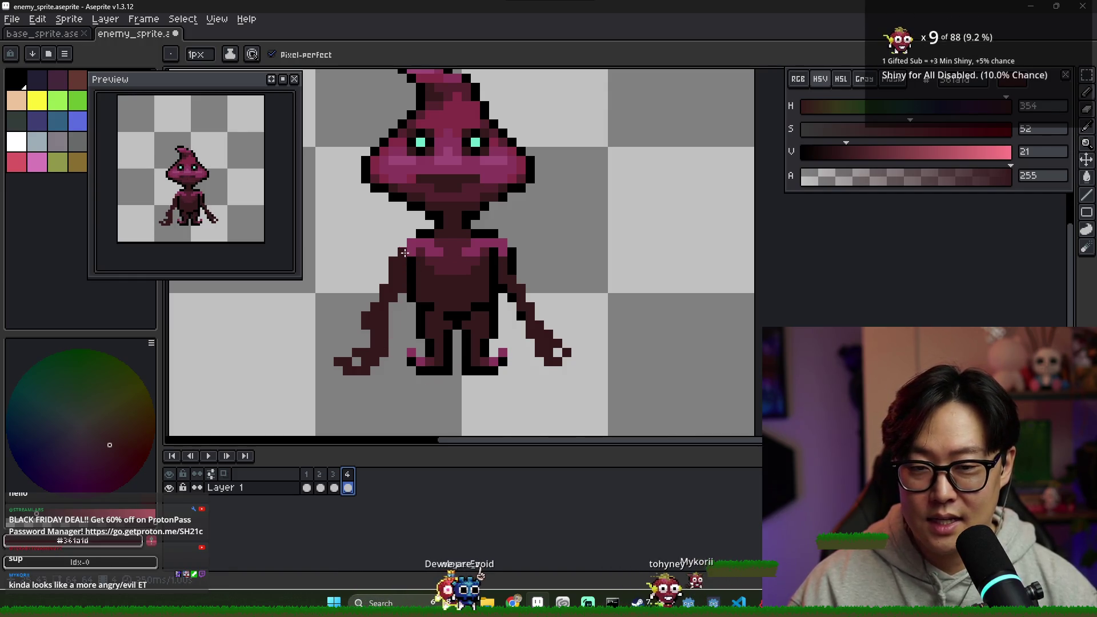
{"action": "left_click", "coordinate": [333, 474]}
{"action": "left_click", "coordinate": [307, 474]}
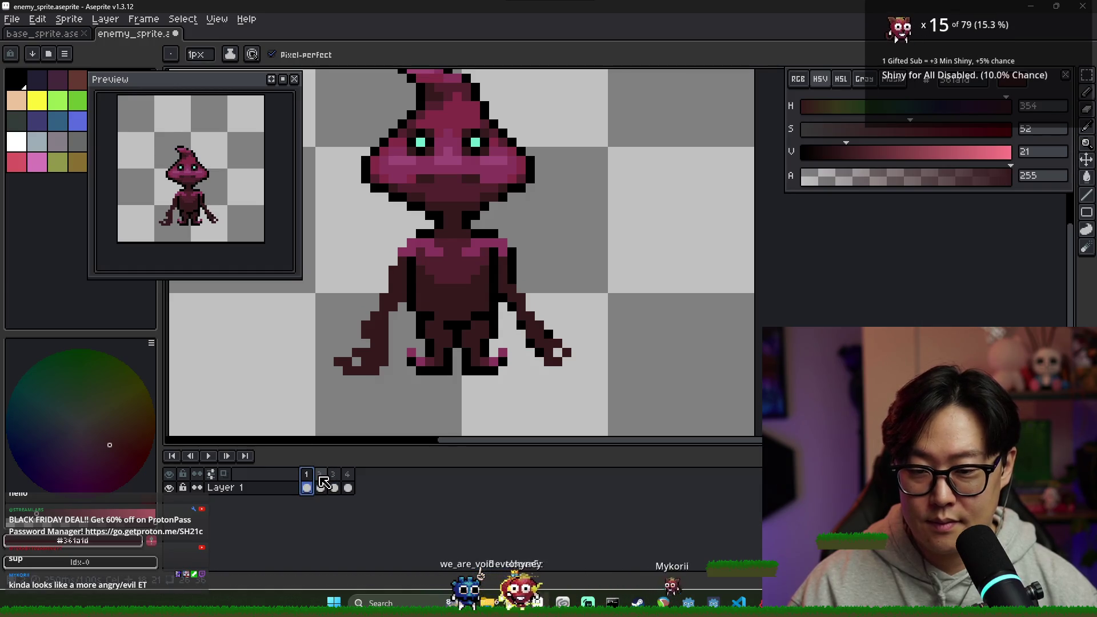
{"action": "left_click", "coordinate": [319, 474]}
{"action": "key", "text": "i"}
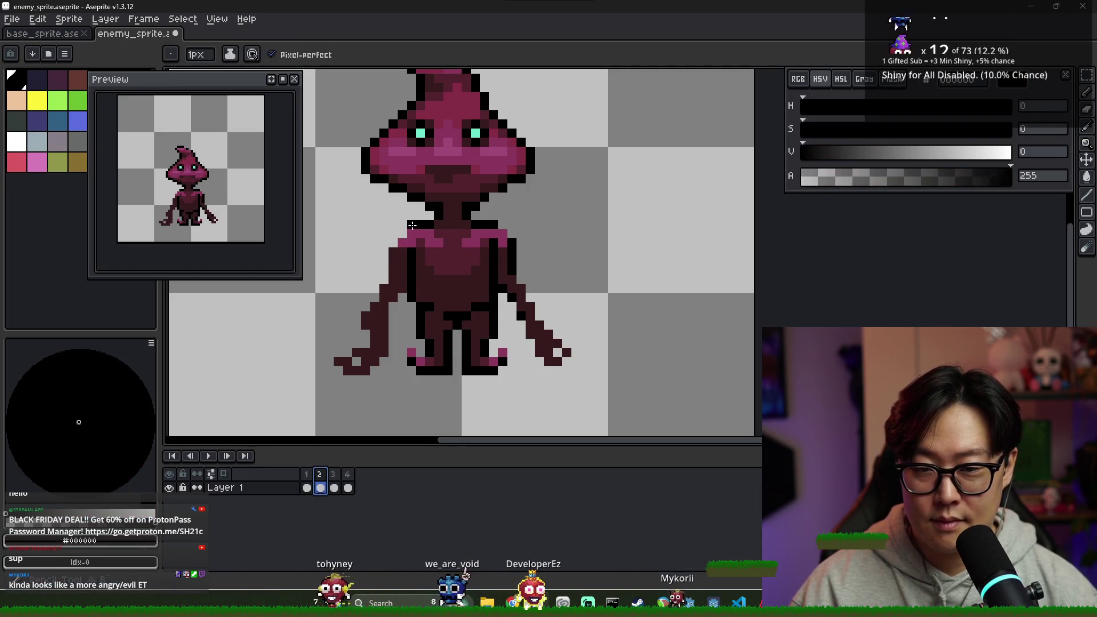
{"action": "left_click", "coordinate": [395, 241]}
{"action": "key", "text": "b"}
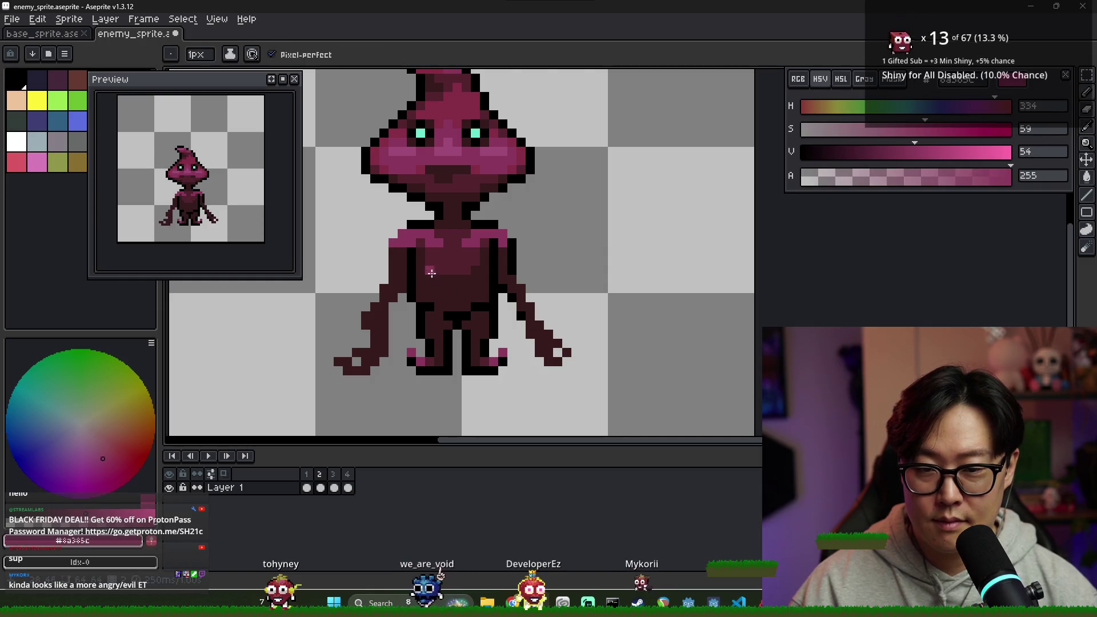
{"action": "key", "text": "i"}
{"action": "left_click", "coordinate": [412, 245]}
{"action": "key", "text": "b"}
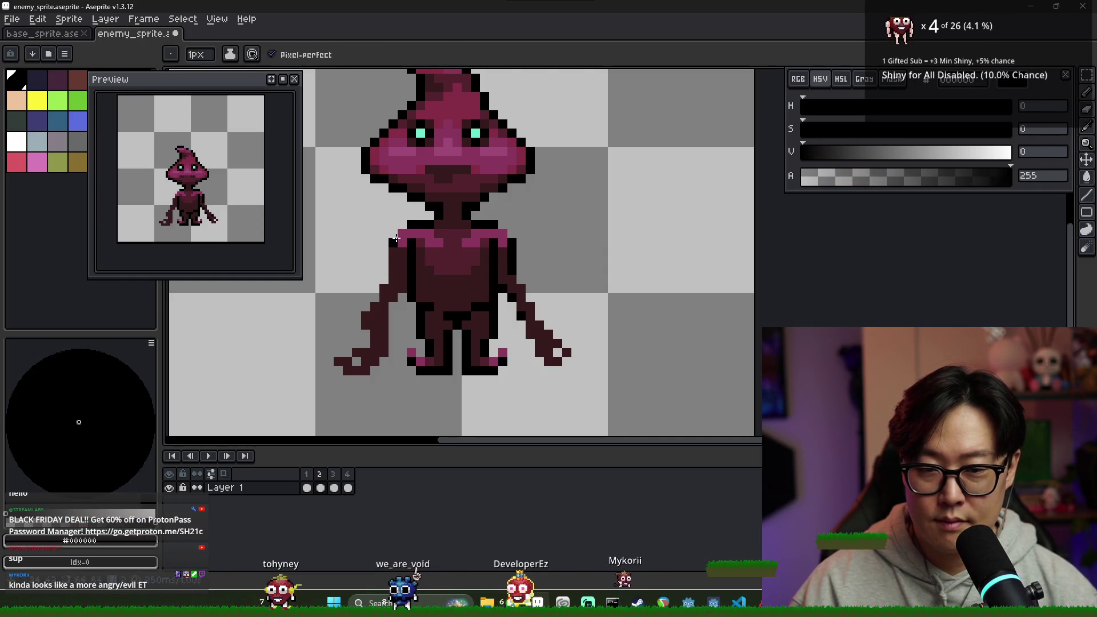
- Compare frames 1–3, sampling the chest pink and outline black from each
{"action": "left_click", "coordinate": [307, 487]}
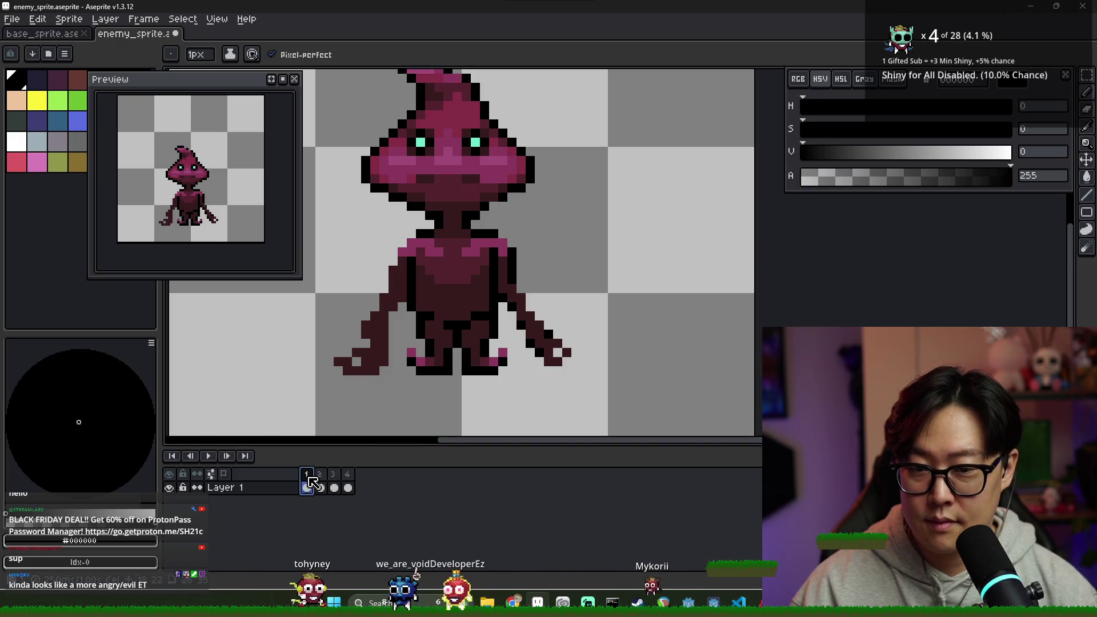
{"action": "key", "text": "i"}
{"action": "left_click", "coordinate": [415, 244]}
{"action": "key", "text": "b"}
{"action": "left_click", "coordinate": [321, 485]}
{"action": "left_click", "coordinate": [334, 487]}
{"action": "key", "text": "i"}
{"action": "left_click", "coordinate": [394, 242]}
{"action": "key", "text": "b"}
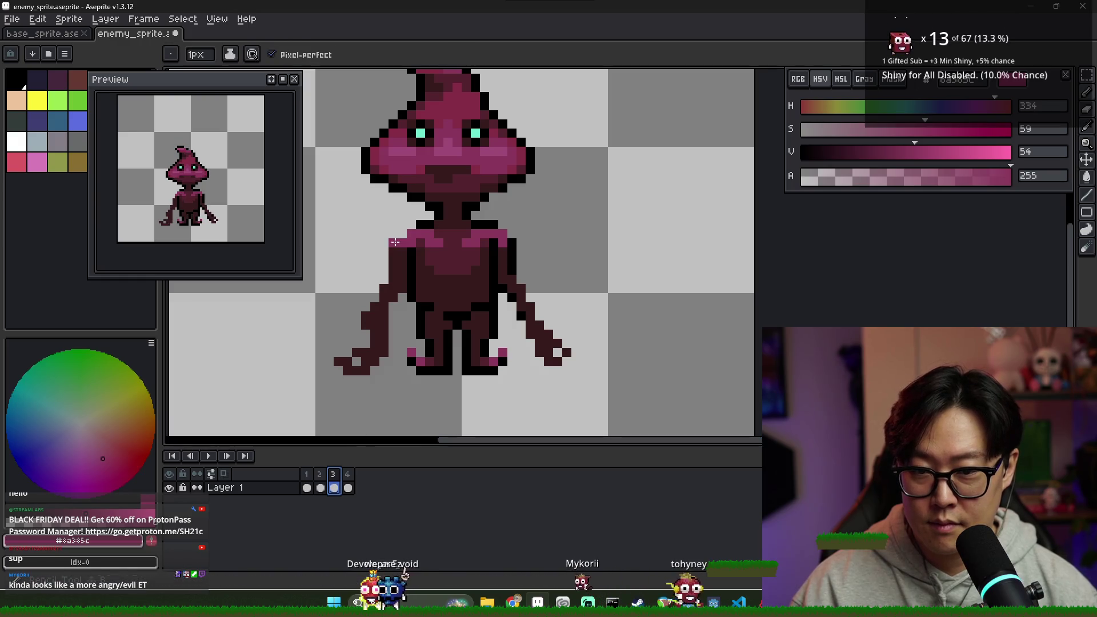
{"action": "key", "text": "i"}
{"action": "left_click", "coordinate": [411, 252]}
{"action": "key", "text": "b"}
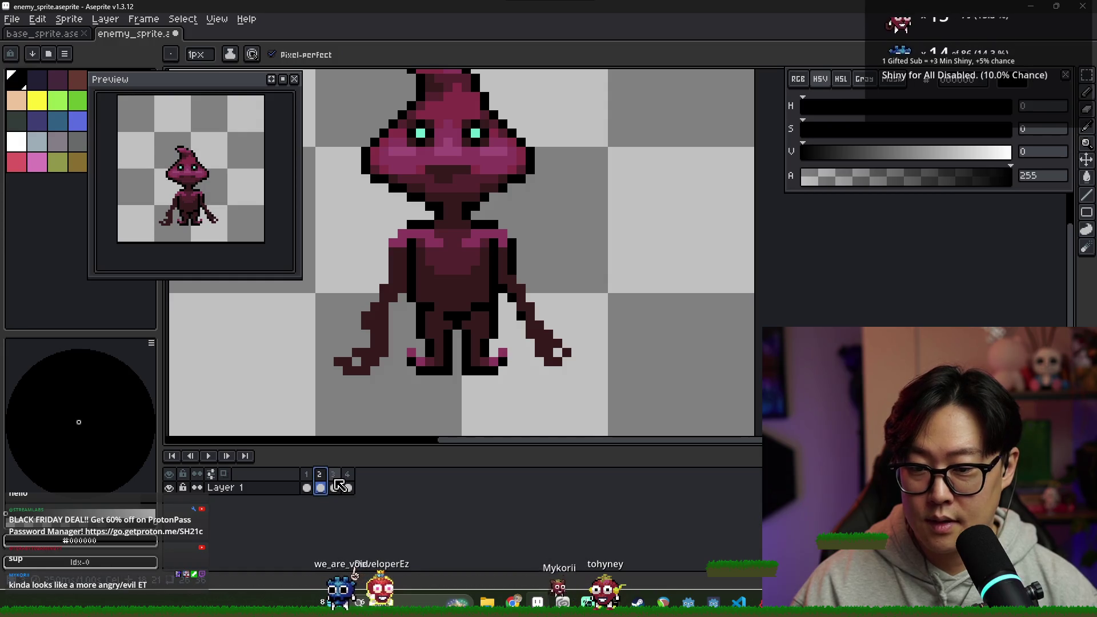
- Sample the dark body colour, outline black and shoulder pink from frame 1
{"action": "left_click", "coordinate": [306, 486]}
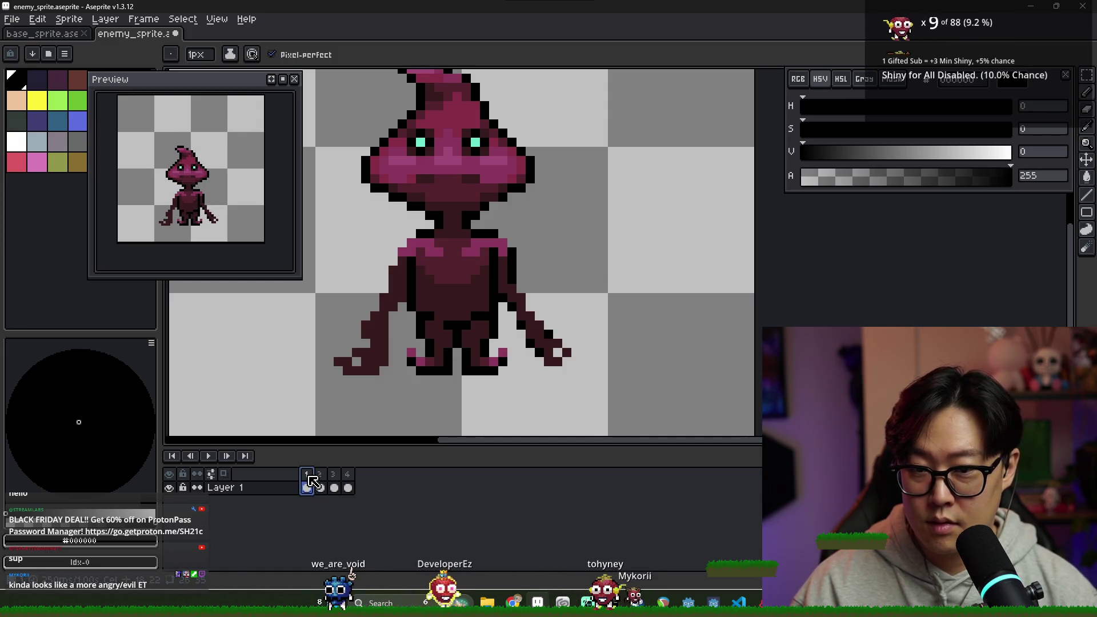
{"action": "left_click", "coordinate": [395, 257], "text": "alt"}
{"action": "left_click", "coordinate": [401, 255], "text": "alt"}
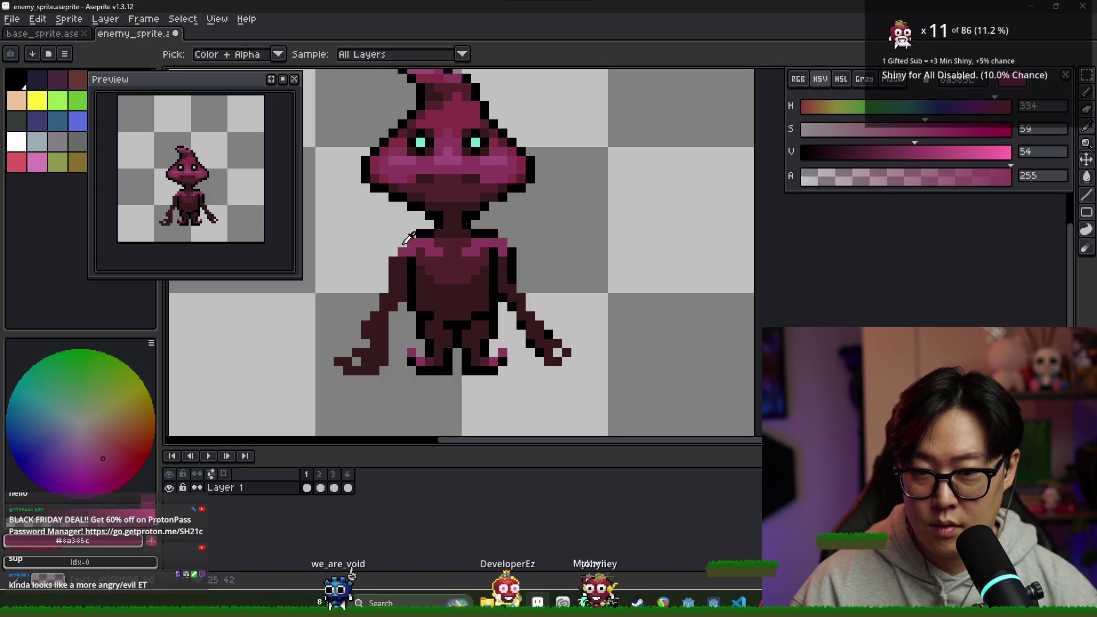
{"action": "left_click", "coordinate": [409, 253], "text": "alt"}
{"action": "scroll", "coordinate": [409, 254], "scroll_direction": "down", "scroll_amount": 2}
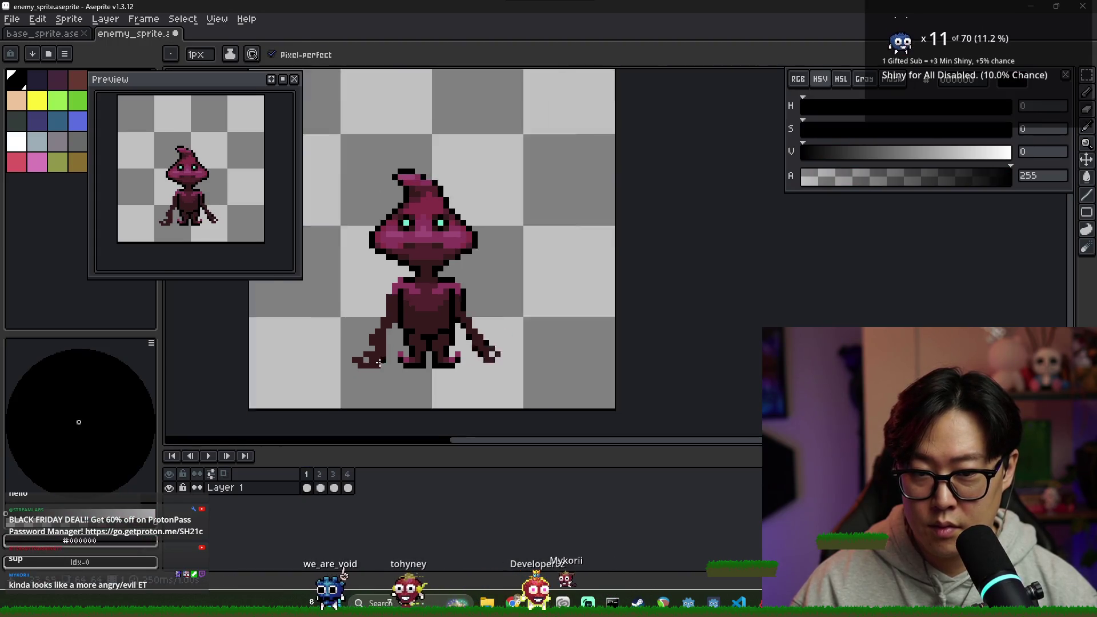
{"action": "scroll", "coordinate": [400, 286], "scroll_direction": "down", "scroll_amount": 1}
{"action": "scroll", "coordinate": [389, 343], "scroll_direction": "up", "scroll_amount": 2}
{"action": "left_click", "coordinate": [383, 376], "text": "alt"}
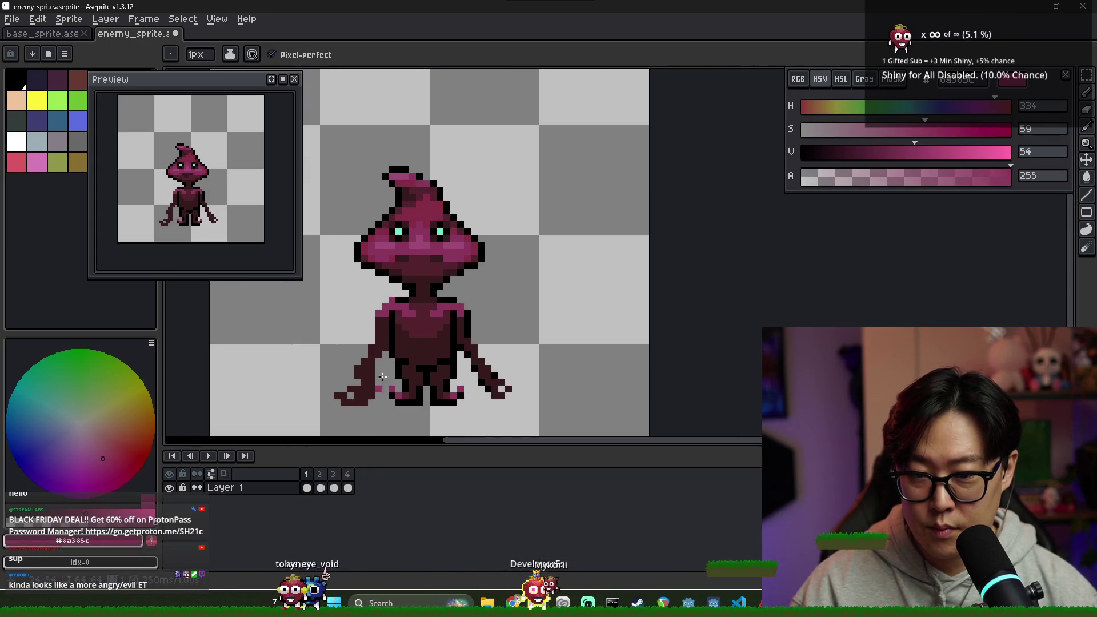
- Add a pink pixel to frame 4's left shoulder and pick the magenta shoulder colour
{"action": "left_click", "coordinate": [322, 487]}
{"action": "left_click", "coordinate": [347, 488]}
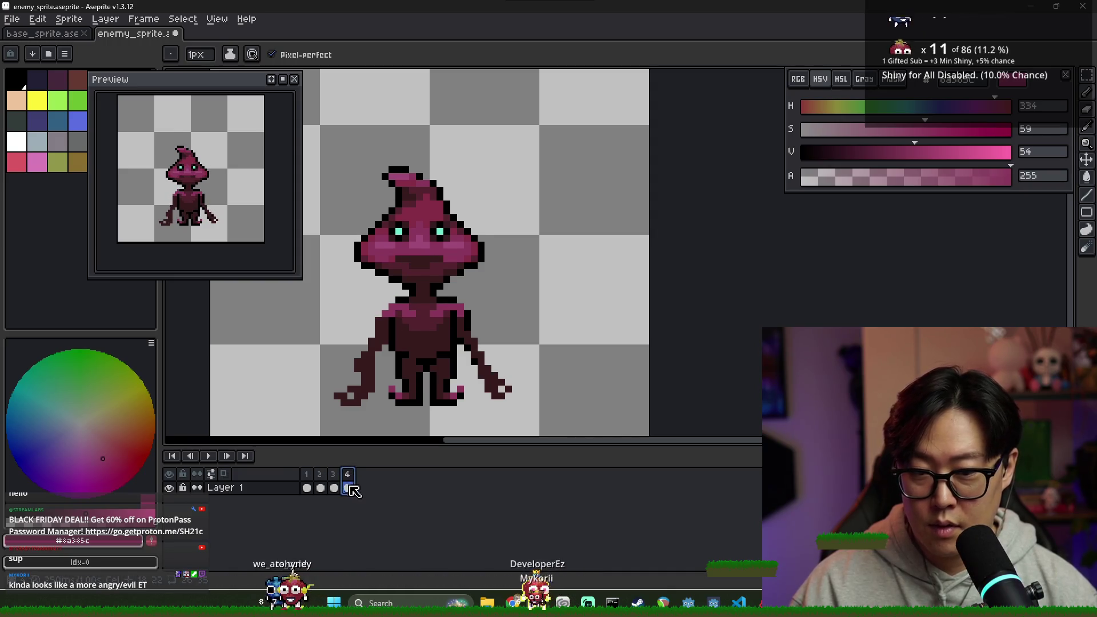
{"action": "scroll", "coordinate": [371, 406], "scroll_direction": "up", "scroll_amount": 3}
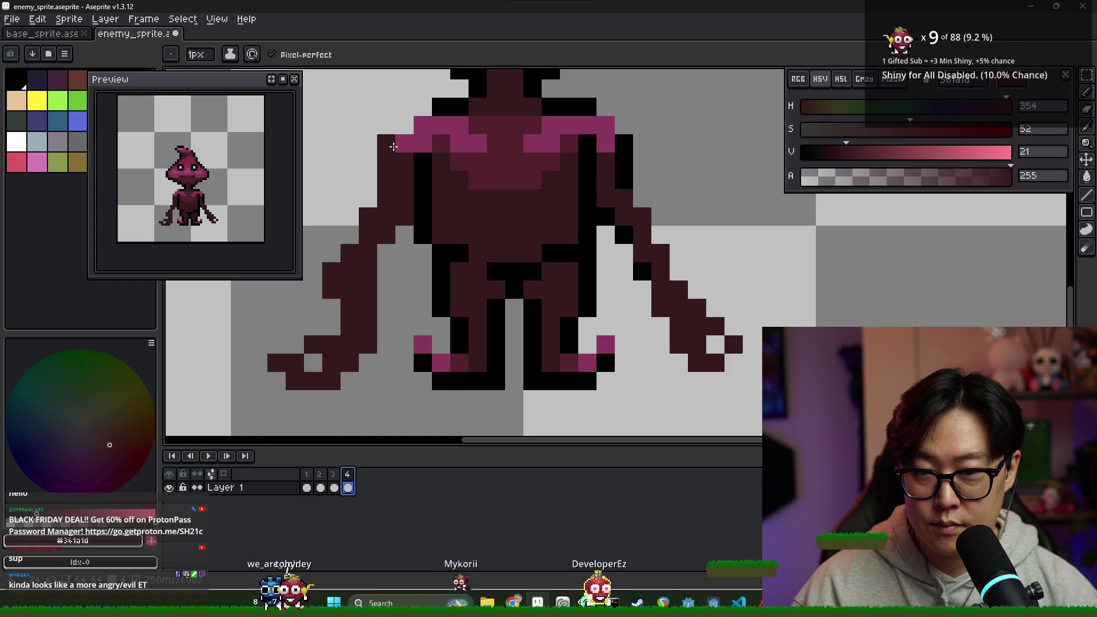
{"action": "left_click", "coordinate": [428, 109]}
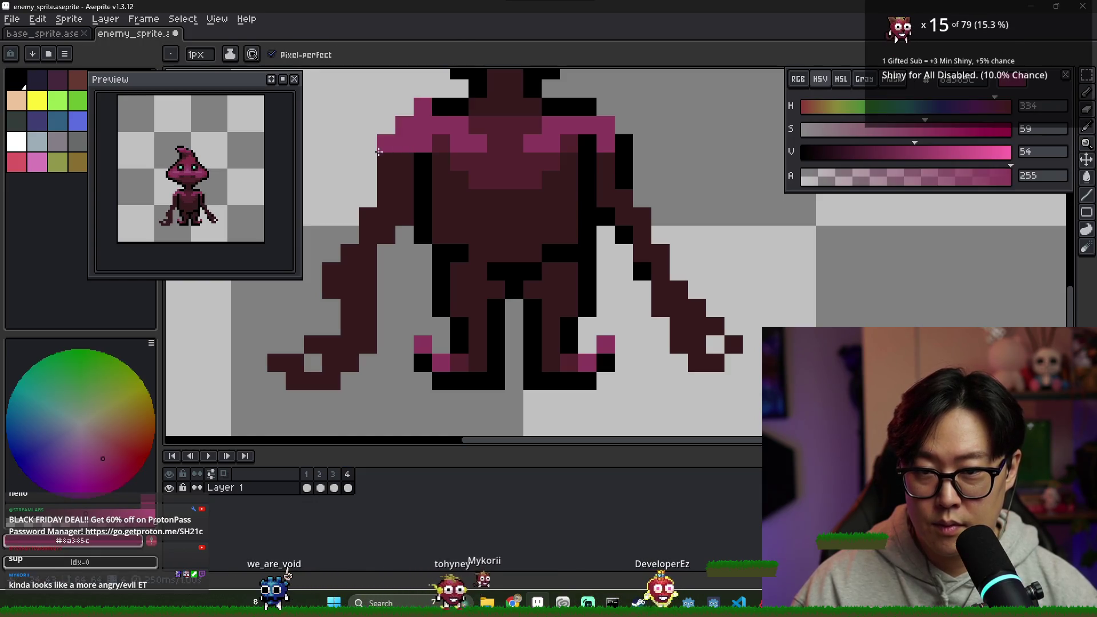
{"action": "left_click", "coordinate": [419, 150], "text": "alt"}
{"action": "scroll", "coordinate": [410, 150], "scroll_direction": "down", "scroll_amount": 3}
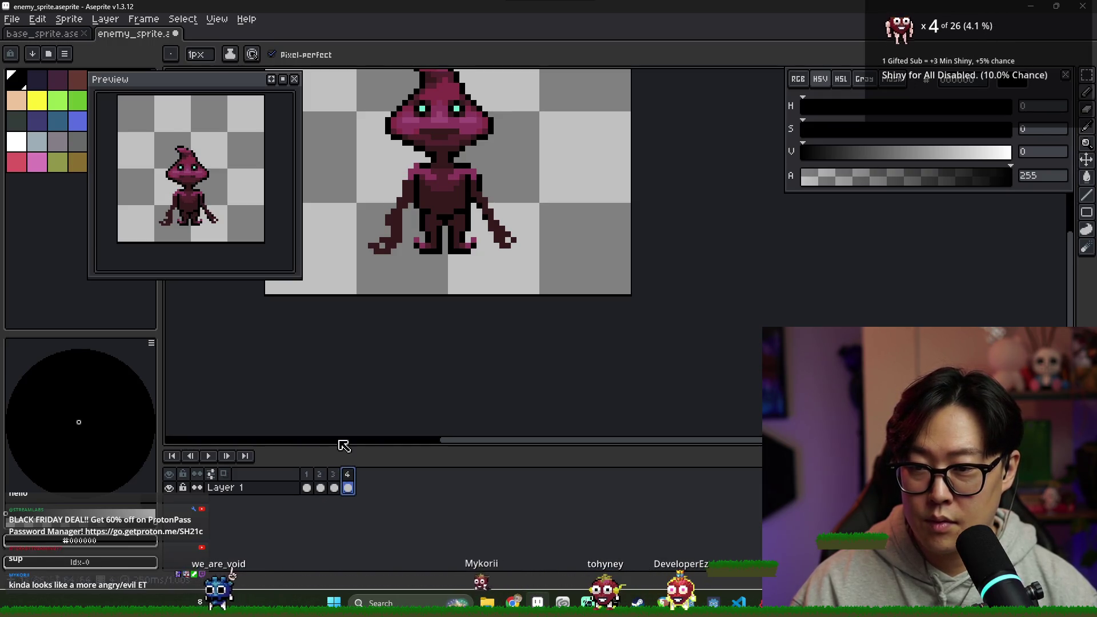
{"action": "scroll", "coordinate": [402, 188], "scroll_direction": "up", "scroll_amount": 2}
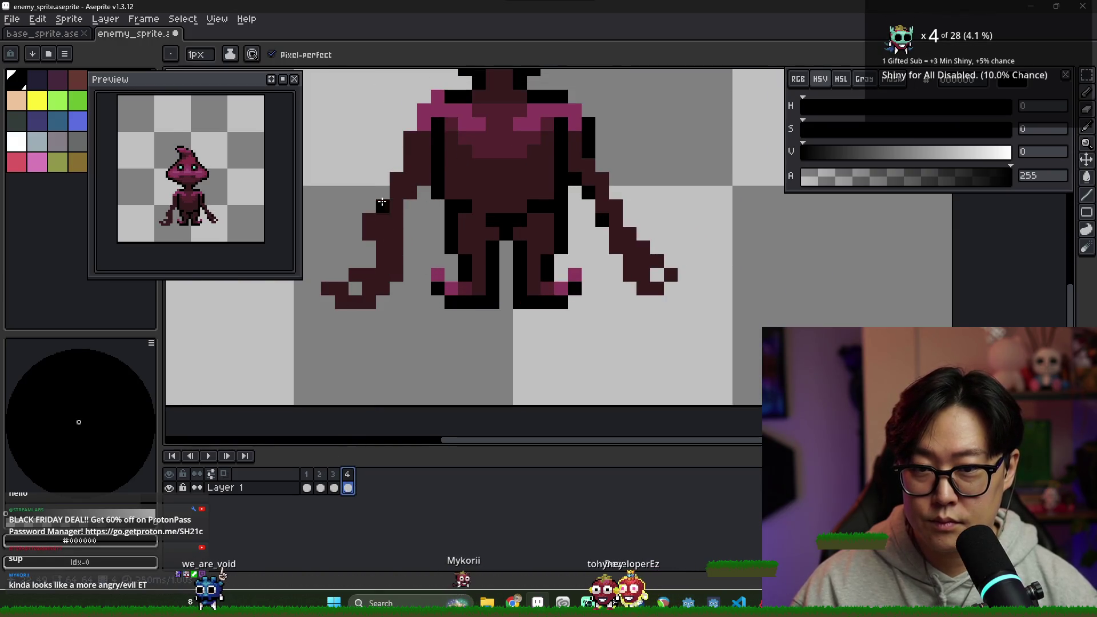
{"action": "key", "text": "i"}
{"action": "left_click", "coordinate": [427, 119], "text": "alt"}
{"action": "scroll", "coordinate": [417, 336], "scroll_direction": "down", "scroll_amount": 2}
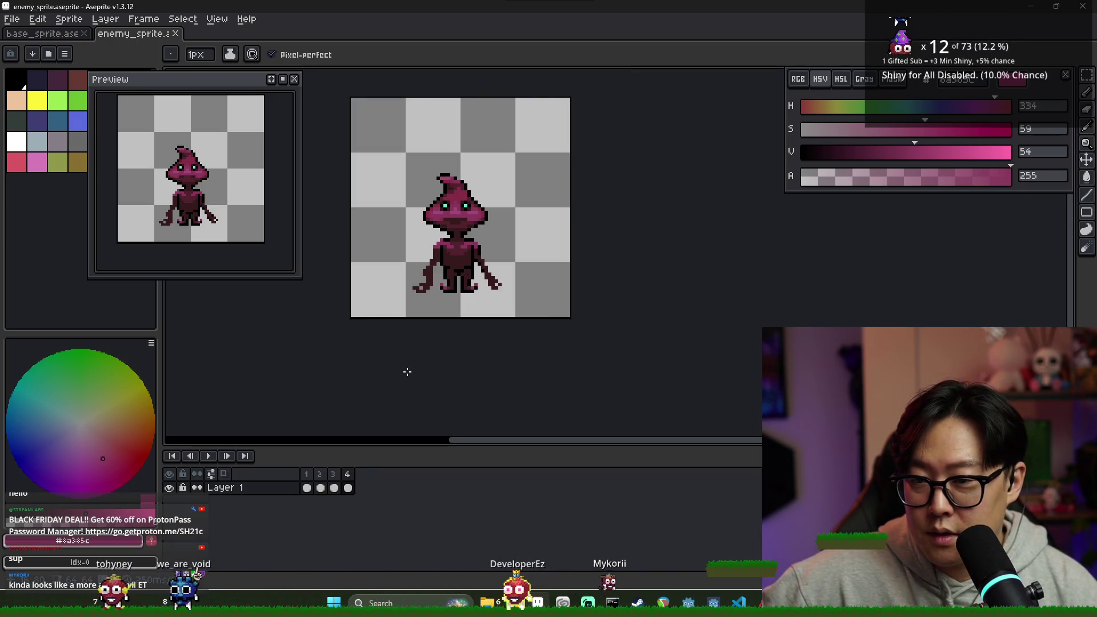
- Flip through frames 1–4 to compare the poses
{"action": "left_click", "coordinate": [319, 480]}
{"action": "left_click", "coordinate": [311, 479]}
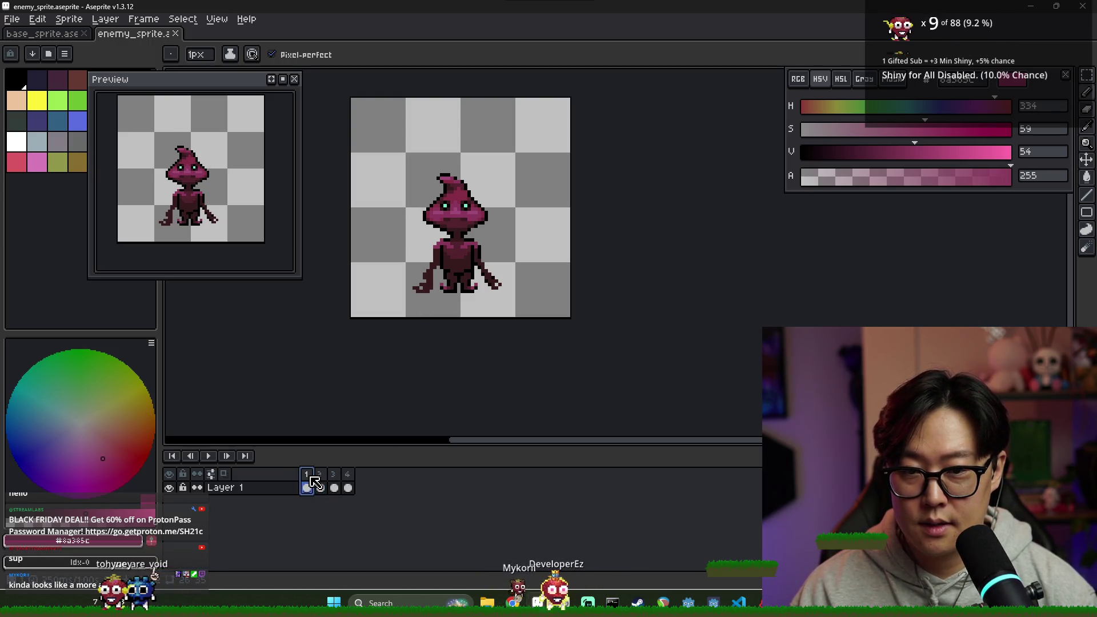
{"action": "left_click", "coordinate": [321, 485]}
{"action": "left_click", "coordinate": [307, 486]}
{"action": "left_click", "coordinate": [321, 487]}
{"action": "left_click", "coordinate": [334, 486]}
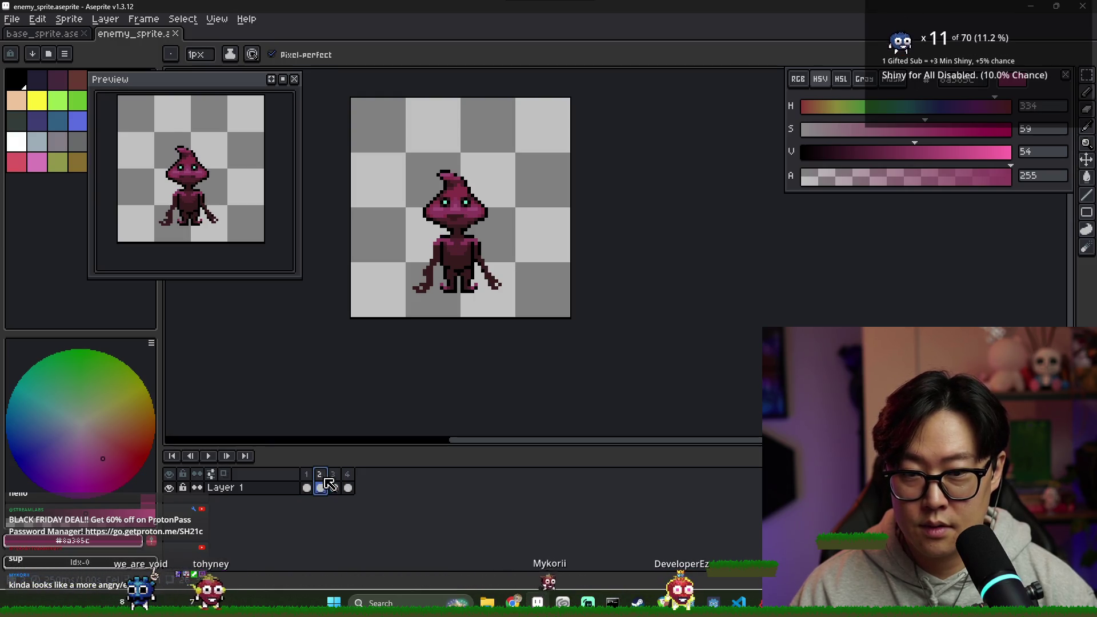
{"action": "left_click", "coordinate": [348, 486]}
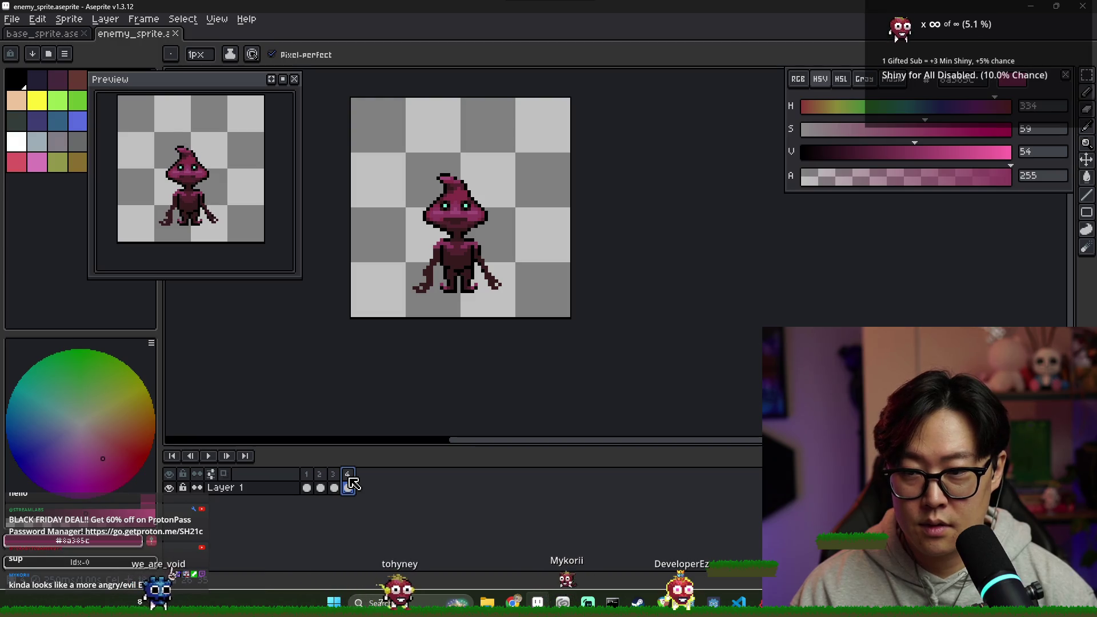
{"action": "left_click", "coordinate": [334, 487]}
{"action": "left_click", "coordinate": [348, 486]}
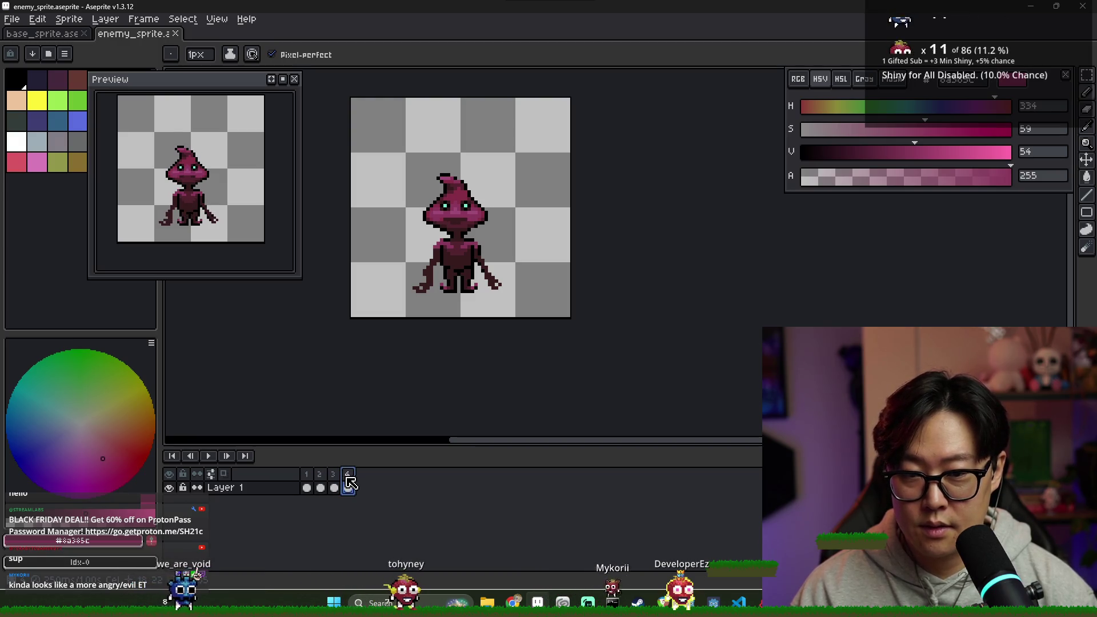
- Alternate between frames 2 and 4 to check the motion, ending on frame 2
{"action": "left_click", "coordinate": [321, 485]}
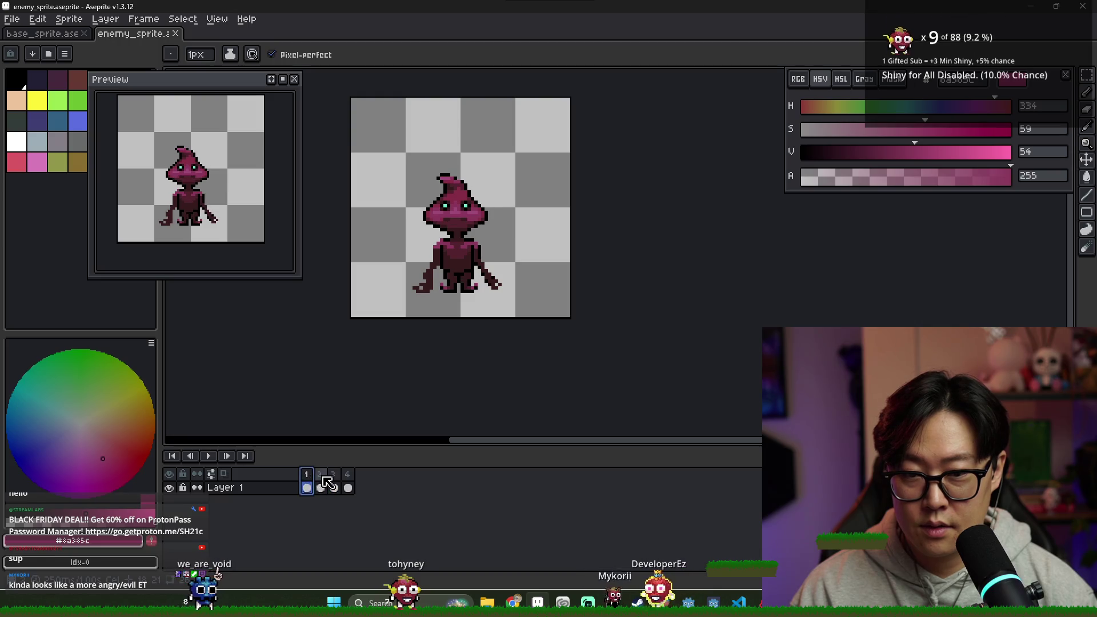
{"action": "left_click", "coordinate": [348, 486]}
{"action": "left_click", "coordinate": [320, 487]}
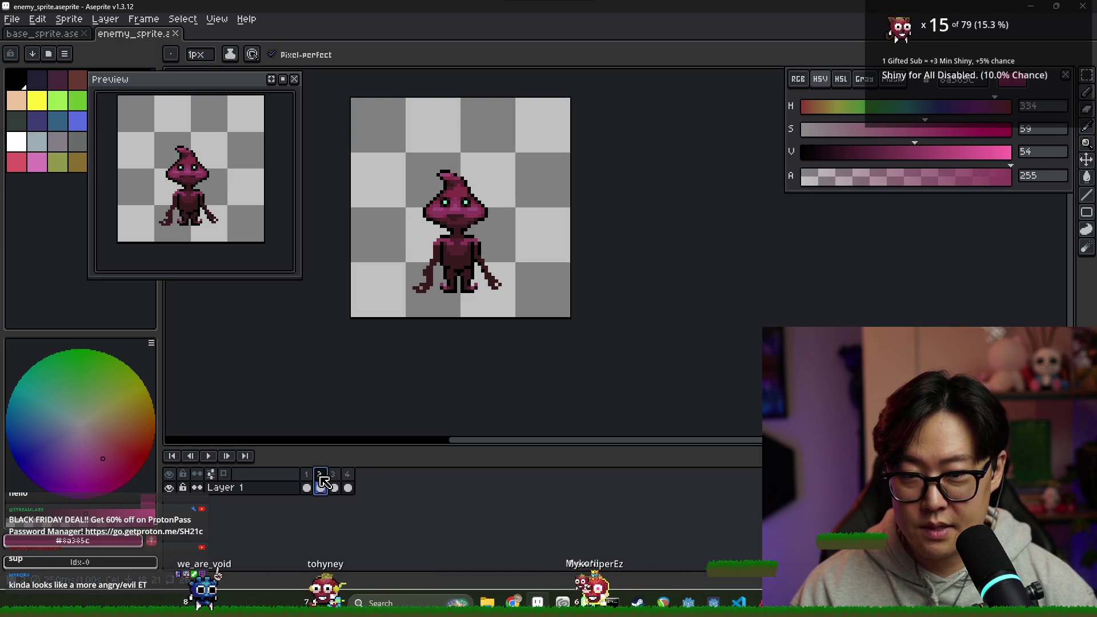
{"action": "left_click", "coordinate": [348, 486]}
{"action": "left_click", "coordinate": [323, 484]}
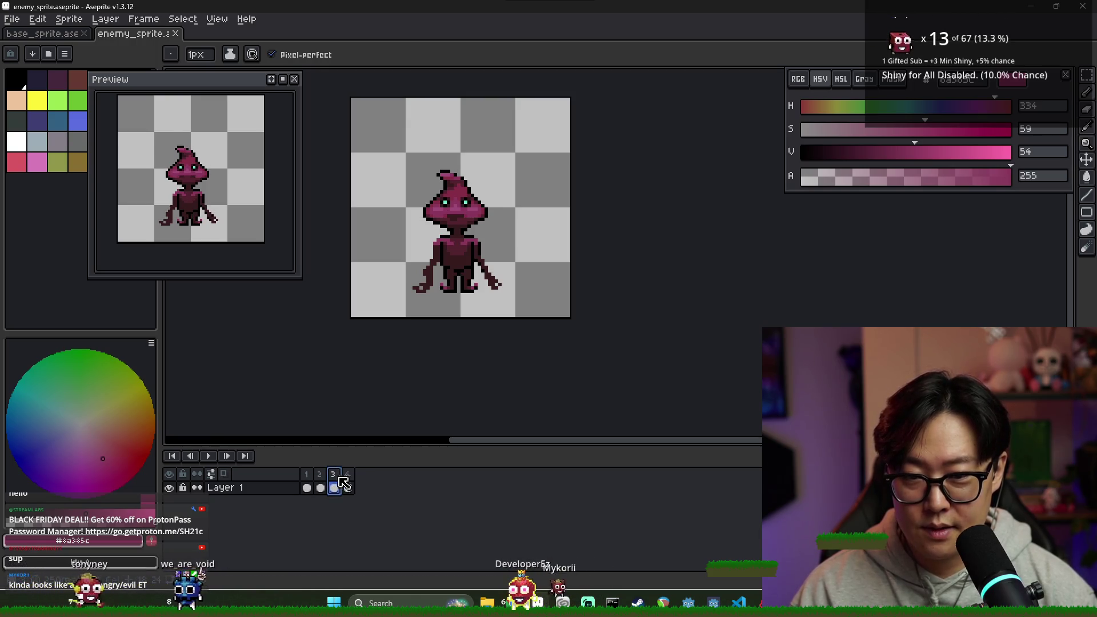
{"action": "left_click", "coordinate": [348, 485]}
{"action": "left_click", "coordinate": [328, 484]}
{"action": "left_click", "coordinate": [349, 486]}
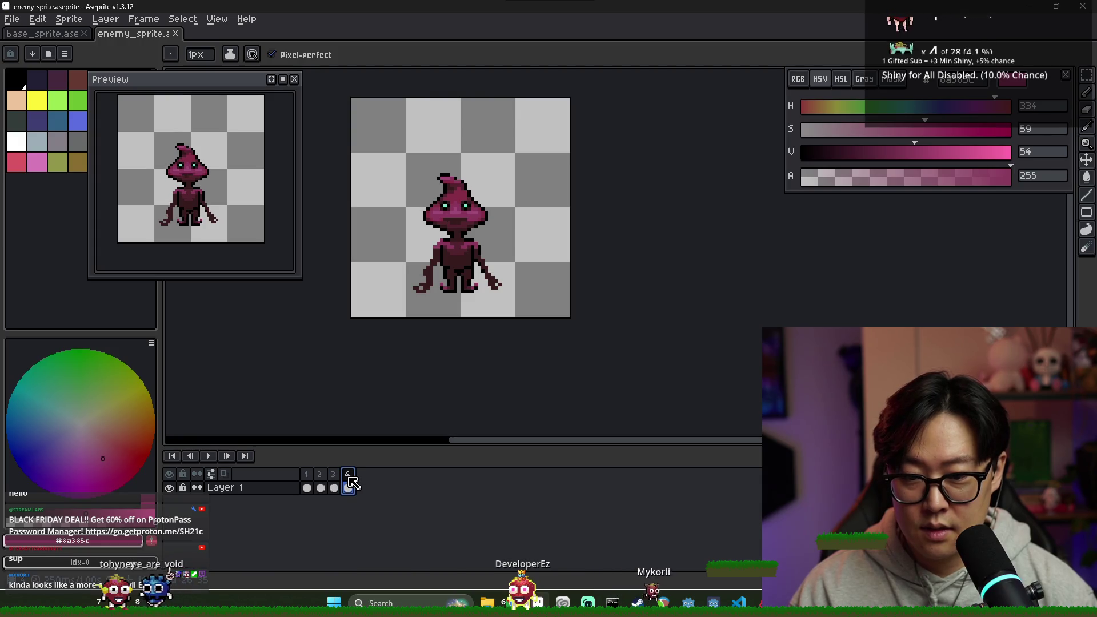
{"action": "left_click", "coordinate": [320, 473]}
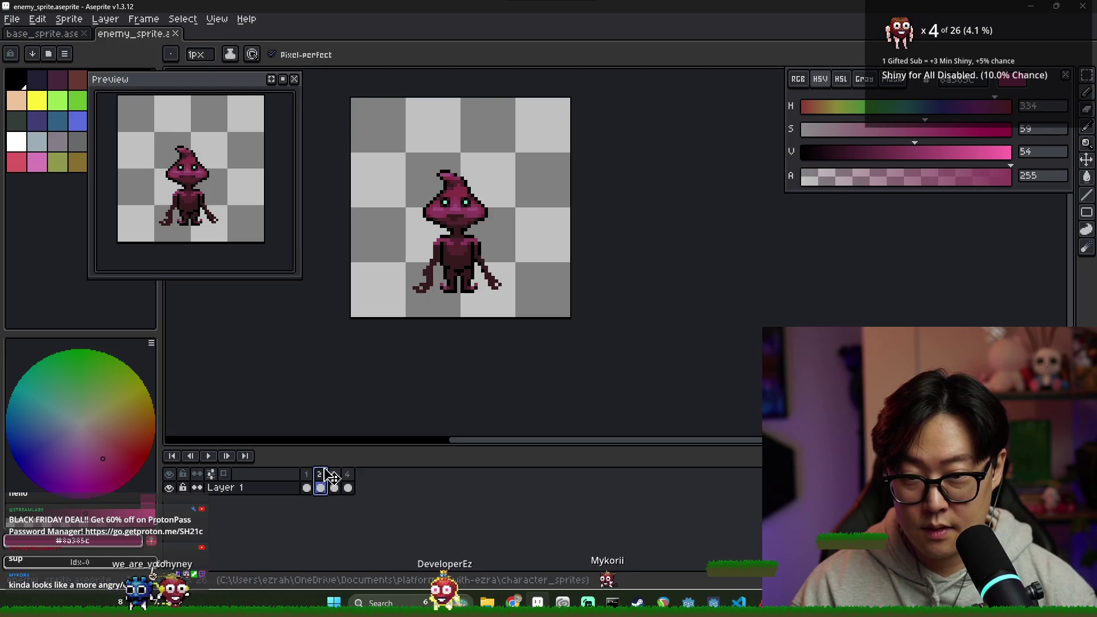
- On frame 2, select the head and nudge it down one pixel
{"action": "key", "text": "m"}
{"action": "left_click_drag", "start_coordinate": [413, 164], "coordinate": [496, 243]}
{"action": "key", "text": "Down"}
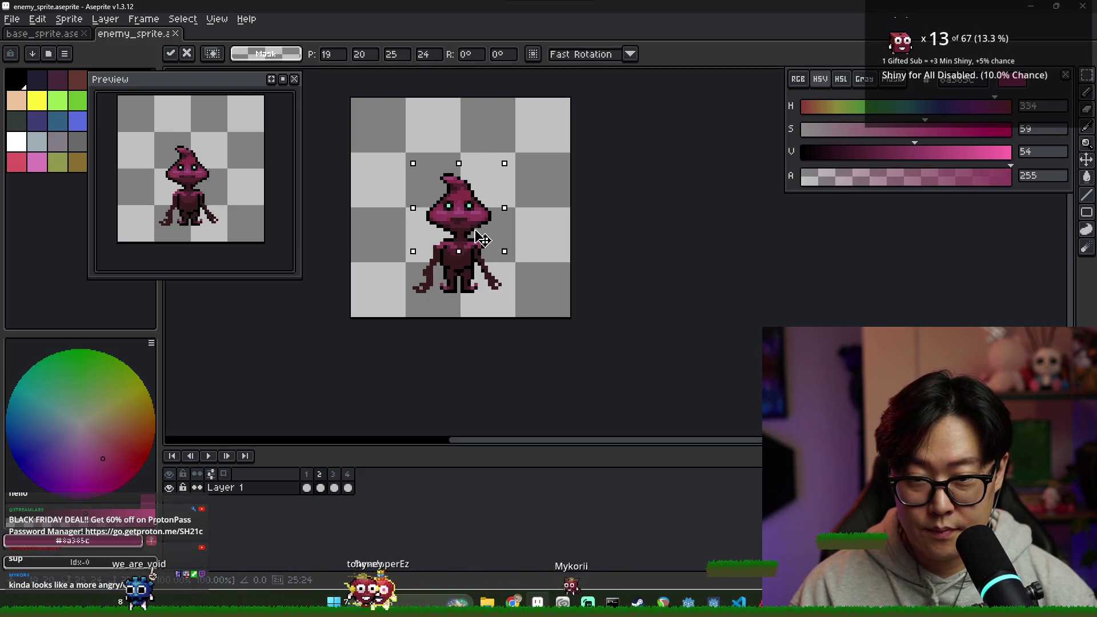
{"action": "key", "text": "Return"}
{"action": "left_click", "coordinate": [337, 485]}
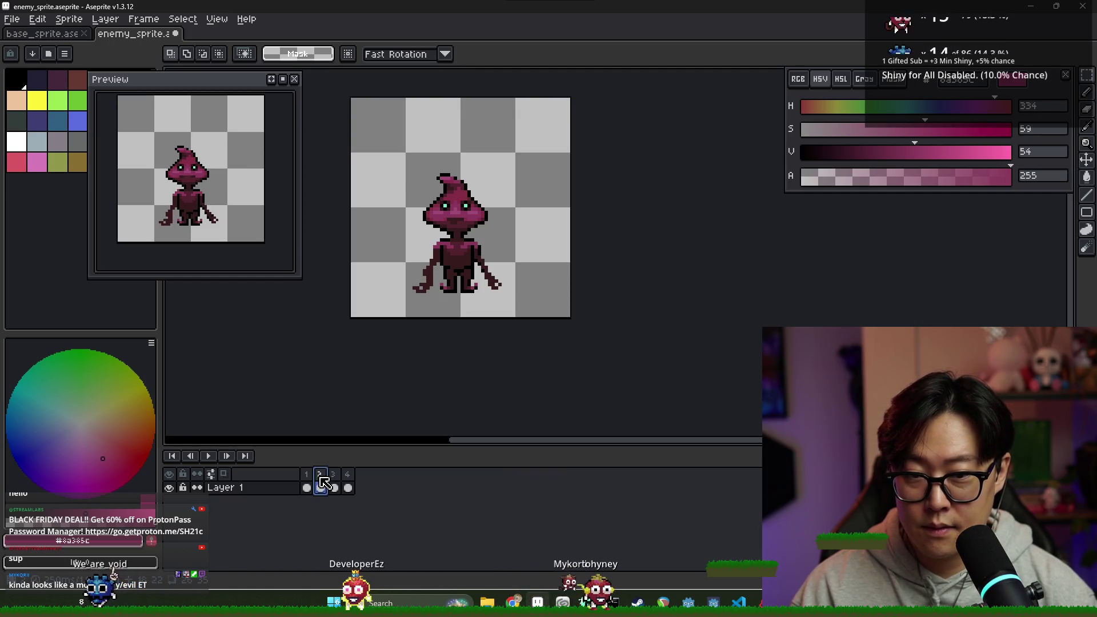
- Compare the head bob against frames 3 and 4, then reselect and lower frame 2's head
{"action": "left_click", "coordinate": [335, 487]}
{"action": "left_click", "coordinate": [349, 476]}
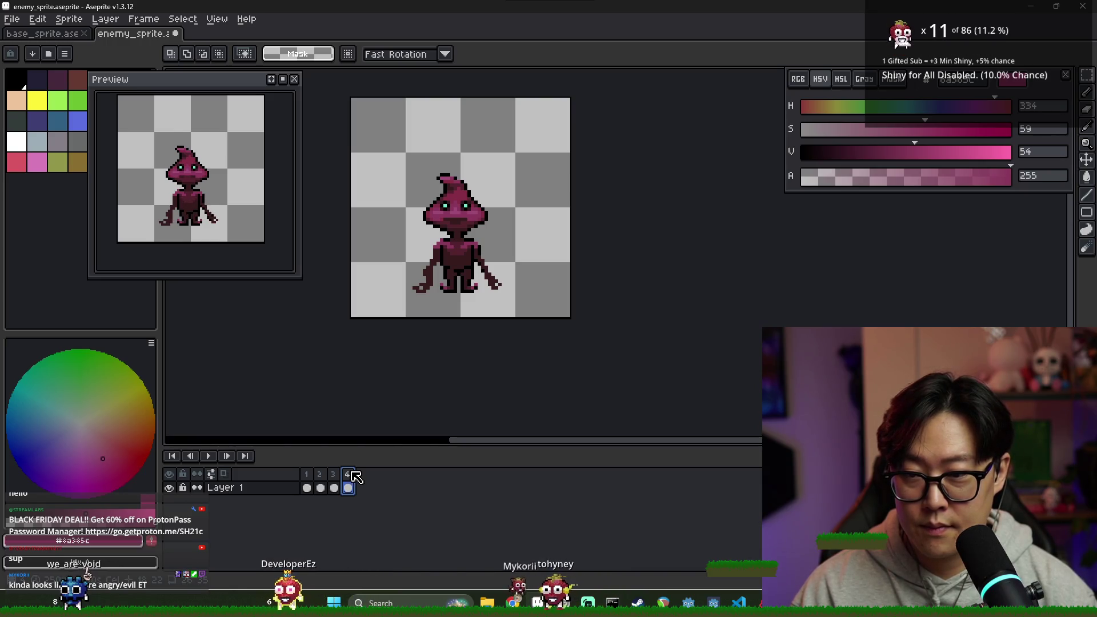
{"action": "left_click", "coordinate": [319, 486]}
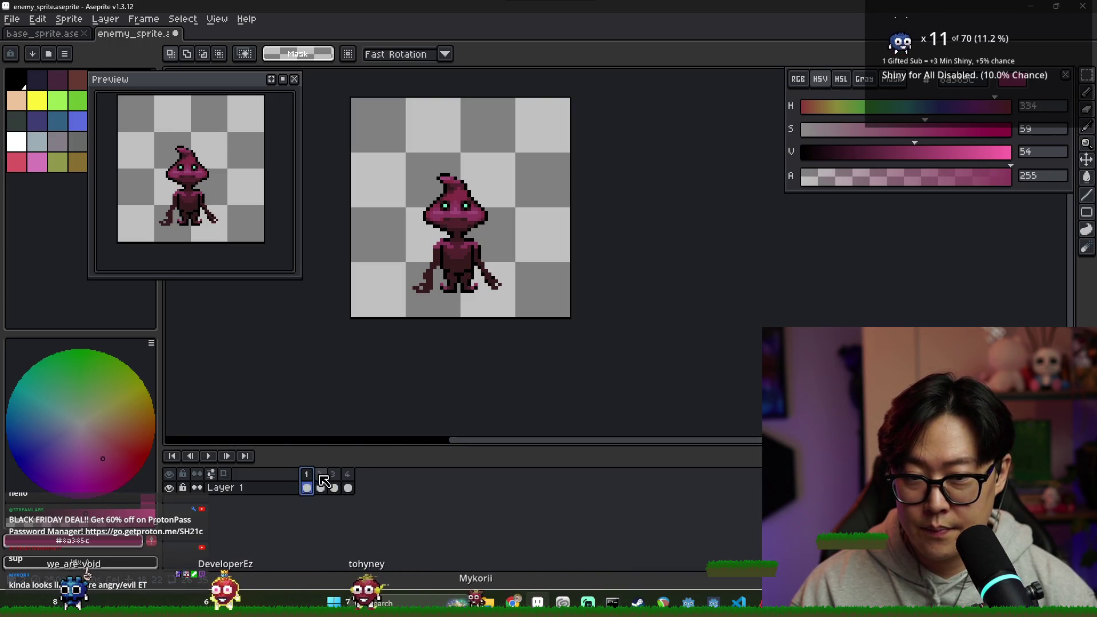
{"action": "left_click", "coordinate": [335, 474]}
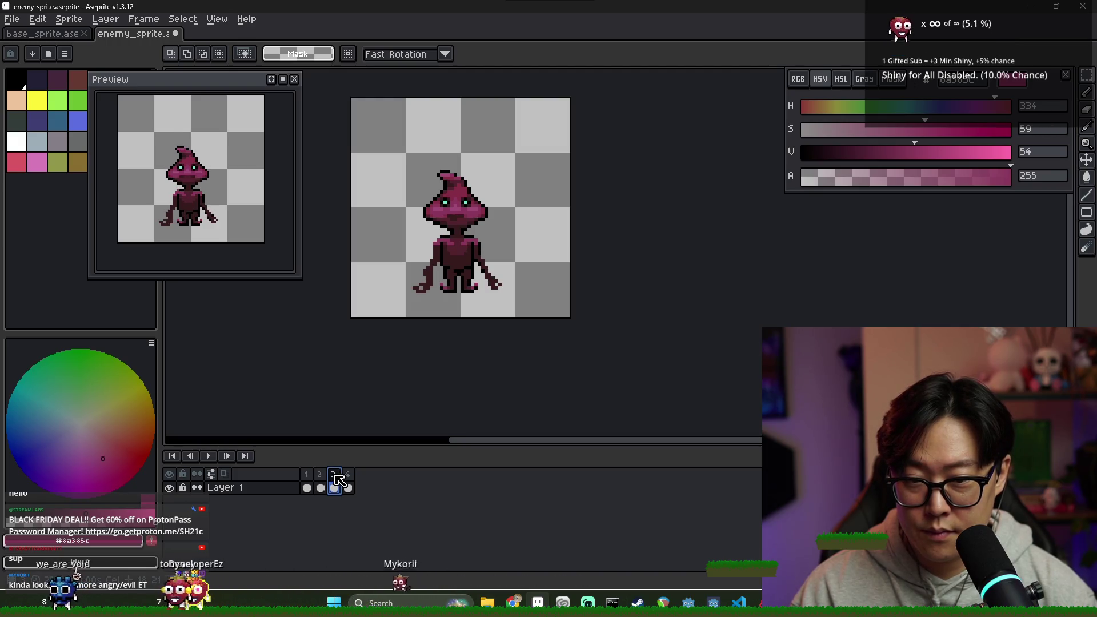
{"action": "left_click", "coordinate": [321, 481]}
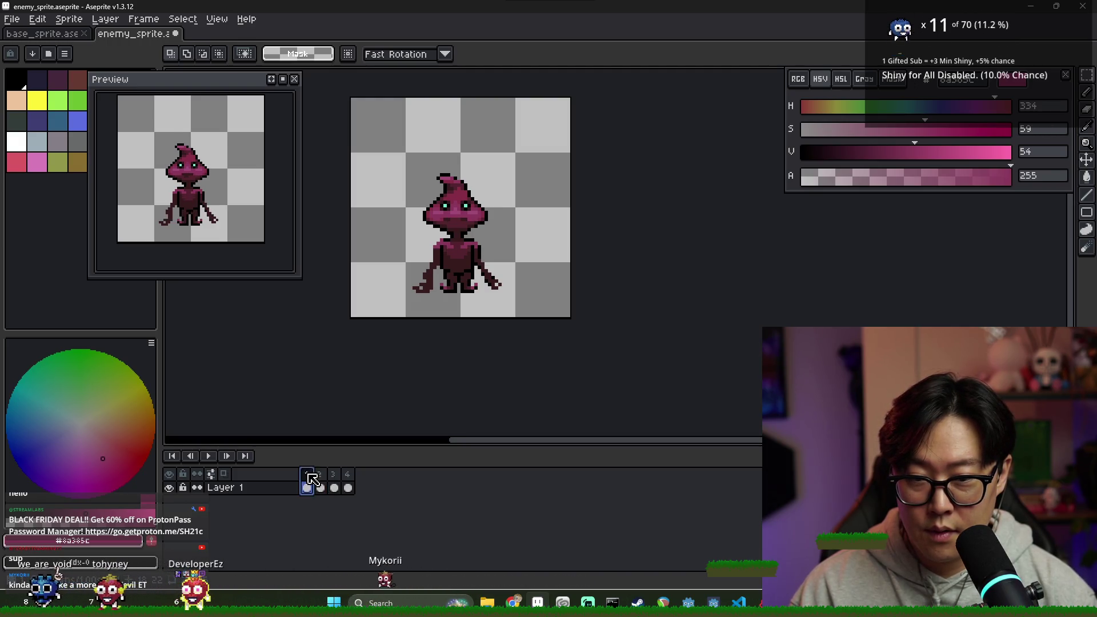
{"action": "left_click", "coordinate": [335, 482]}
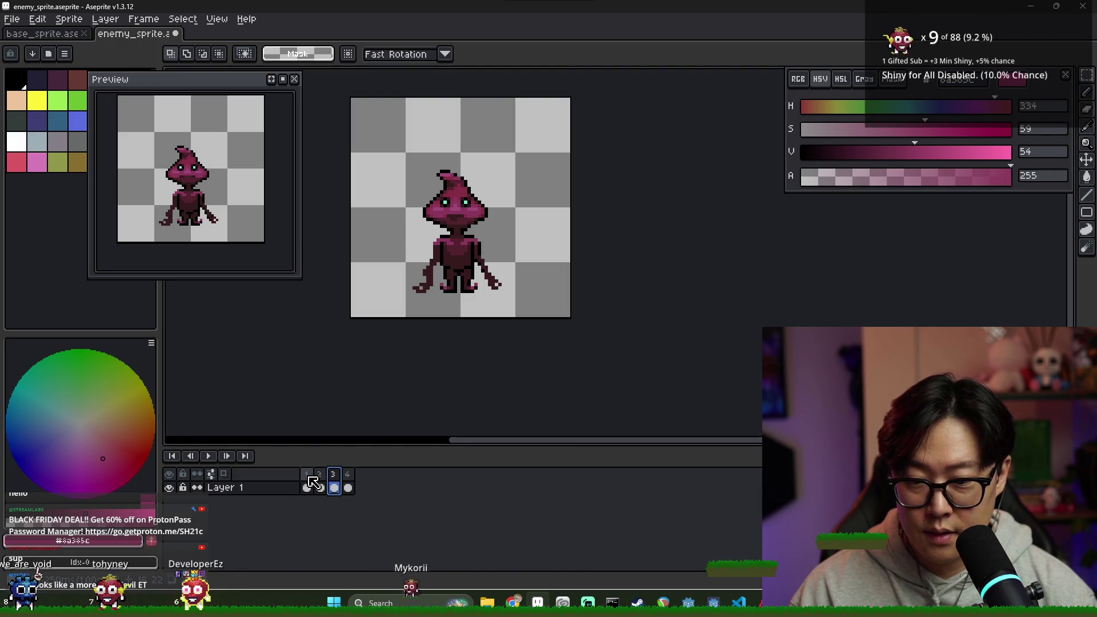
{"action": "left_click", "coordinate": [314, 483]}
{"action": "key", "text": "ctrl+v"}
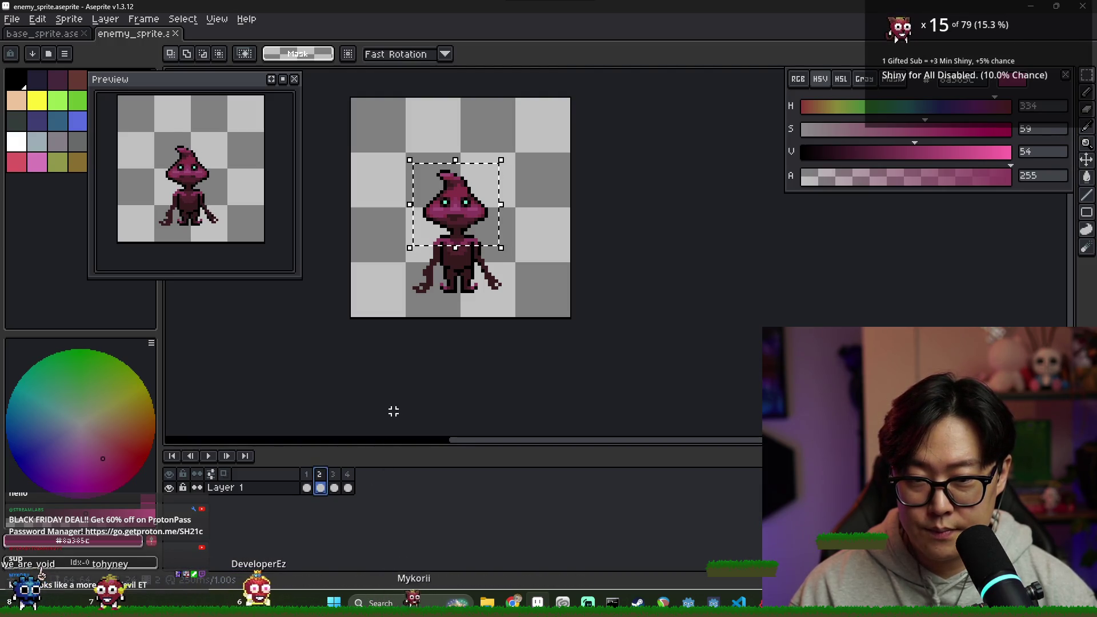
{"action": "mouse_move", "coordinate": [403, 155]}
{"action": "left_mouse_down"}
{"action": "mouse_move", "coordinate": [504, 235]}
{"action": "mouse_move", "coordinate": [487, 230]}
{"action": "left_mouse_up"}
{"action": "left_click", "coordinate": [487, 227]}
{"action": "key", "text": "ctrl+d"}
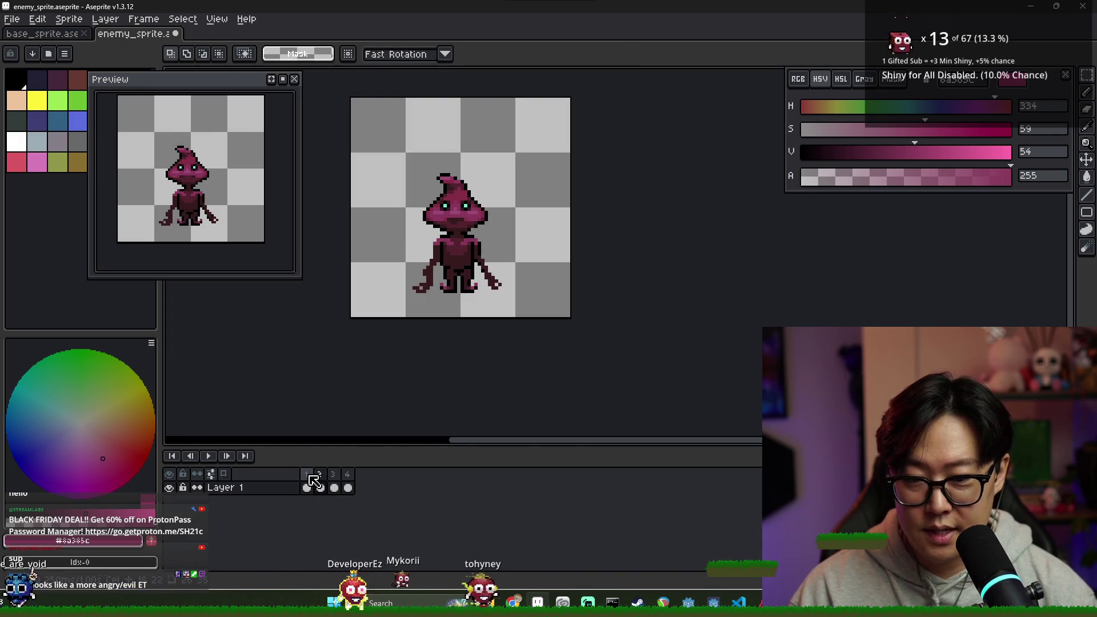
- Select frame 2's torso and shift it to match the other frames
{"action": "left_click", "coordinate": [335, 487]}
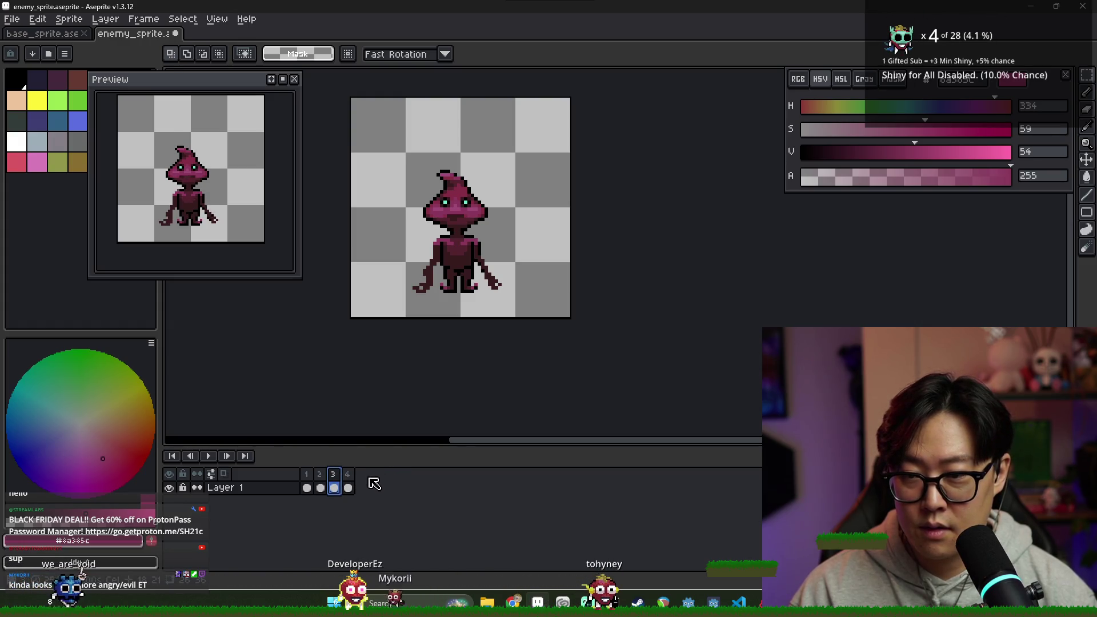
{"action": "left_click", "coordinate": [349, 487]}
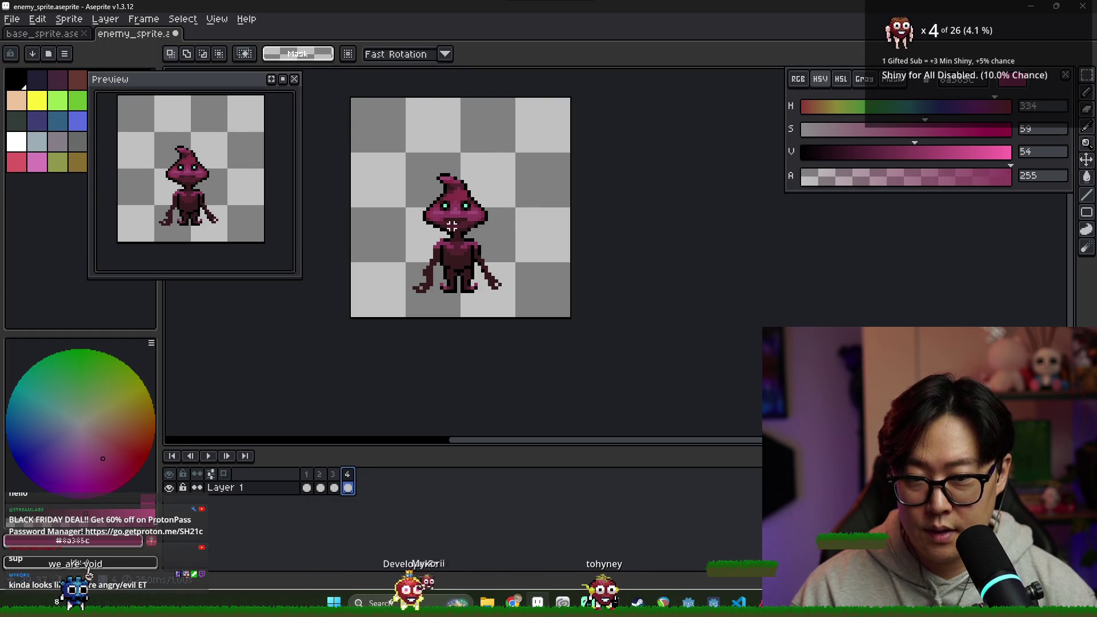
{"action": "left_click", "coordinate": [321, 475]}
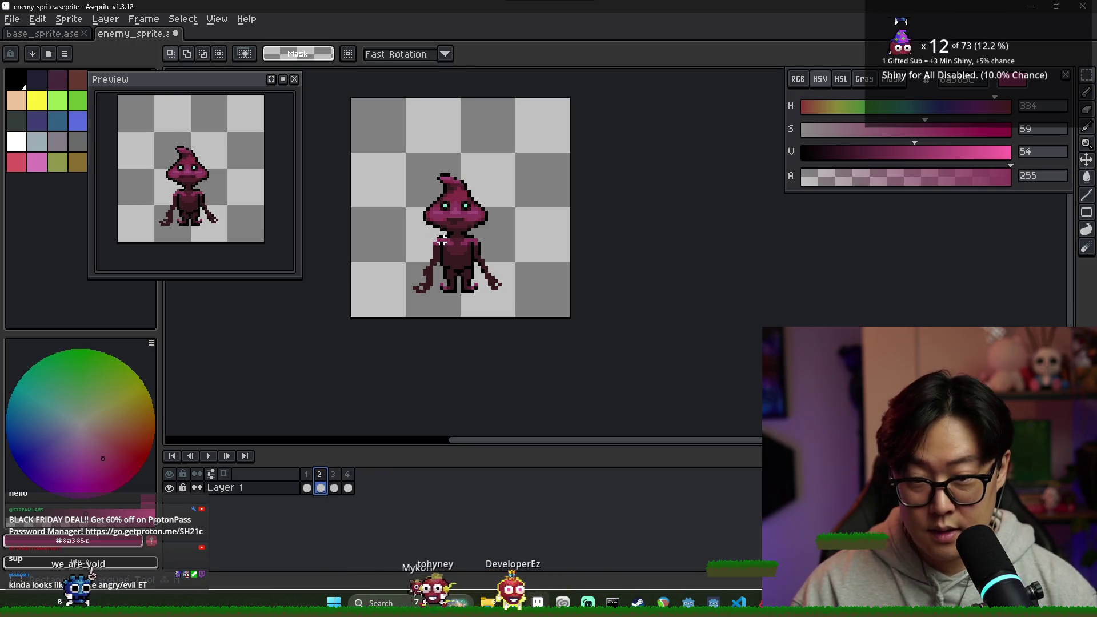
{"action": "left_click_drag", "start_coordinate": [452, 243], "coordinate": [491, 258]}
{"action": "left_click", "coordinate": [347, 474]}
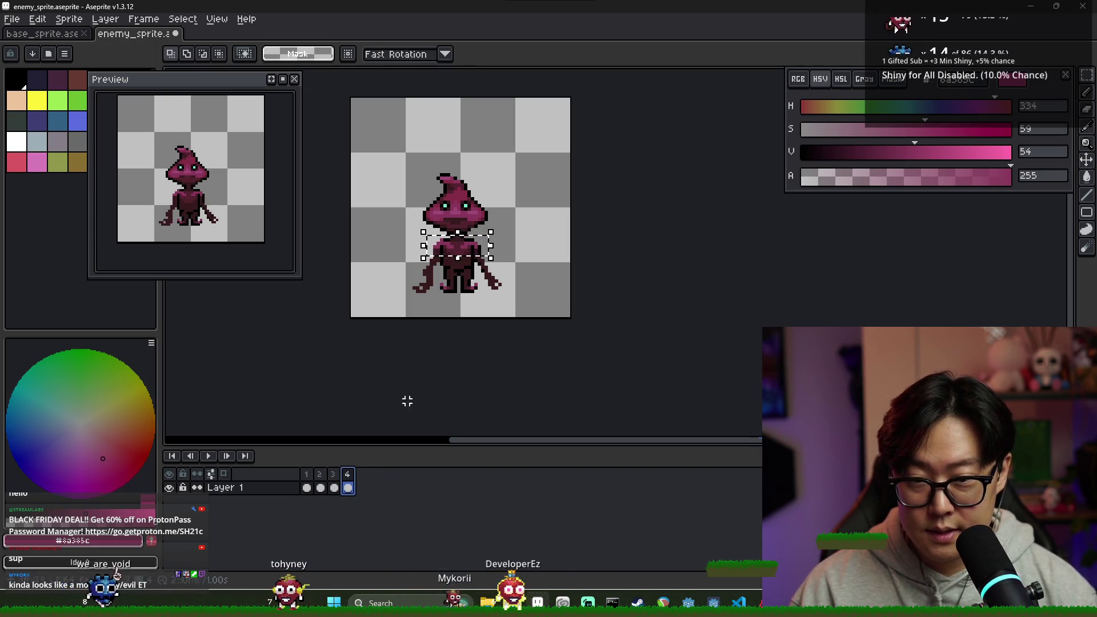
{"action": "left_click", "coordinate": [434, 309]}
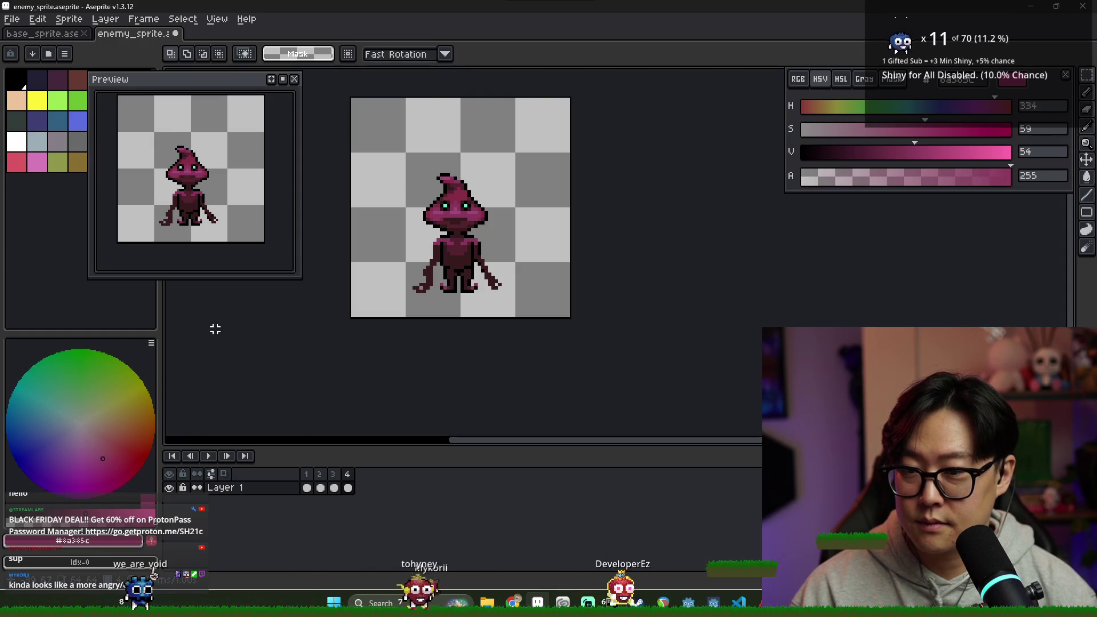
{"action": "key", "text": "ctrl+shift+d"}
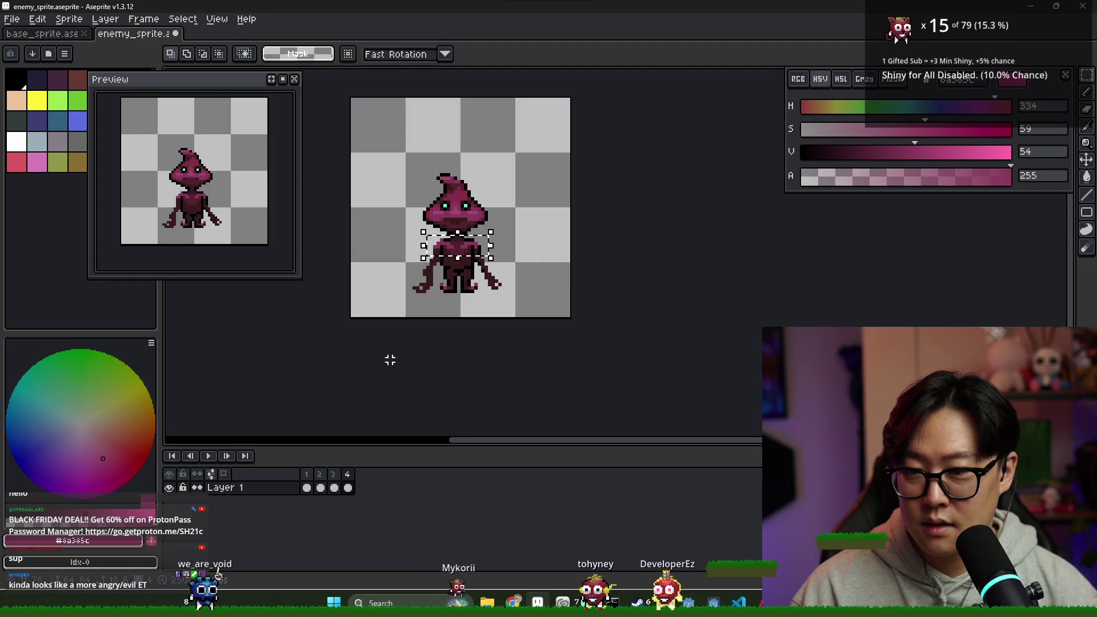
{"action": "left_click", "coordinate": [320, 487]}
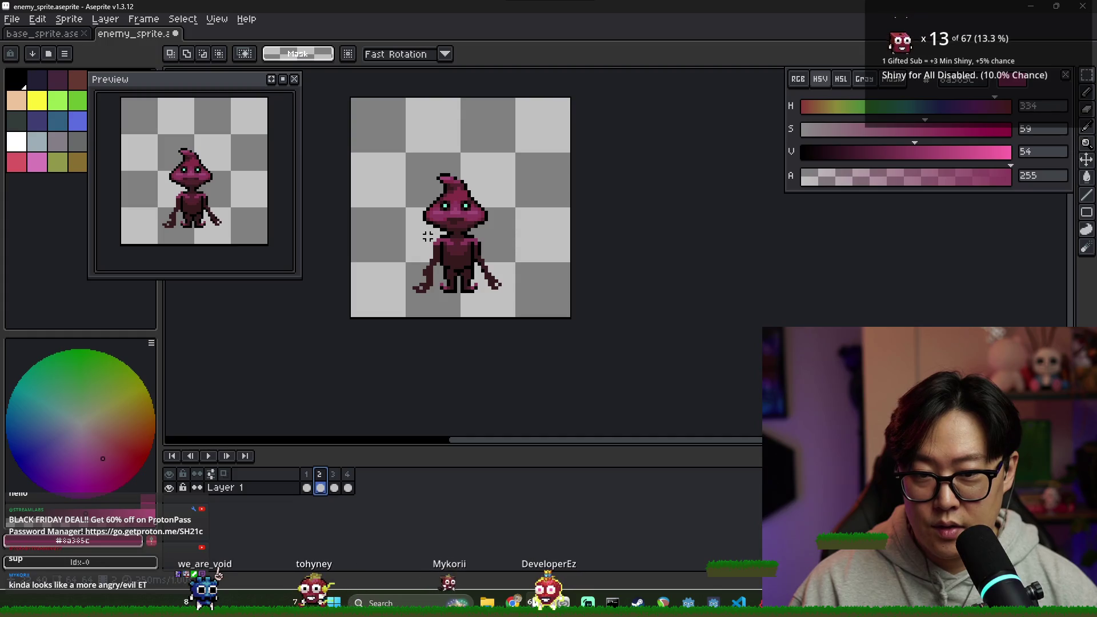
{"action": "scroll", "coordinate": [432, 140], "scroll_direction": "up", "scroll_amount": 2}
{"action": "left_click_drag", "start_coordinate": [429, 234], "coordinate": [521, 258]}
{"action": "left_click", "coordinate": [493, 253]}
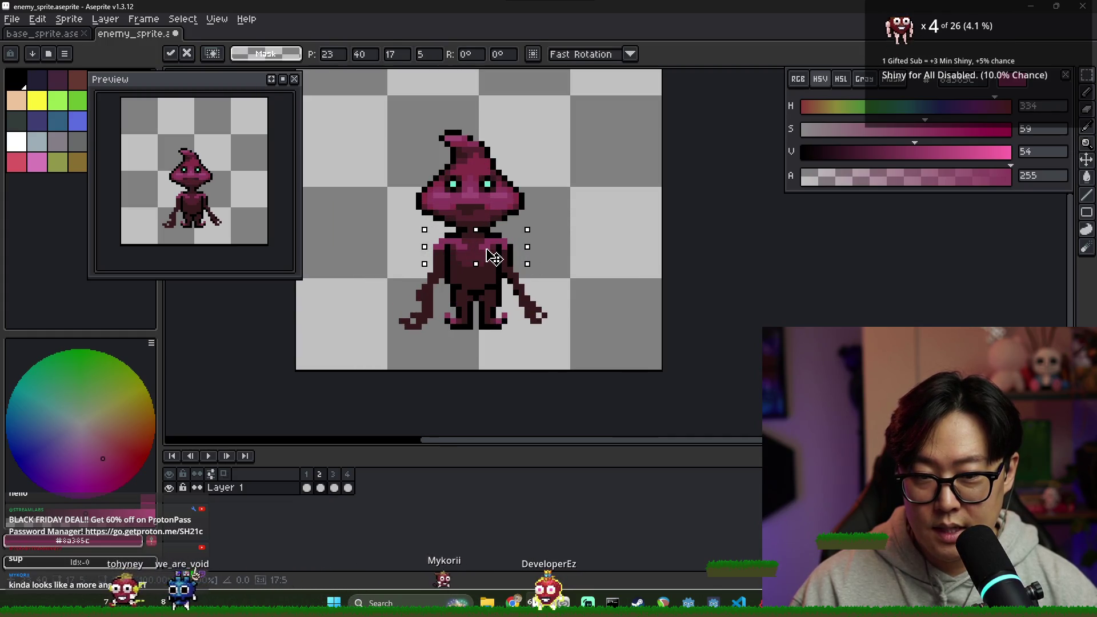
{"action": "key", "text": "Return"}
- Paint a black outline pixel and a dark maroon pixel at frame 2's neck
{"action": "left_click", "coordinate": [337, 476]}
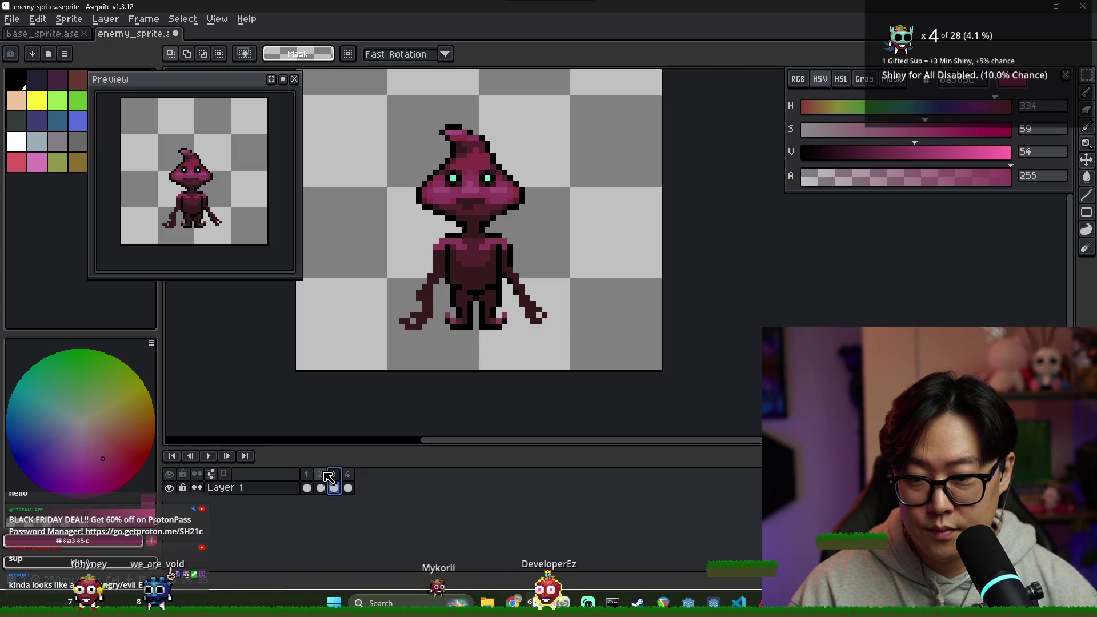
{"action": "left_click", "coordinate": [319, 474]}
{"action": "left_click", "coordinate": [486, 228], "text": "alt"}
{"action": "scroll", "coordinate": [489, 230], "scroll_direction": "up", "scroll_amount": 4}
{"action": "left_click", "coordinate": [462, 242]}
{"action": "left_click", "coordinate": [444, 224], "text": "alt"}
{"action": "left_click", "coordinate": [435, 242]}
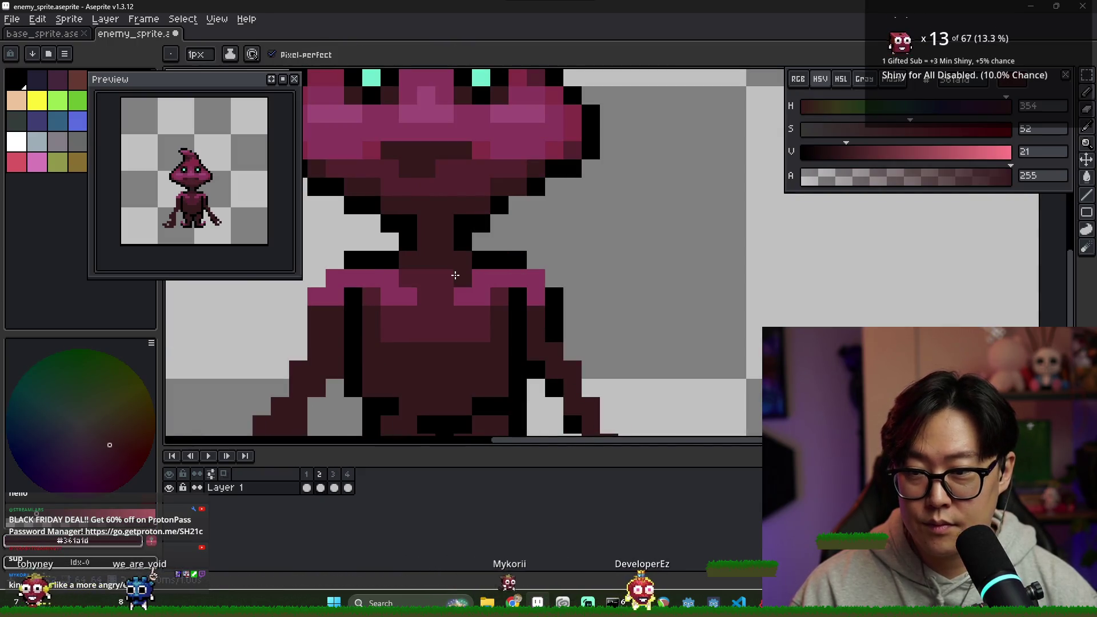
{"action": "scroll", "coordinate": [453, 277], "scroll_direction": "down", "scroll_amount": 2}
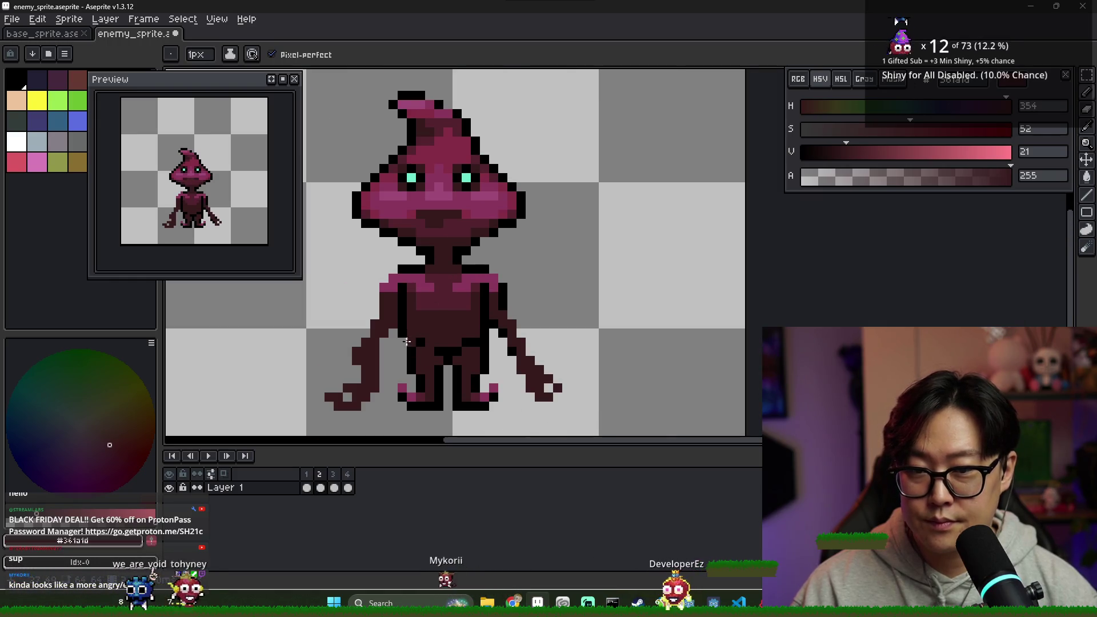
- Review frames 1–4 and leave frame 3 shown for editing
{"action": "left_click", "coordinate": [334, 487]}
{"action": "left_click", "coordinate": [348, 487]}
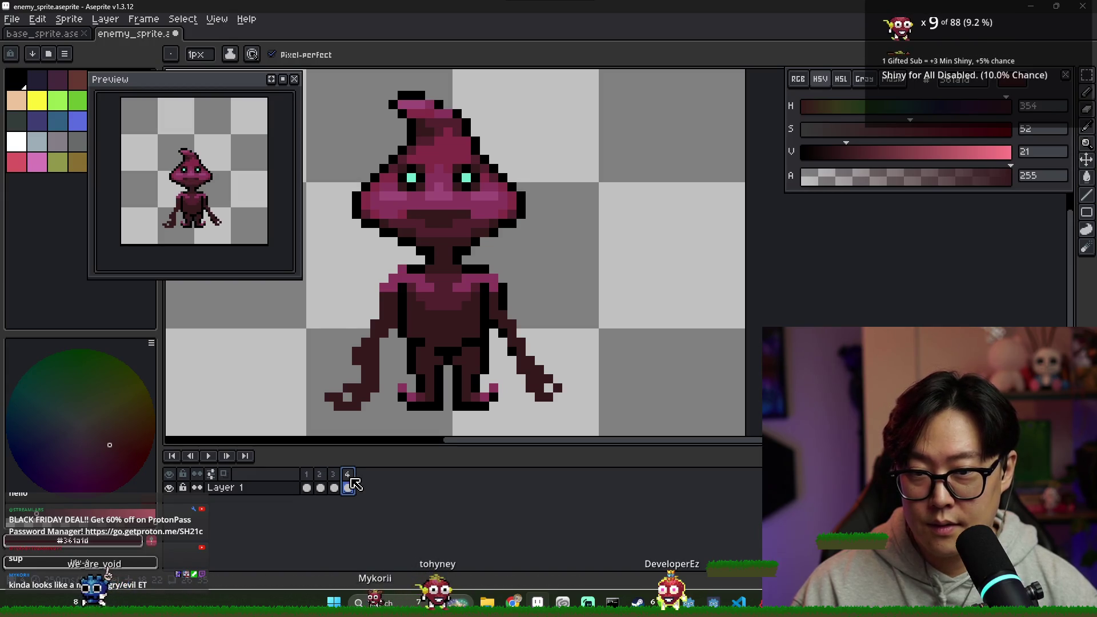
{"action": "left_click", "coordinate": [307, 486]}
{"action": "left_click", "coordinate": [321, 487]}
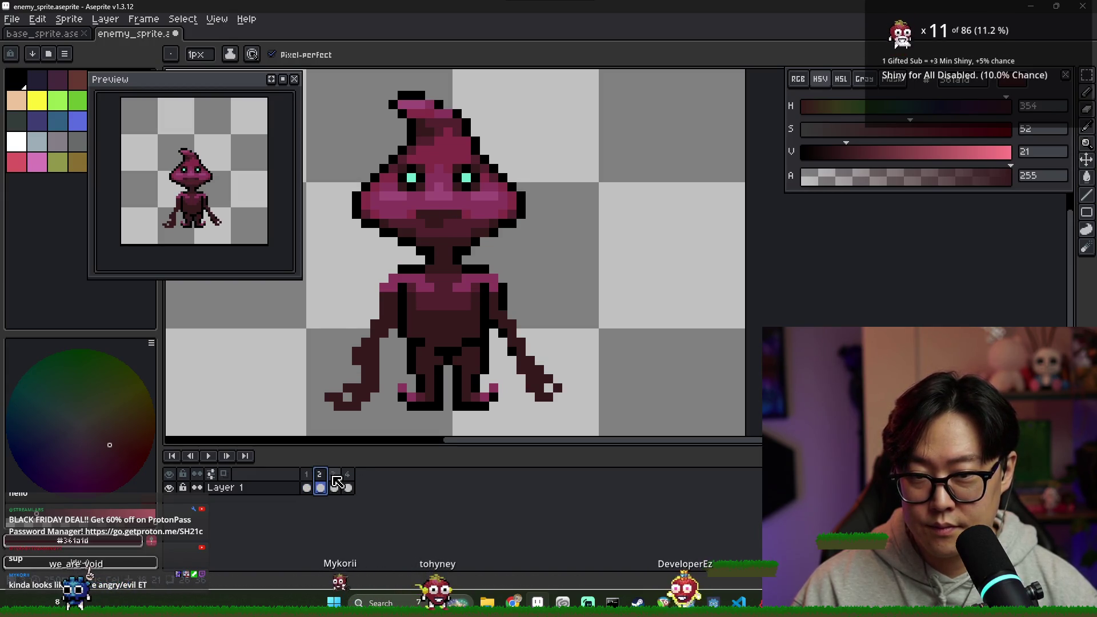
{"action": "left_click", "coordinate": [336, 488]}
{"action": "scroll", "coordinate": [441, 141], "scroll_direction": "up", "scroll_amount": 2}
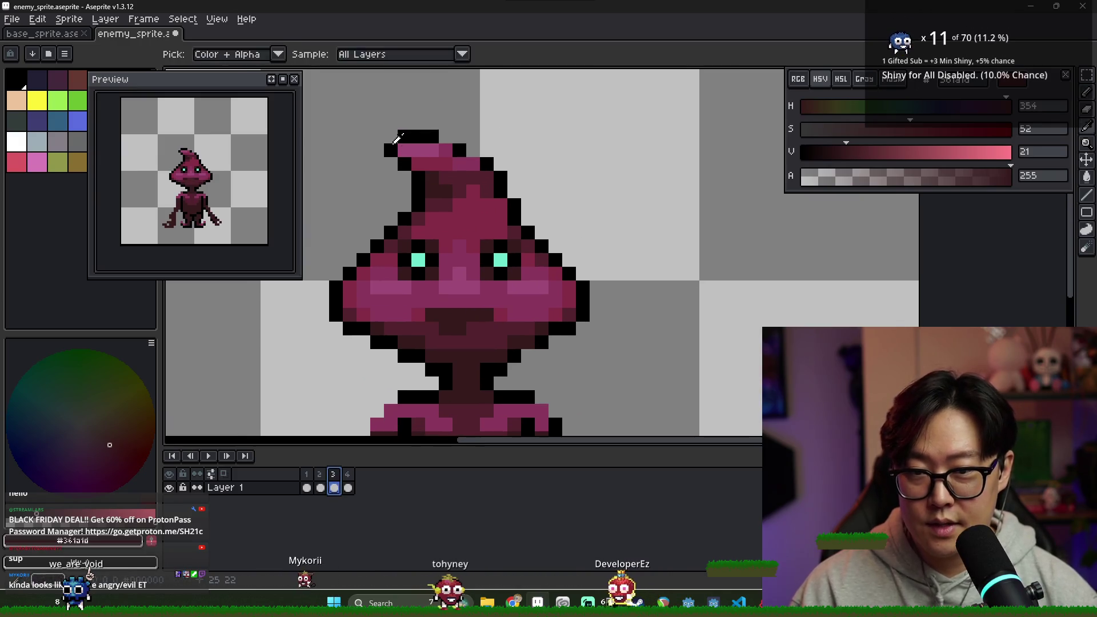
- Touch up the hat tip: add black pixels, erase the stray ones above, and repaint one pink
{"action": "left_click", "coordinate": [410, 139], "text": "alt"}
{"action": "left_click", "coordinate": [407, 152]}
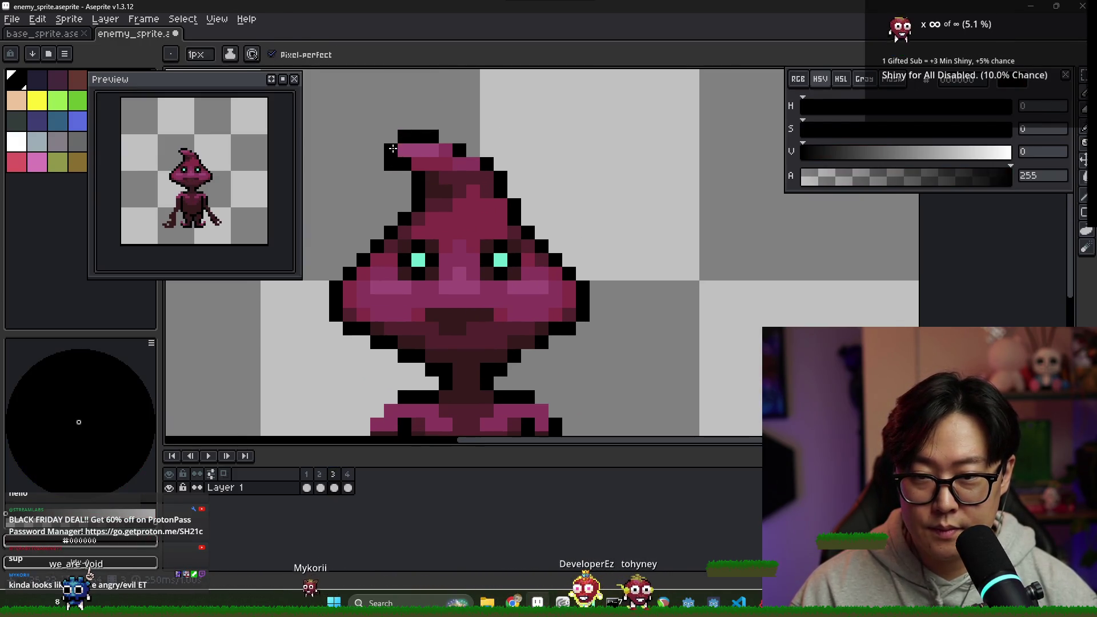
{"action": "left_click", "coordinate": [418, 150]}
{"action": "key", "text": "e"}
{"action": "left_click_drag", "start_coordinate": [404, 137], "coordinate": [486, 136]}
{"action": "left_click", "coordinate": [432, 150], "text": "alt"}
{"action": "left_click", "coordinate": [418, 150]}
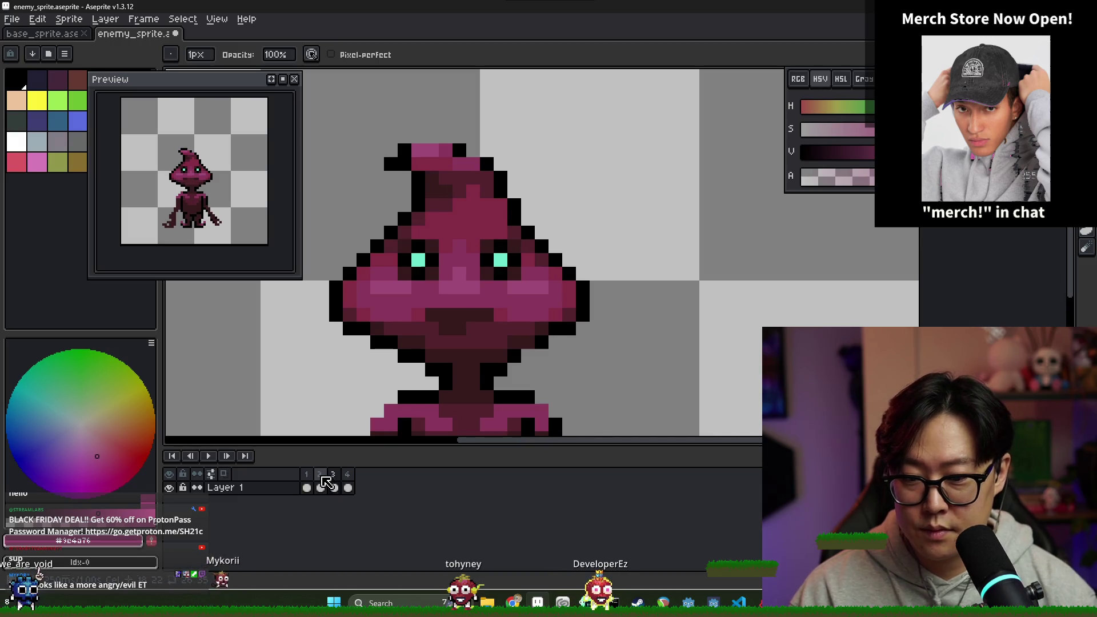
- Compare the hat between frames 2 and 3, sampling the mid pink and dark maroon shades
{"action": "left_click", "coordinate": [325, 474]}
{"action": "left_click", "coordinate": [335, 477]}
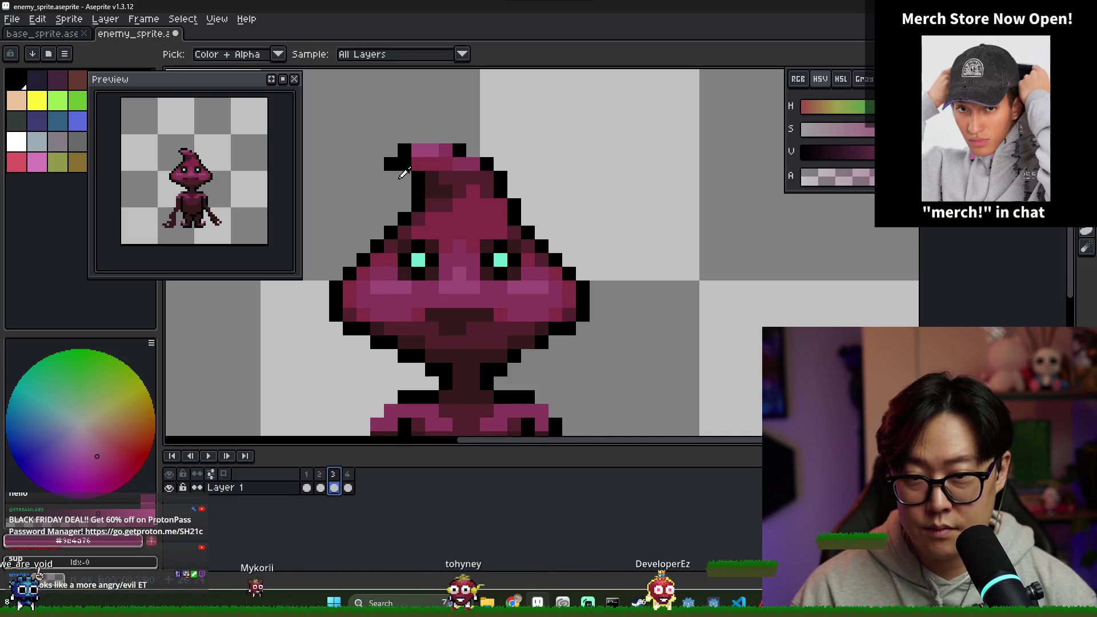
{"action": "left_click", "coordinate": [428, 158], "text": "alt"}
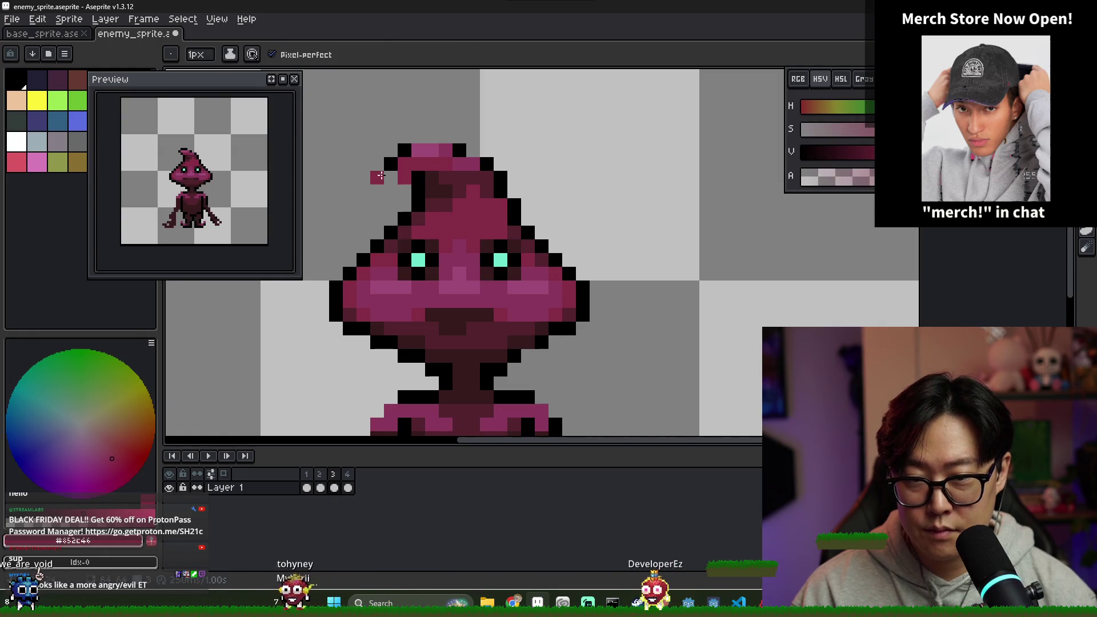
{"action": "left_click", "coordinate": [394, 162], "text": "alt"}
{"action": "scroll", "coordinate": [406, 322], "scroll_direction": "down", "scroll_amount": 4}
{"action": "left_click", "coordinate": [325, 480]}
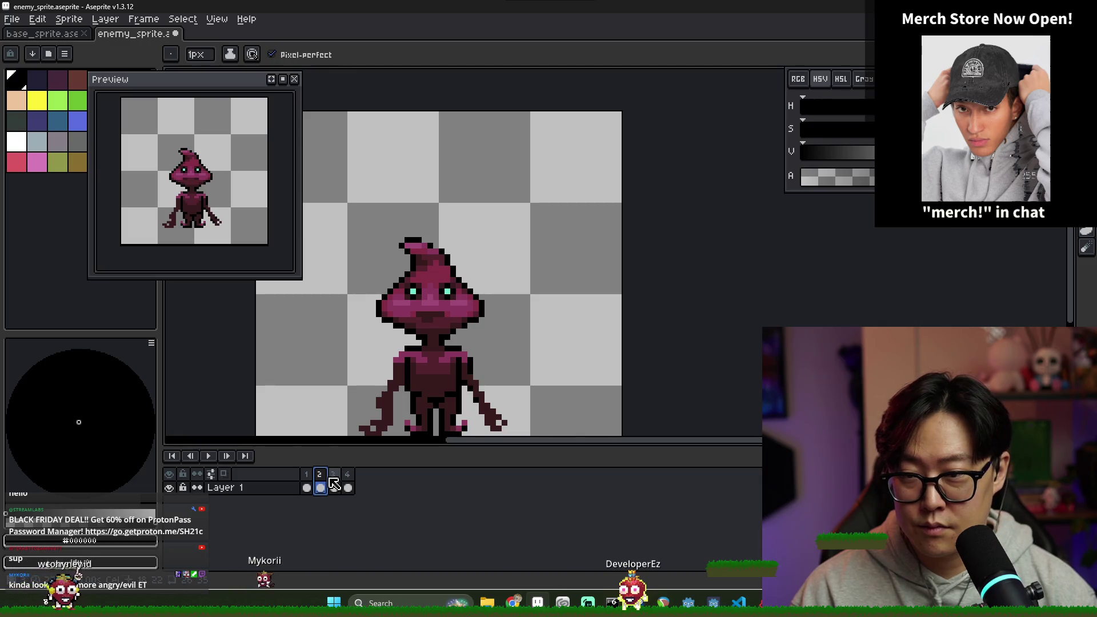
{"action": "left_click", "coordinate": [334, 486]}
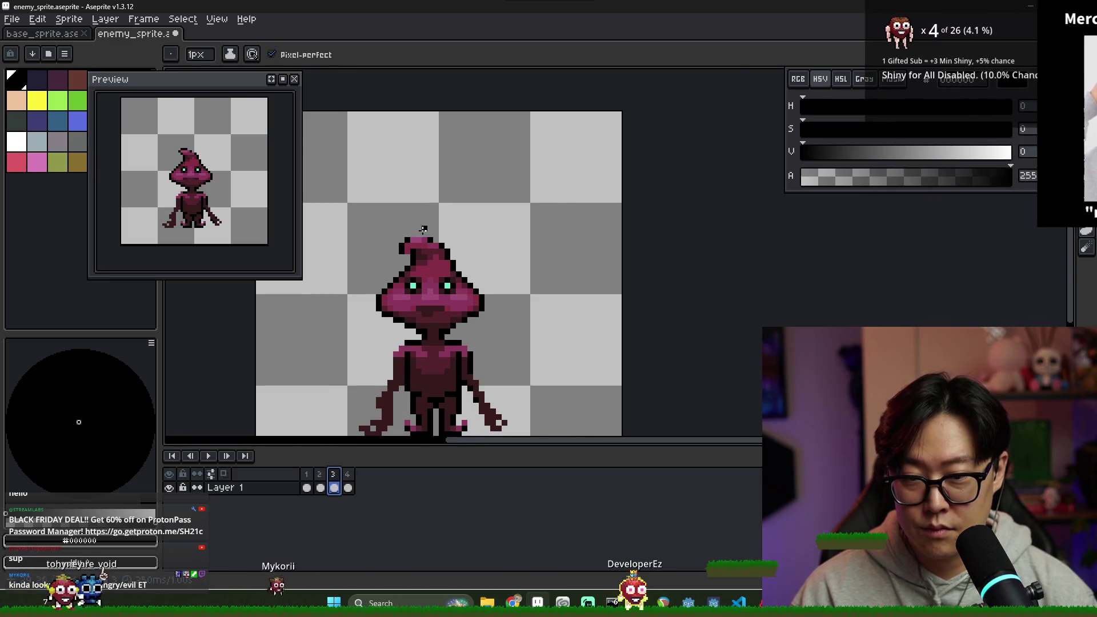
{"action": "scroll", "coordinate": [423, 229], "scroll_direction": "up", "scroll_amount": 2}
{"action": "left_click", "coordinate": [421, 275], "text": "alt"}
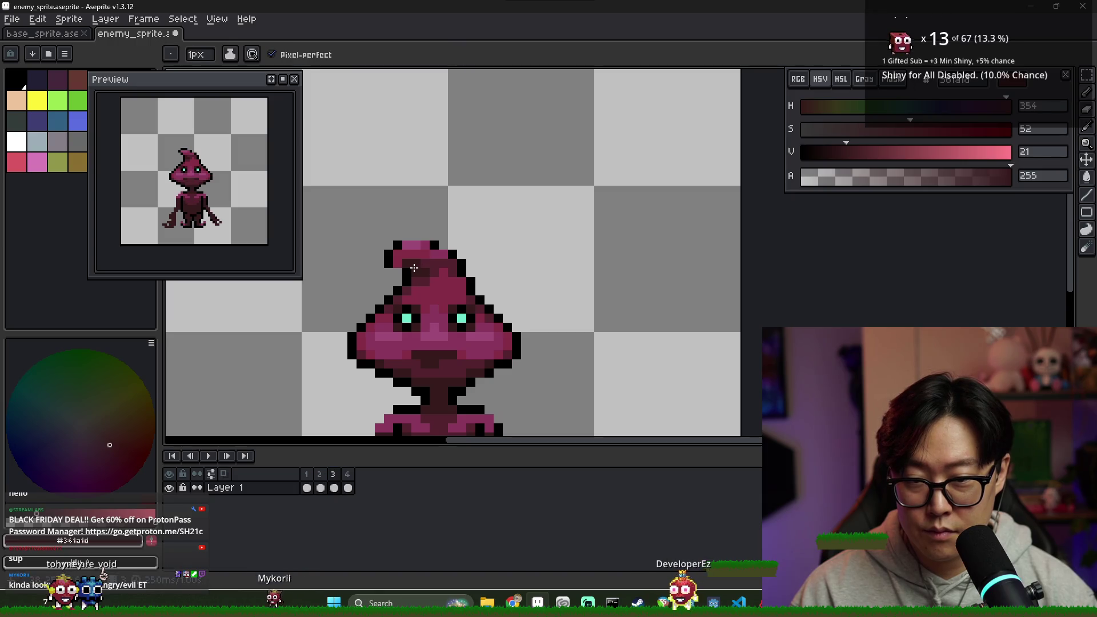
- Flip back and forth between frames 2 and 3, then step forward to frame 4
{"action": "left_click", "coordinate": [320, 487]}
{"action": "left_click", "coordinate": [336, 479]}
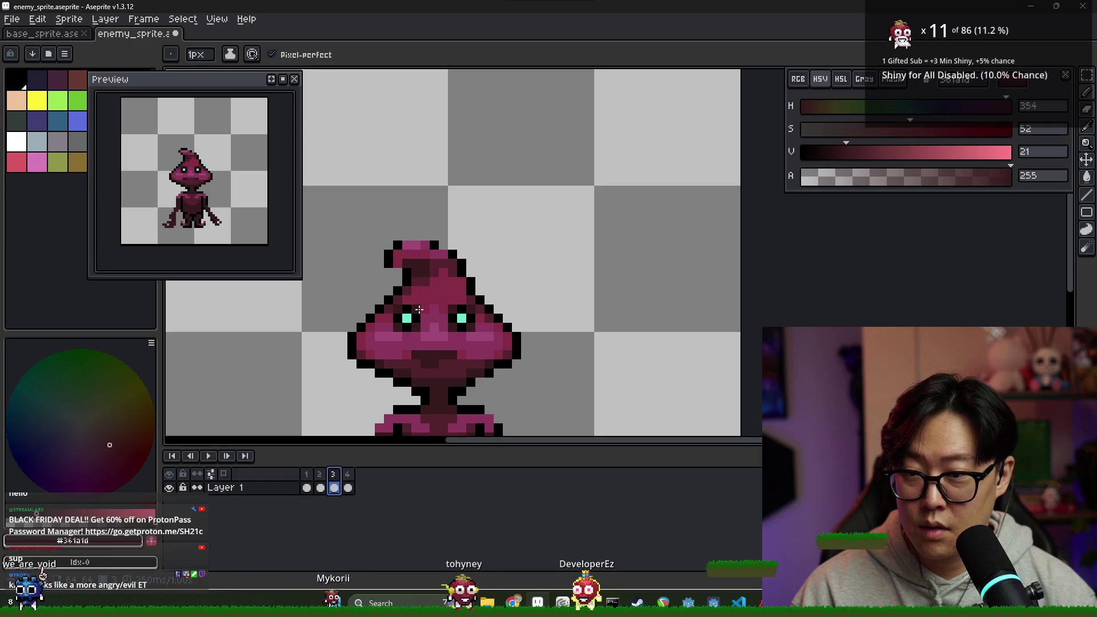
{"action": "left_click", "coordinate": [324, 485]}
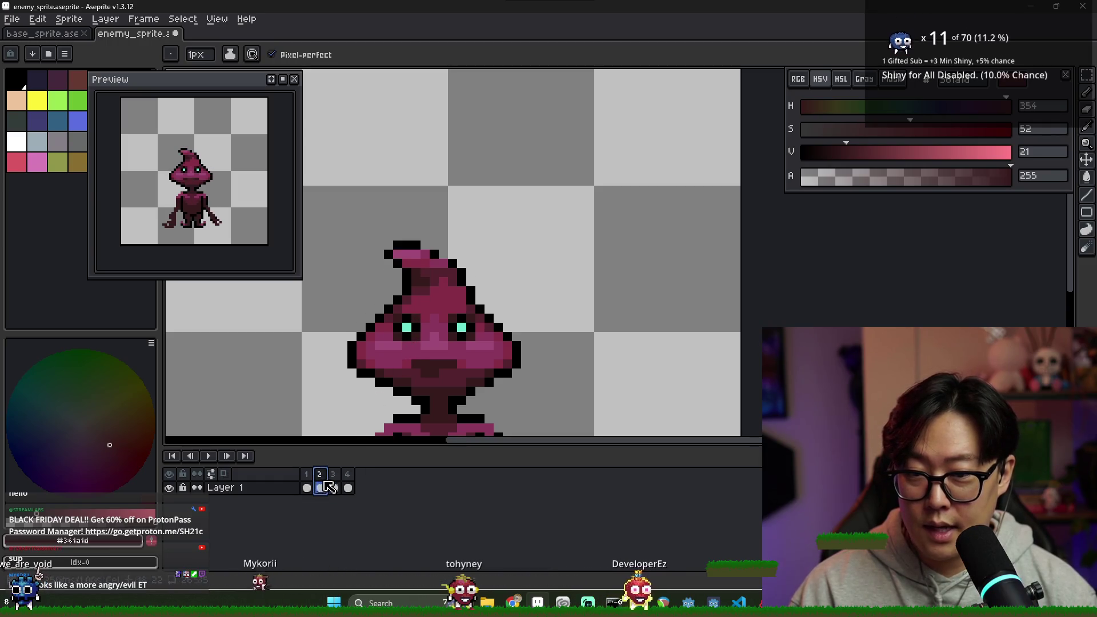
{"action": "key", "text": "Right"}
{"action": "key", "text": "Left"}
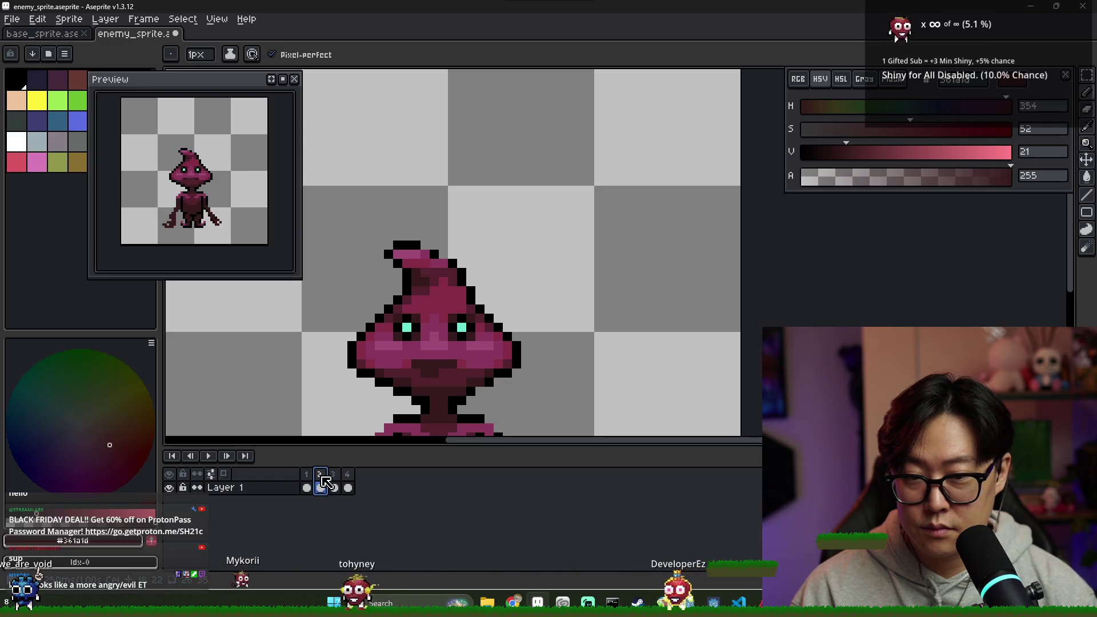
{"action": "left_click", "coordinate": [337, 477]}
{"action": "left_click", "coordinate": [347, 479]}
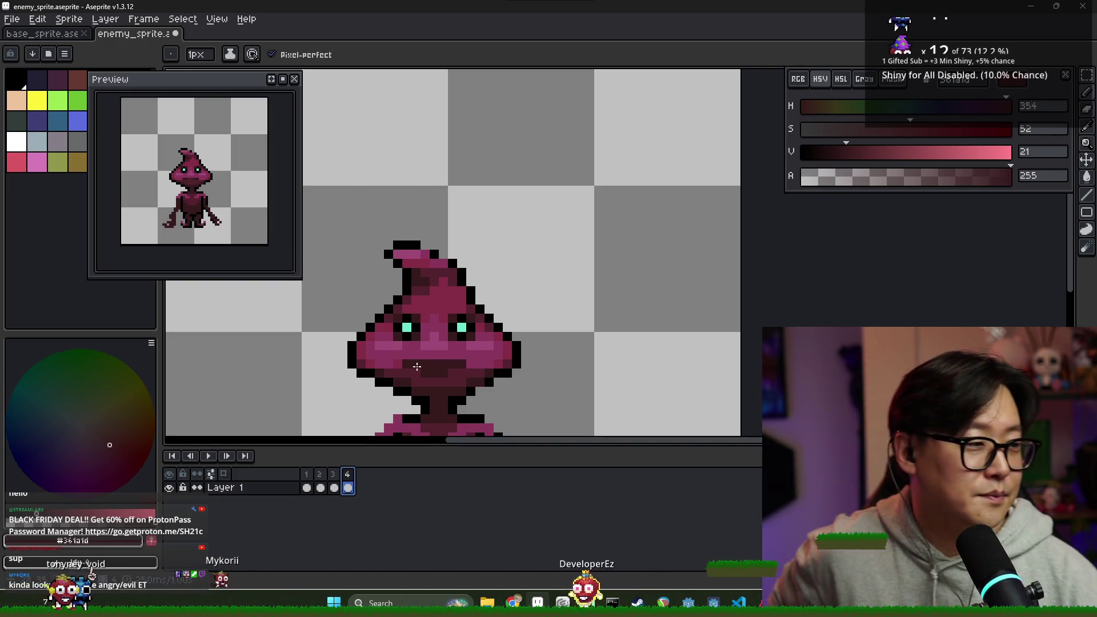
{"action": "scroll", "coordinate": [459, 254], "scroll_direction": "down", "scroll_amount": 1}
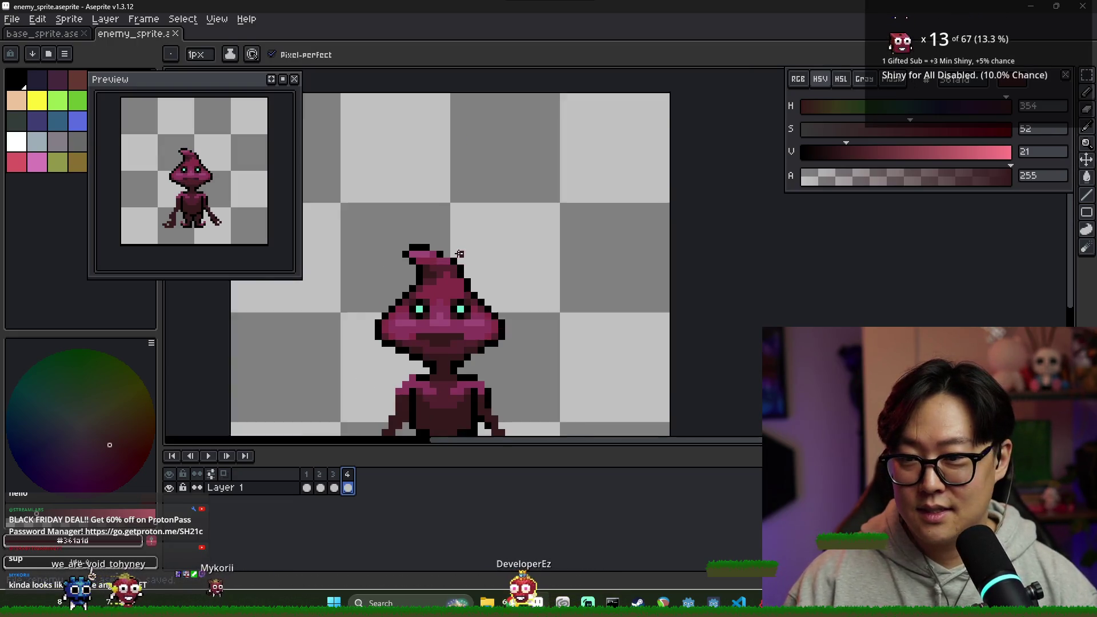
- Set the duration of all four selected frames to 150 ms in Frame Properties
{"action": "scroll", "coordinate": [460, 254], "scroll_direction": "down", "scroll_amount": 1}
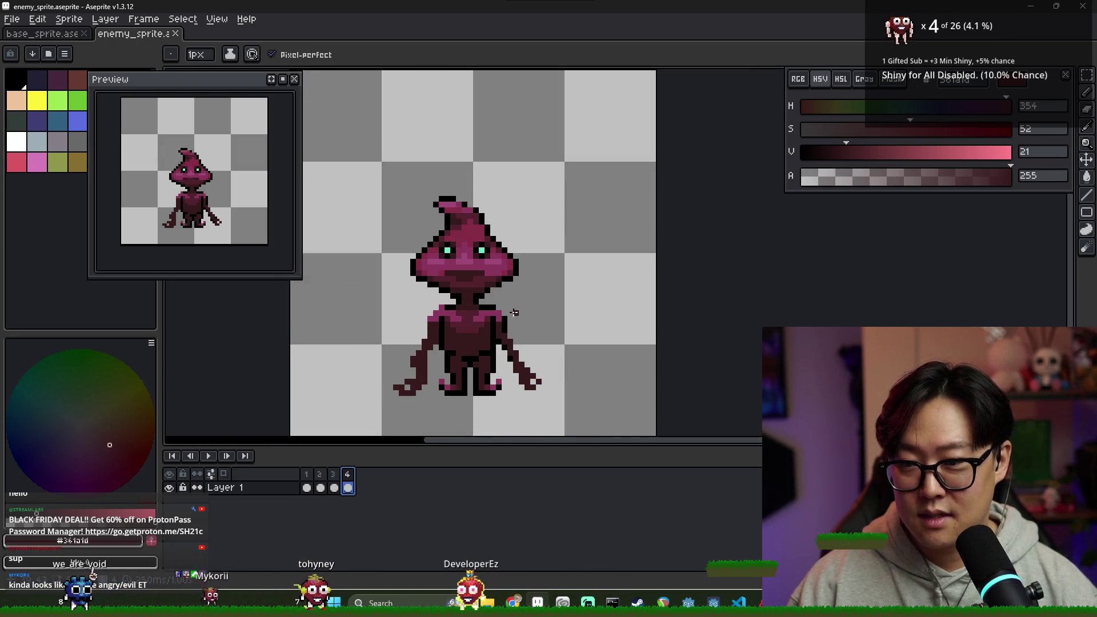
{"action": "scroll", "coordinate": [486, 308], "scroll_direction": "down", "scroll_amount": 1}
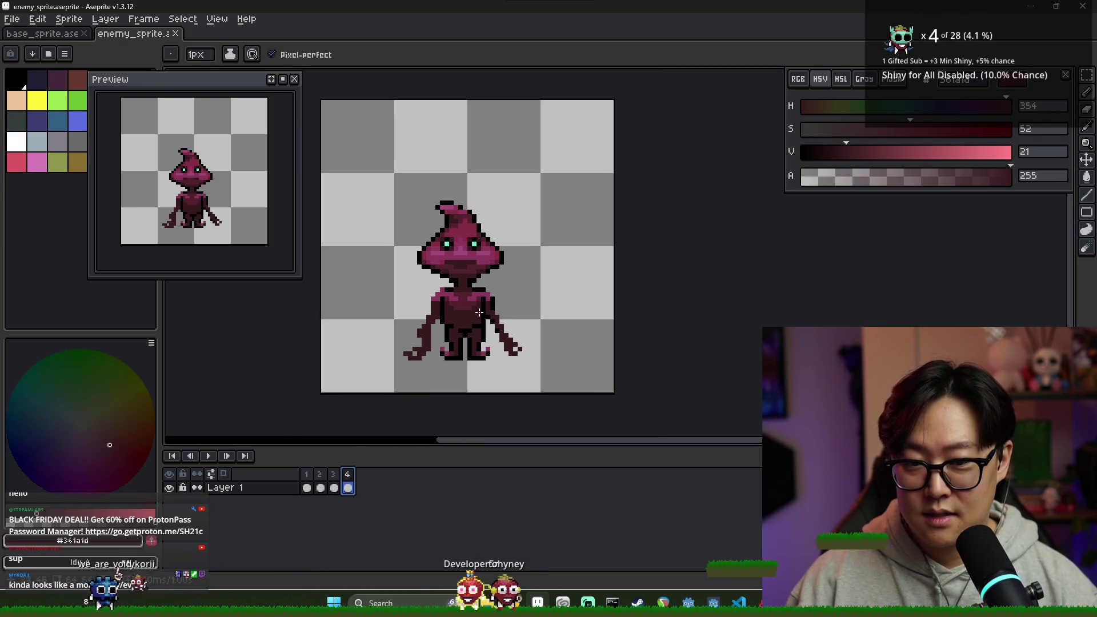
{"action": "left_click_drag", "start_coordinate": [306, 474], "coordinate": [348, 474]}
{"action": "right_click", "coordinate": [331, 476]}
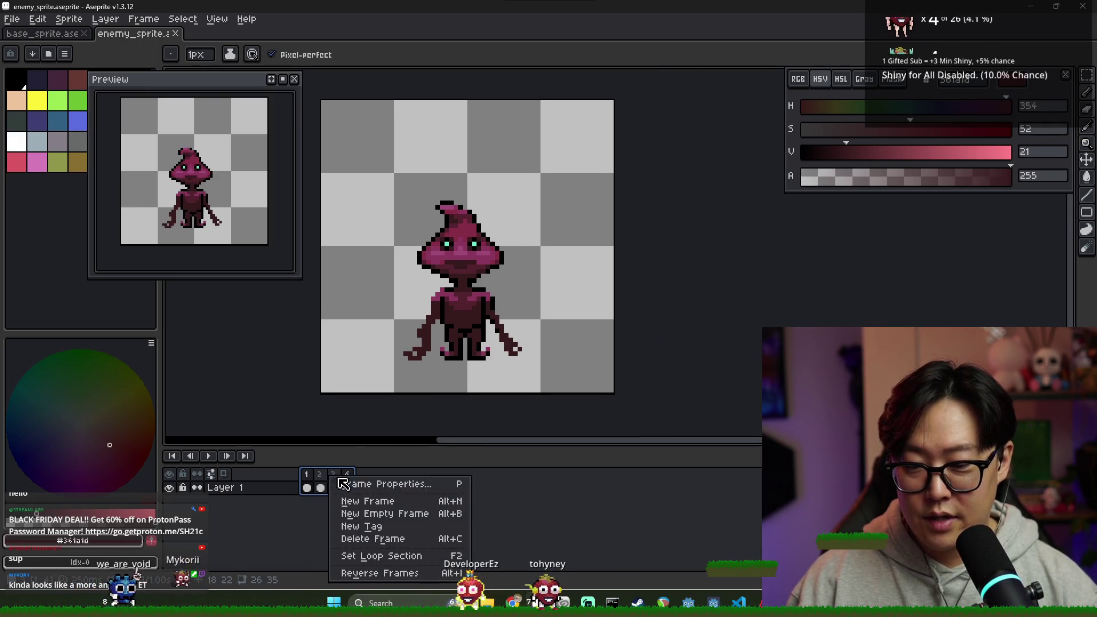
{"action": "left_click", "coordinate": [370, 483]}
{"action": "type", "text": "150"}
{"action": "key", "text": "Return"}
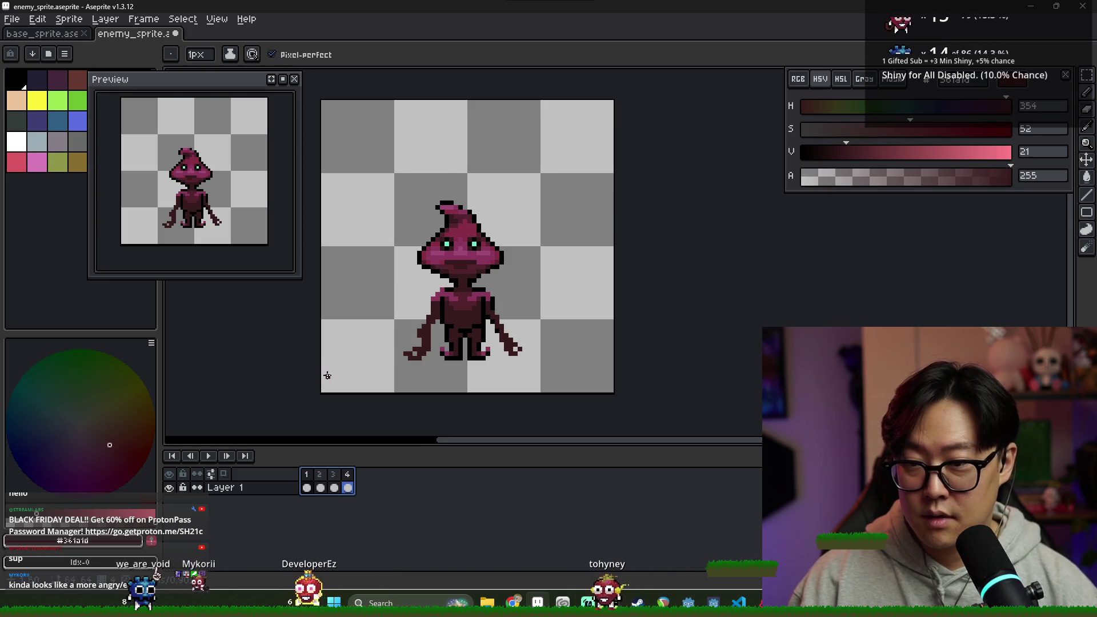
- View frames 2 and 3 and sample the sprite's pink colour
{"action": "left_click", "coordinate": [321, 475]}
{"action": "left_click", "coordinate": [336, 479]}
{"action": "scroll", "coordinate": [406, 264], "scroll_direction": "up", "scroll_amount": 3}
{"action": "left_click", "coordinate": [406, 264], "text": "alt"}
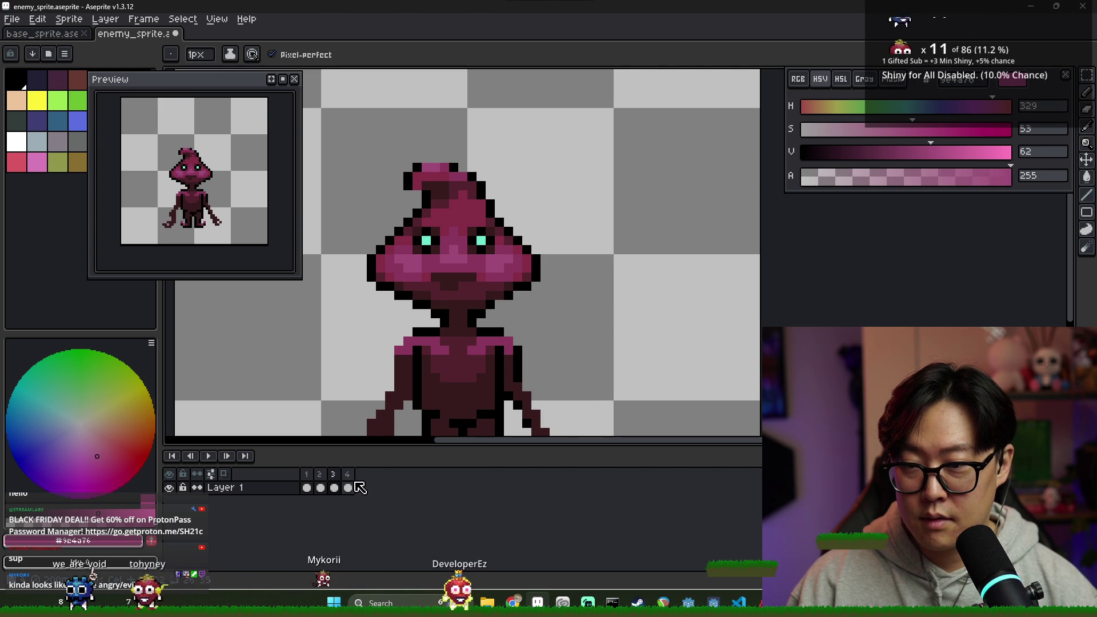
- Save the enemy sprite file with Ctrl+S
{"action": "key", "text": "v"}
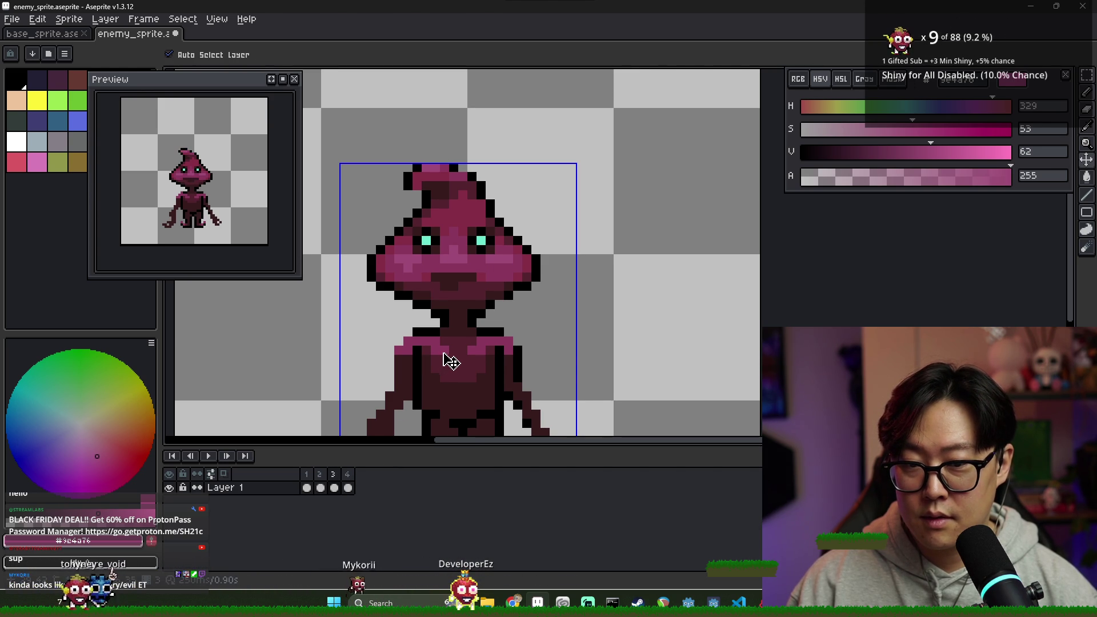
{"action": "key", "text": "ctrl+s"}
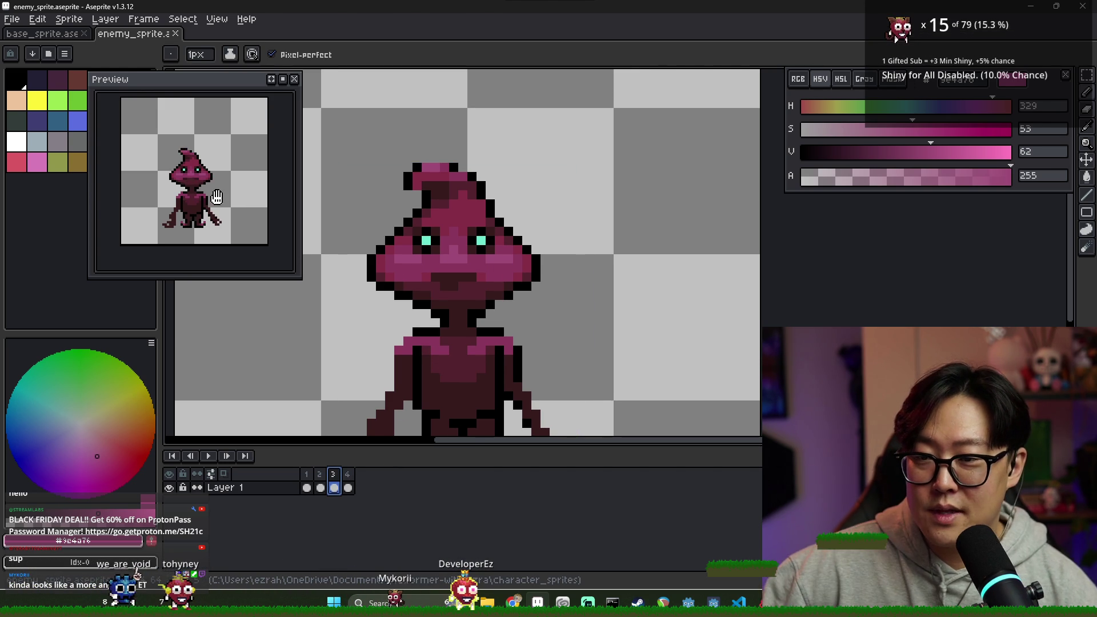
{"action": "scroll", "coordinate": [223, 212], "scroll_direction": "down", "scroll_amount": 3}
{"action": "scroll", "coordinate": [223, 211], "scroll_direction": "up", "scroll_amount": 2}
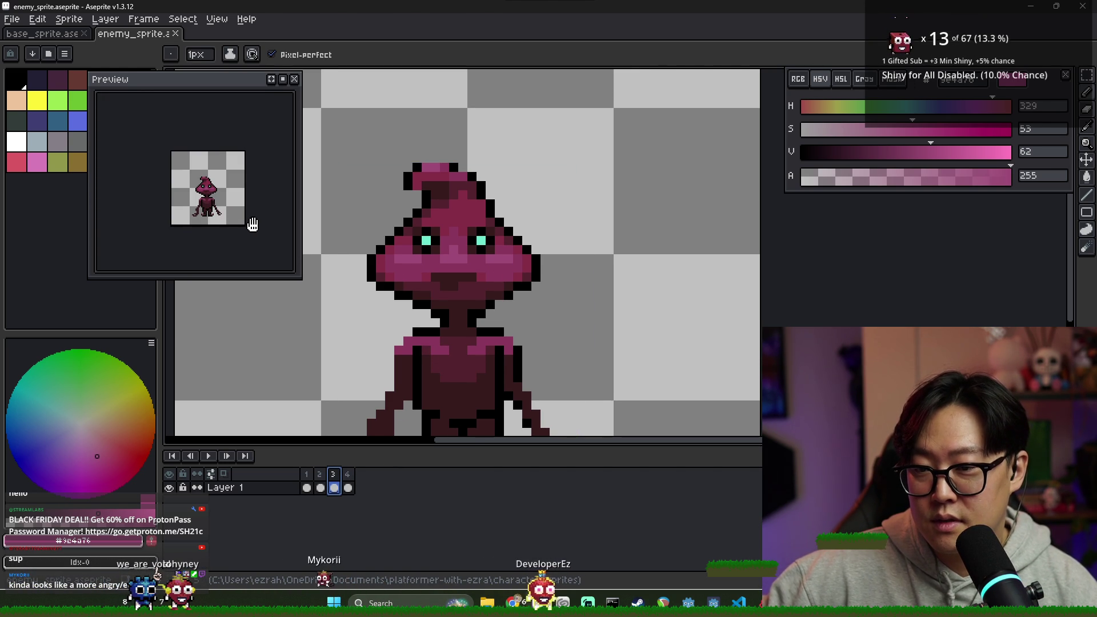
- Select frames 1–4 and enter a new shared duration of 15 in Frame Properties
{"action": "left_click", "coordinate": [306, 488]}
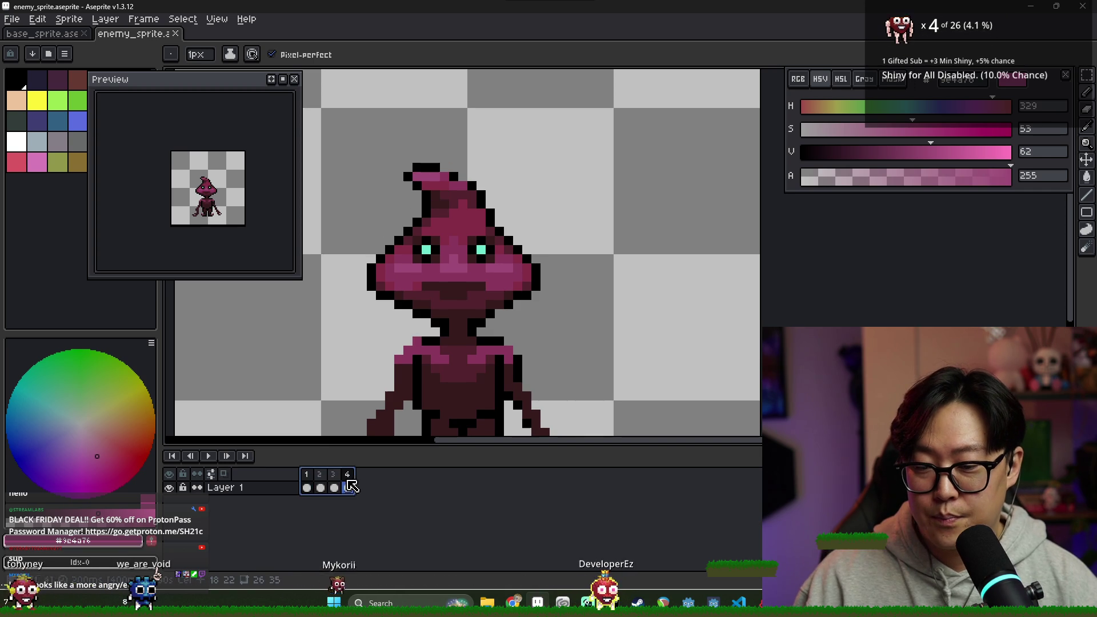
{"action": "left_click", "coordinate": [348, 483], "text": "shift"}
{"action": "right_click", "coordinate": [348, 483]}
{"action": "left_click", "coordinate": [422, 487]}
{"action": "type", "text": "15"}
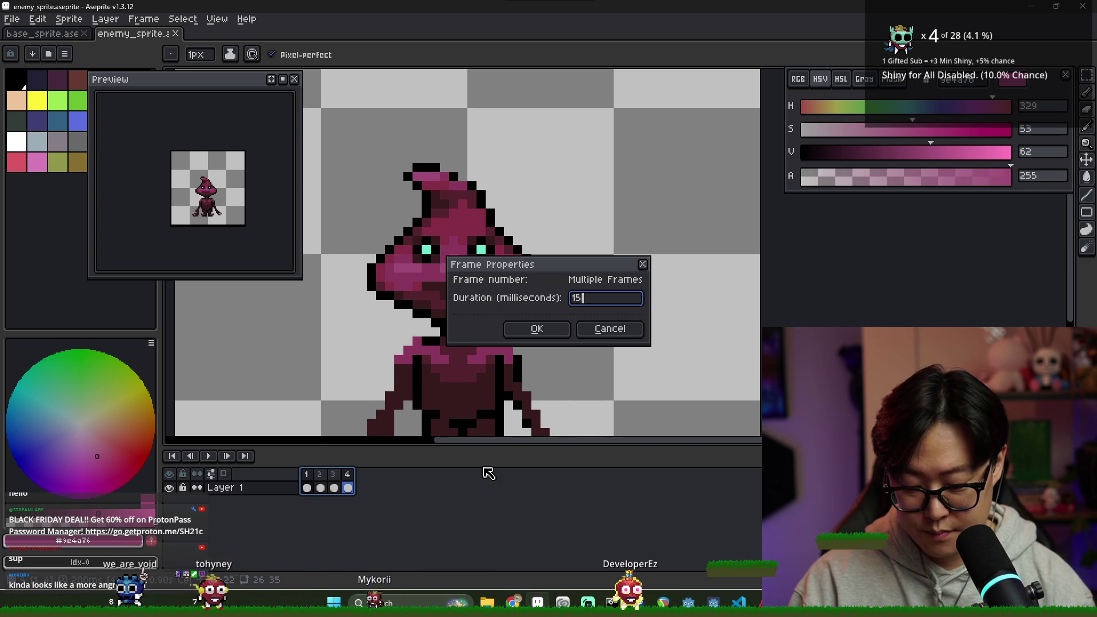
{"action": "key", "text": "Return"}
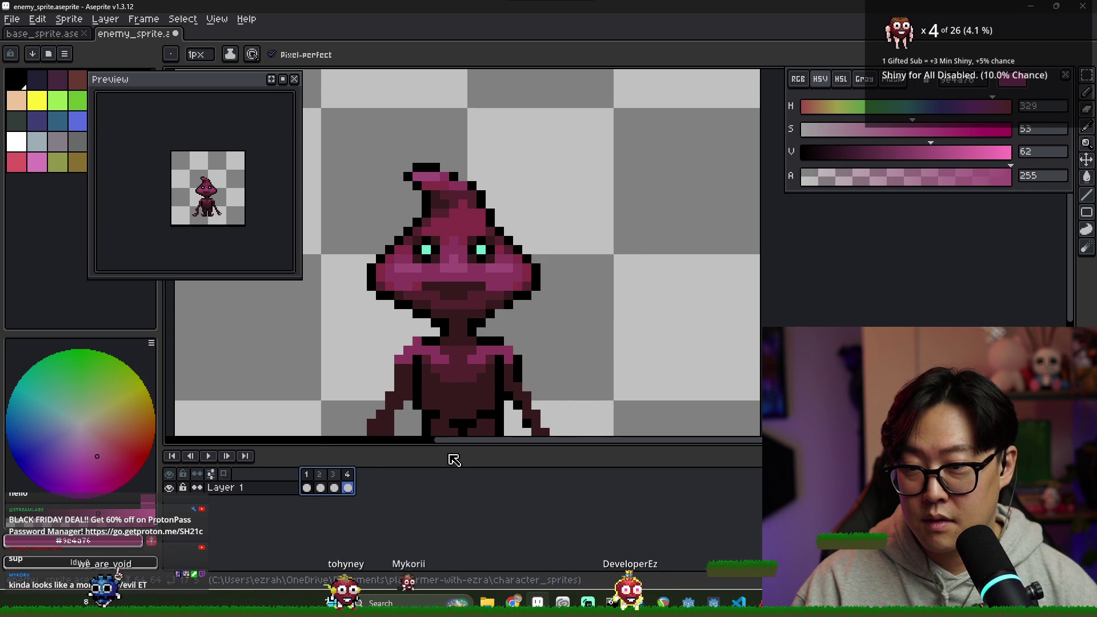
- Switch to base_sprite, compare its idle frames 1 and 2, then move to the web browser
{"action": "left_click", "coordinate": [43, 34]}
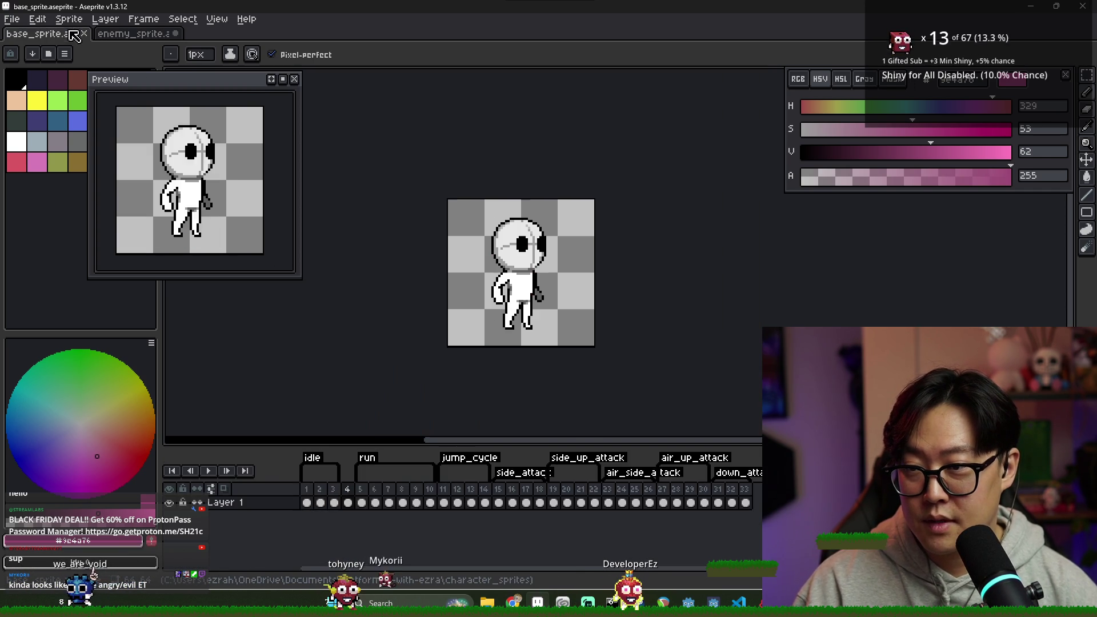
{"action": "left_click", "coordinate": [306, 503]}
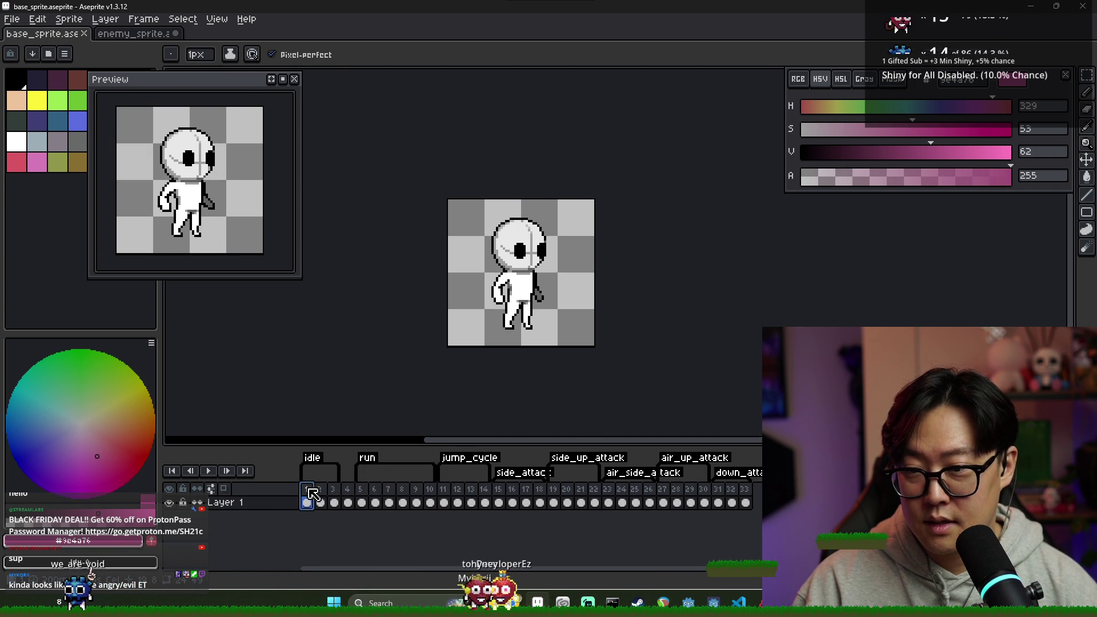
{"action": "left_click", "coordinate": [321, 501]}
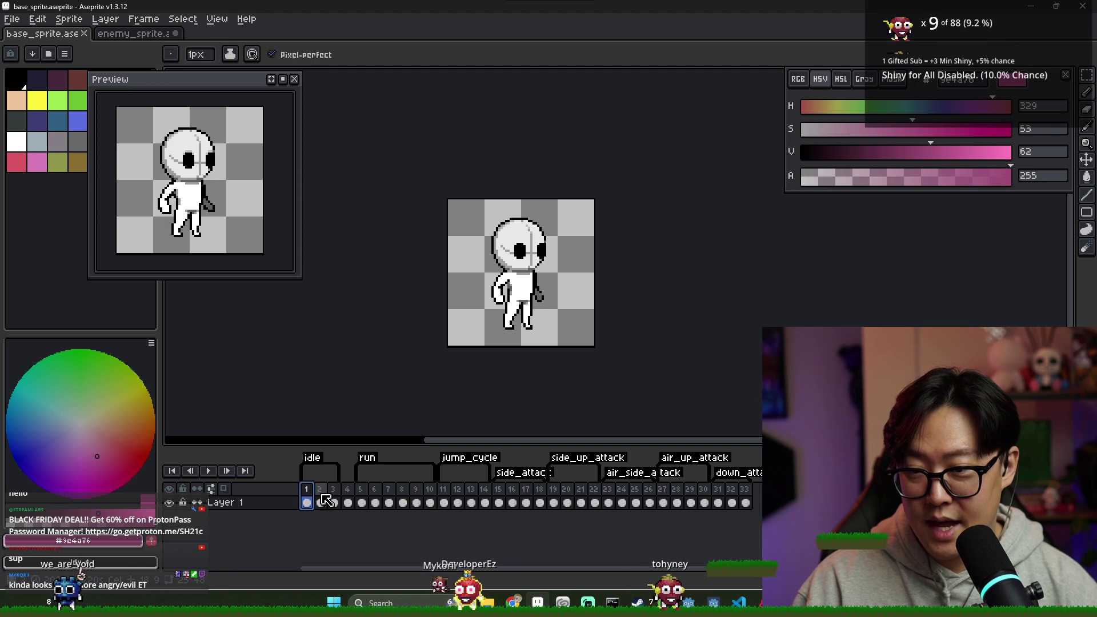
{"action": "left_click", "coordinate": [307, 501]}
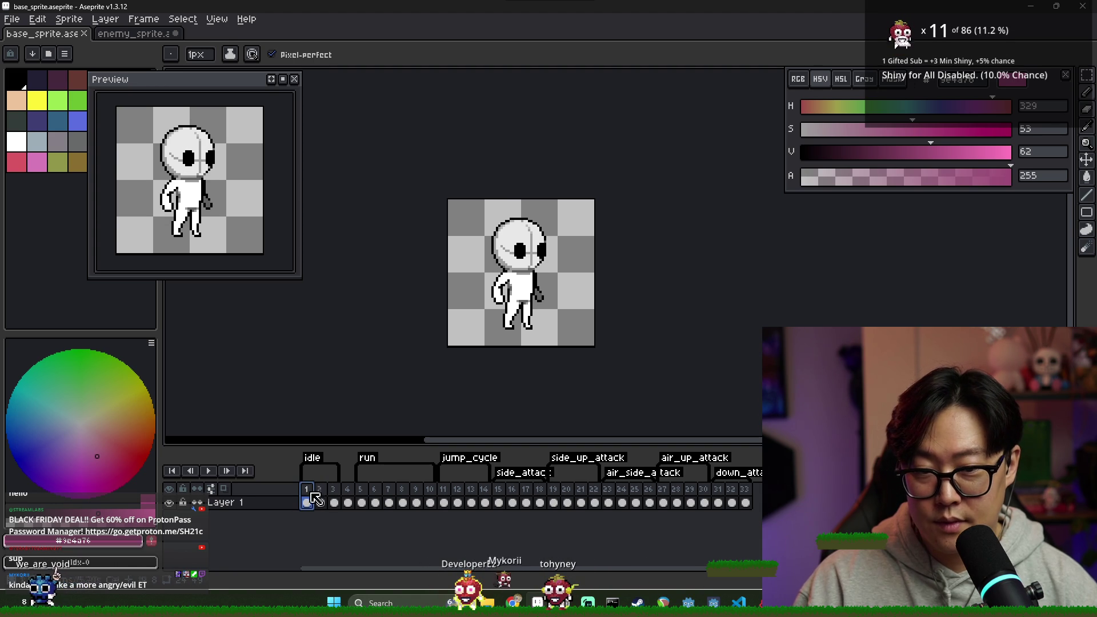
{"action": "left_click", "coordinate": [321, 501]}
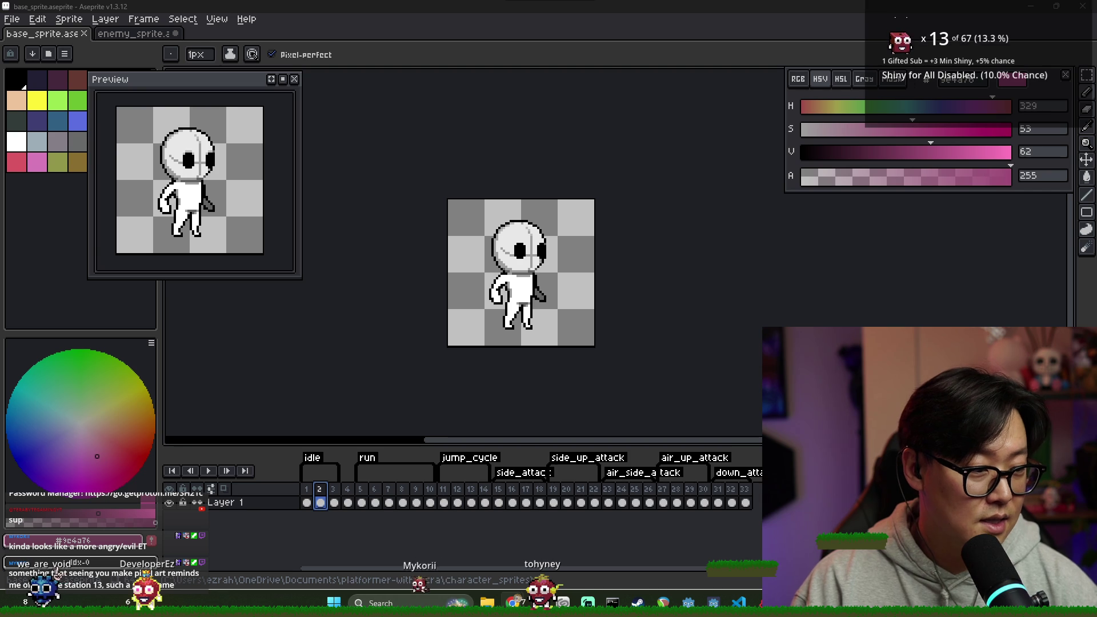
{"action": "key", "text": "alt+Tab"}
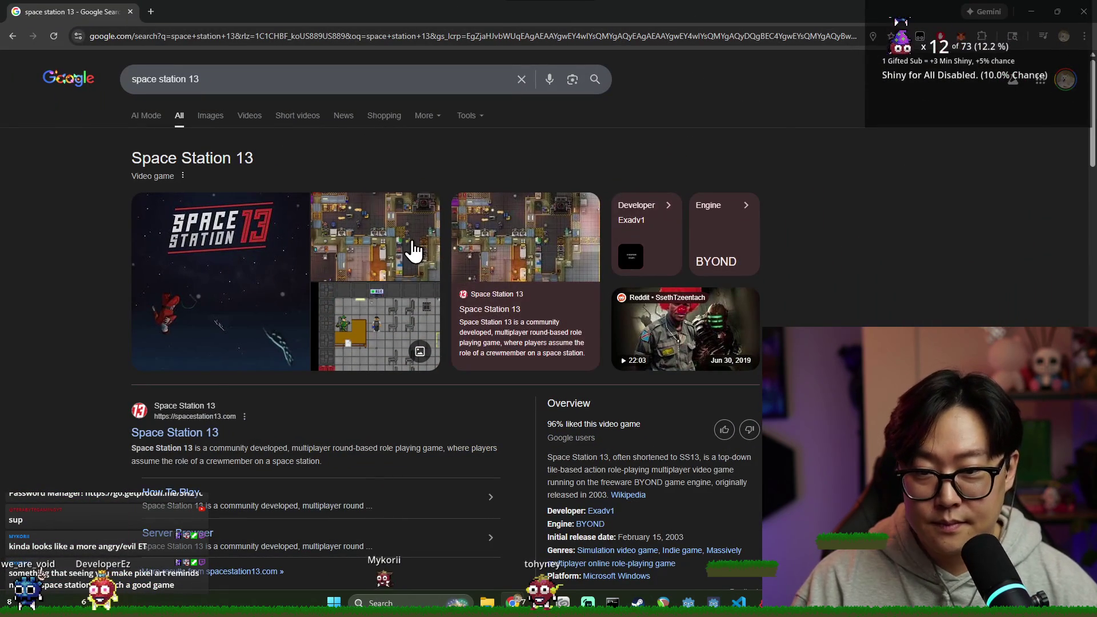
{"action": "left_click", "coordinate": [411, 302]}
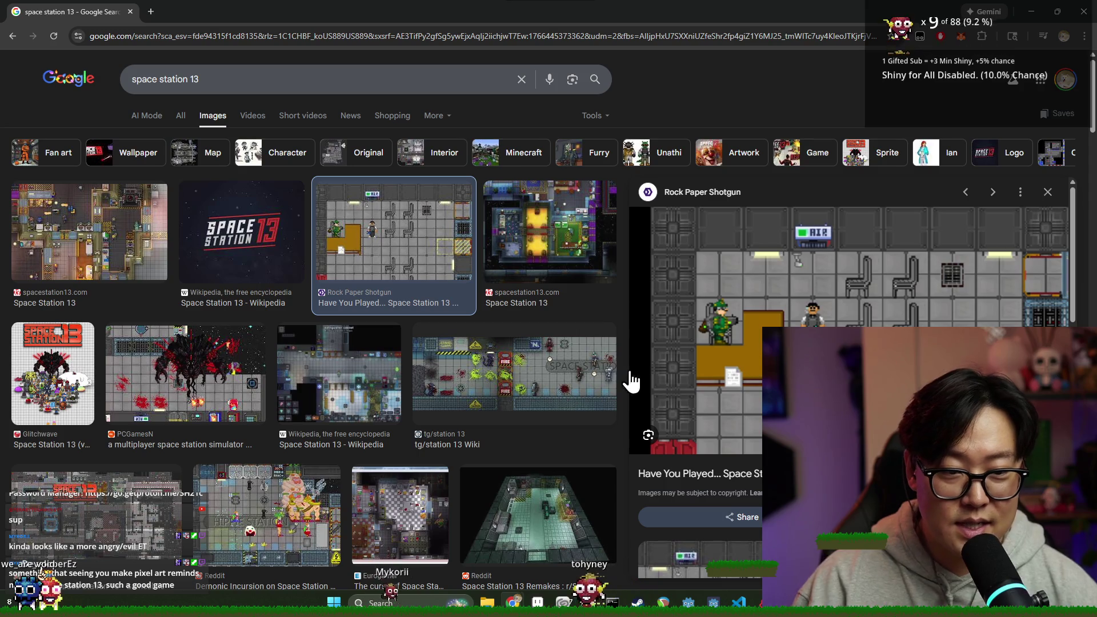
{"action": "left_click", "coordinate": [566, 372]}
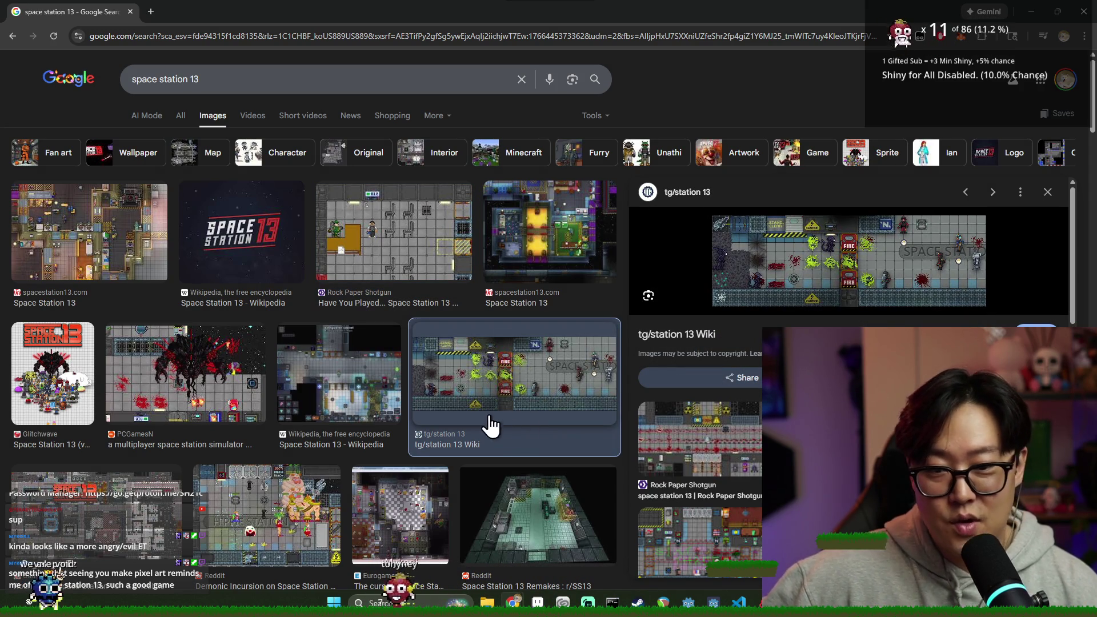
{"action": "left_click", "coordinate": [106, 272]}
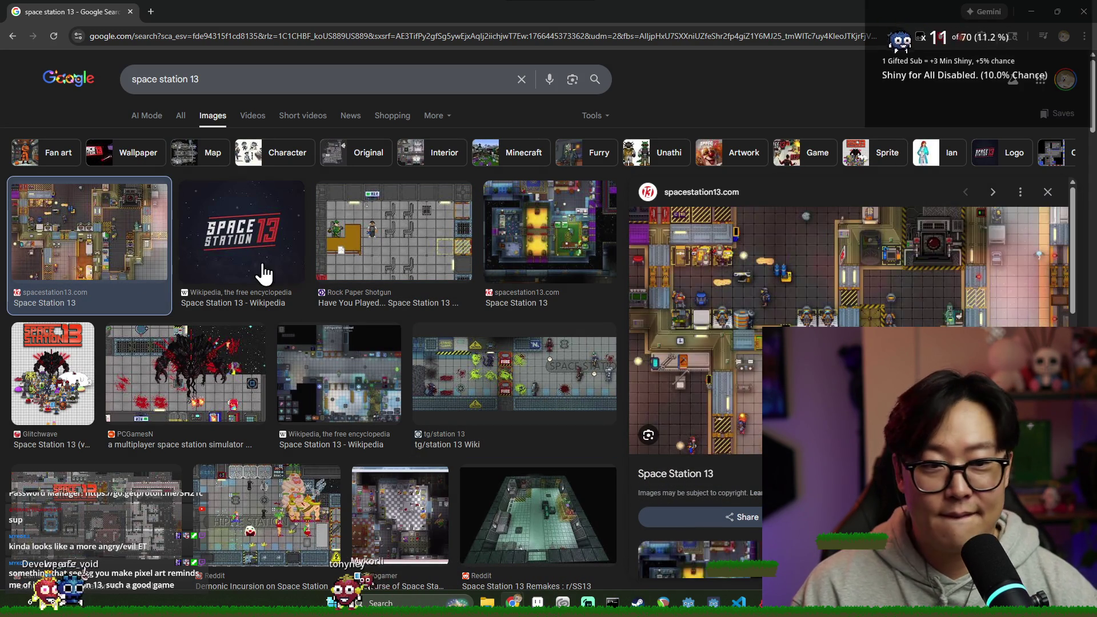
{"action": "scroll", "coordinate": [708, 335], "scroll_direction": "down", "scroll_amount": 5}
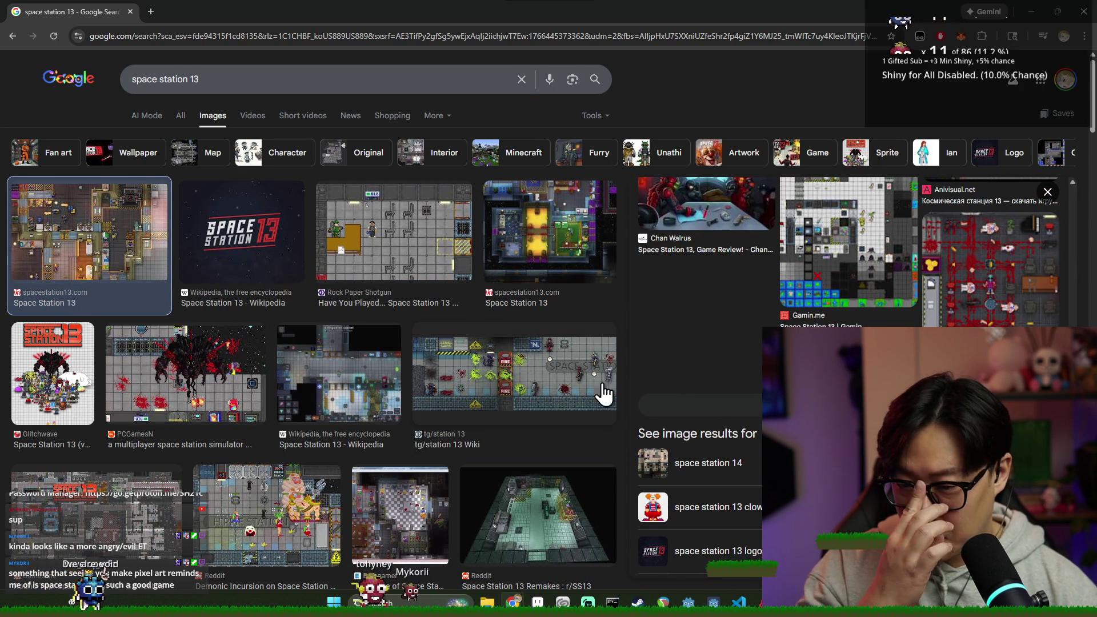
{"action": "scroll", "coordinate": [577, 388], "scroll_direction": "down", "scroll_amount": 8}
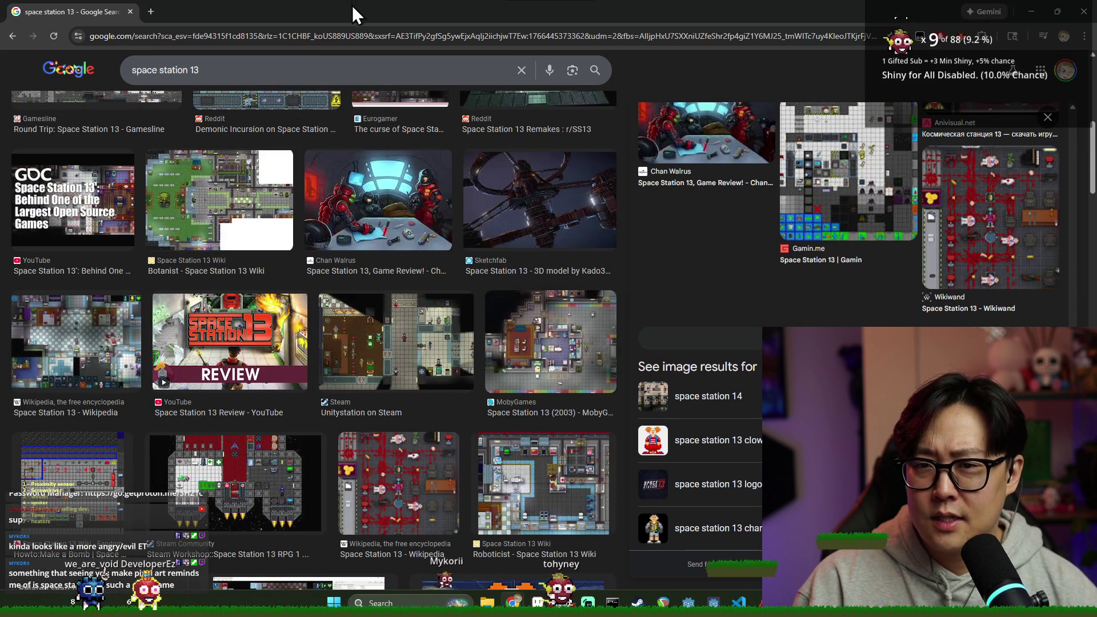
{"action": "key", "text": "alt+Tab"}
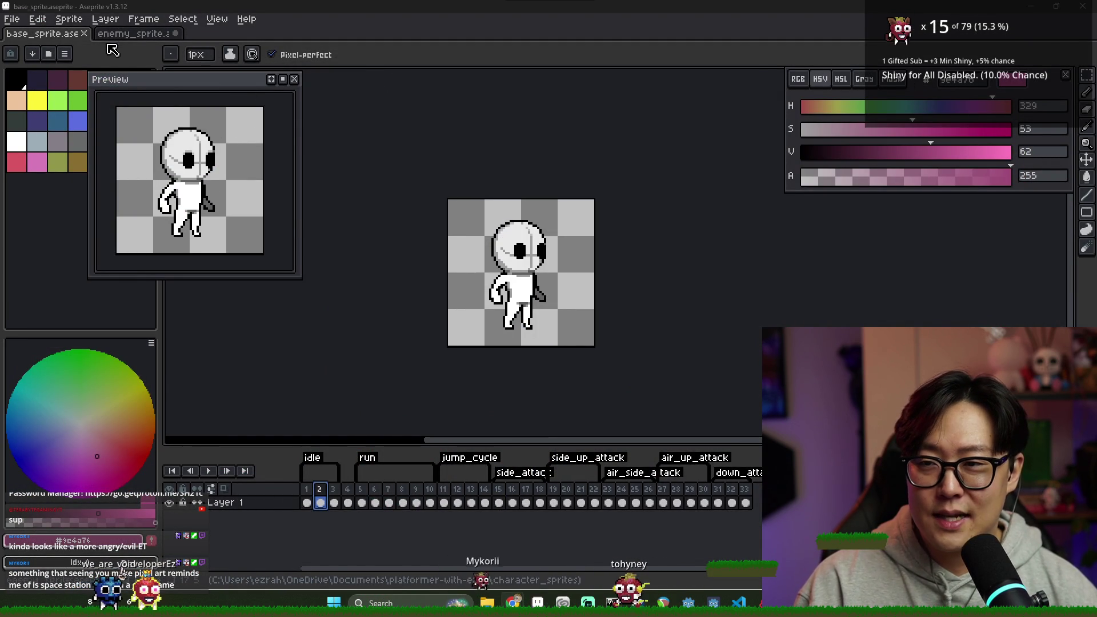
- Return to enemy_sprite, zoom into frame 2, and add a dark maroon pixel to the right hand
{"action": "left_click", "coordinate": [130, 34]}
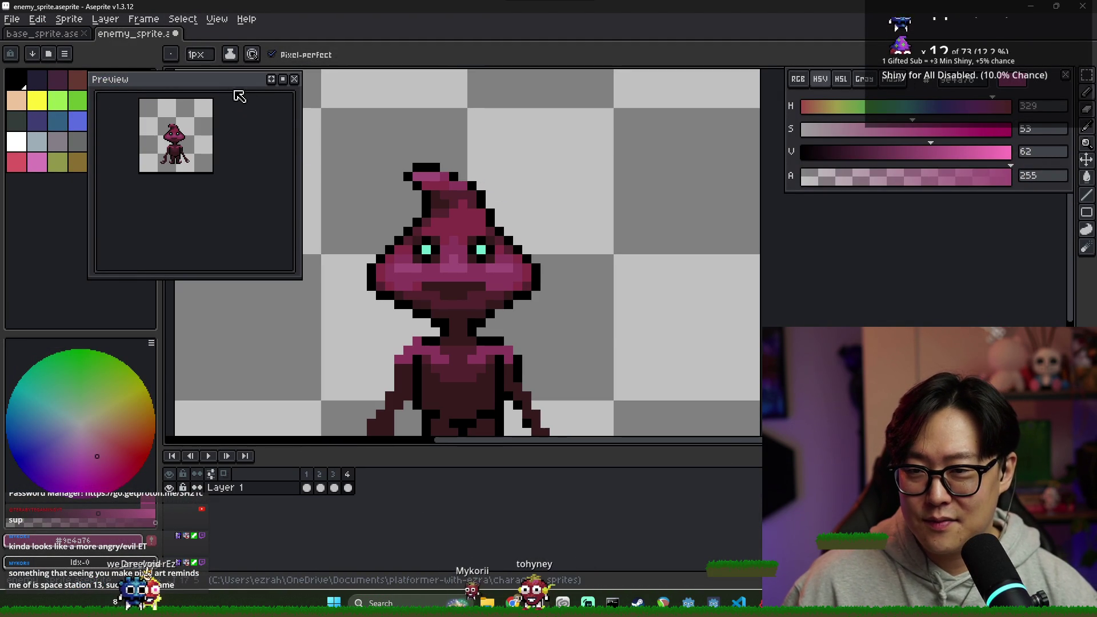
{"action": "scroll", "coordinate": [571, 281], "scroll_direction": "up", "scroll_amount": 3}
{"action": "scroll", "coordinate": [502, 291], "scroll_direction": "down", "scroll_amount": 4}
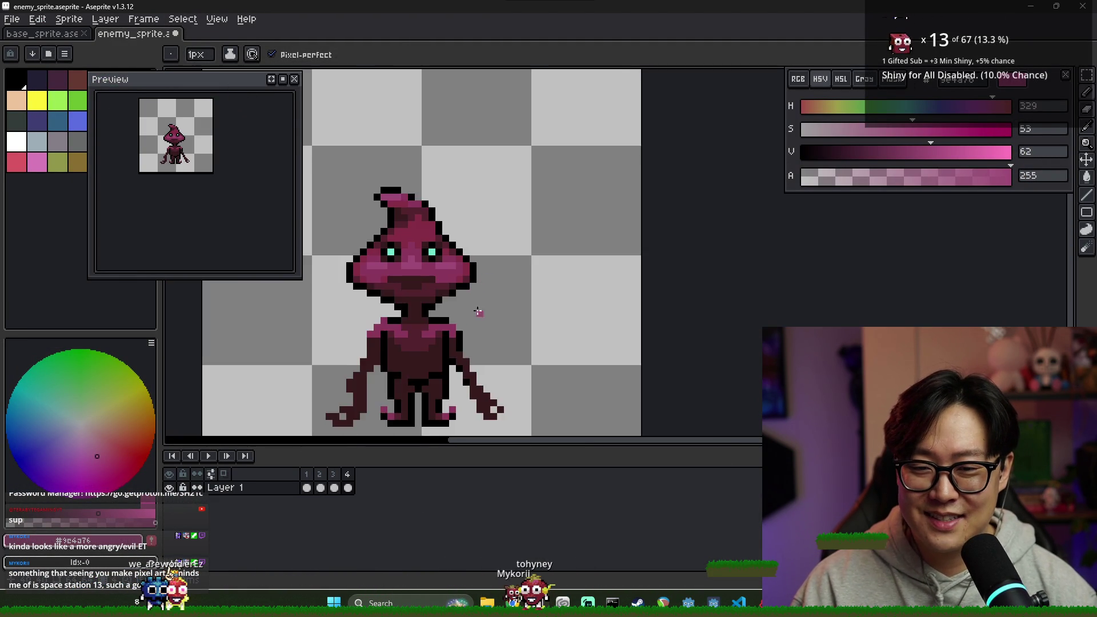
{"action": "scroll", "coordinate": [474, 320], "scroll_direction": "down", "scroll_amount": 1}
{"action": "left_click", "coordinate": [309, 477]}
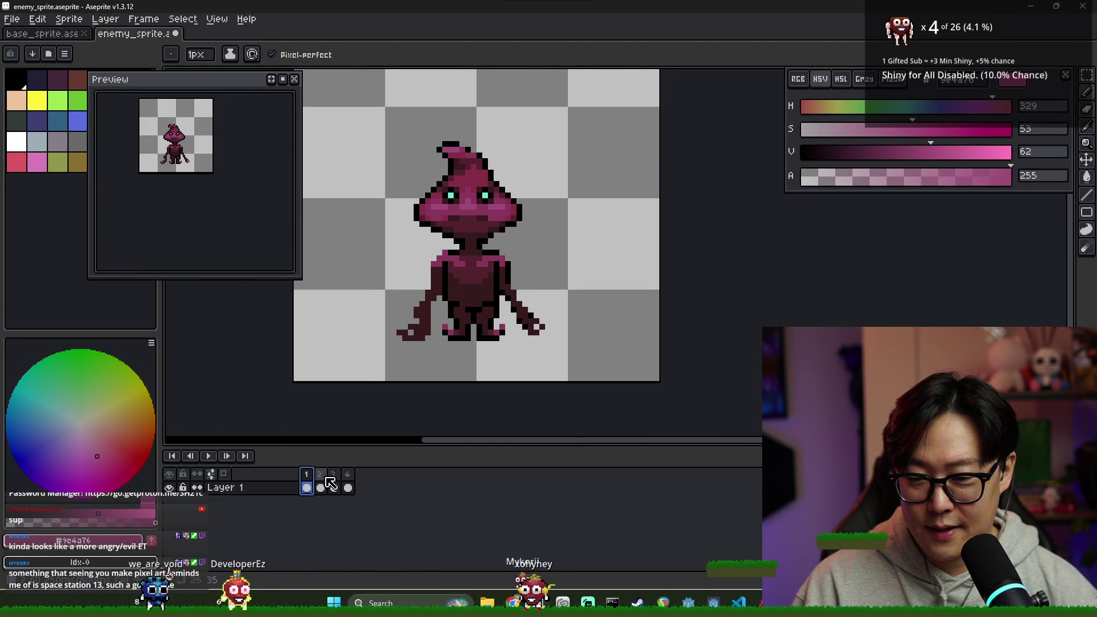
{"action": "left_click", "coordinate": [320, 486]}
{"action": "scroll", "coordinate": [392, 395], "scroll_direction": "up", "scroll_amount": 2}
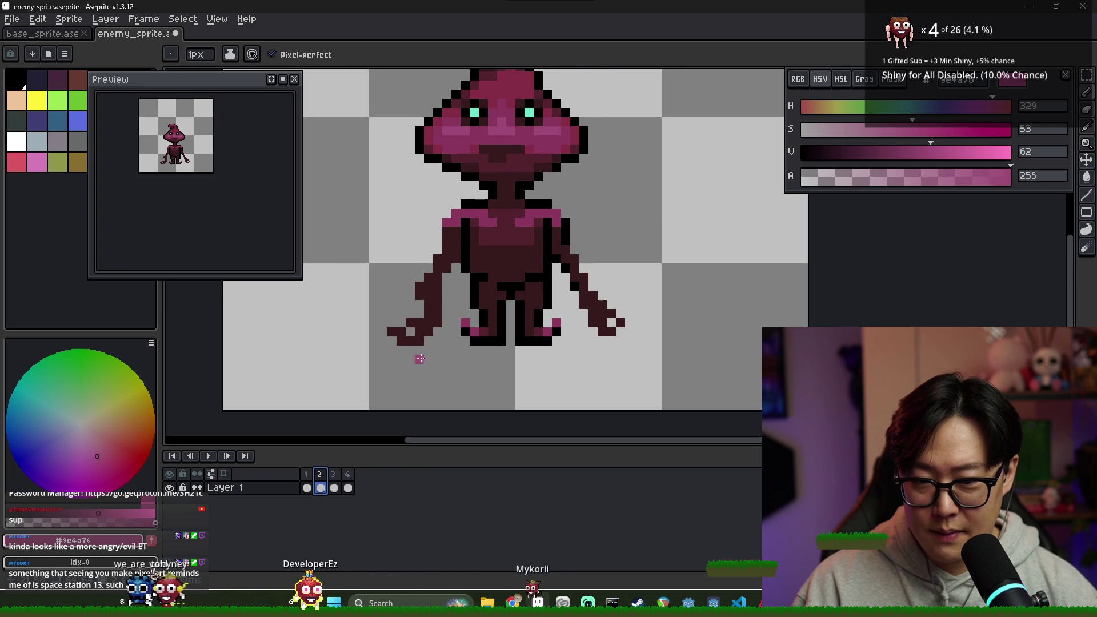
{"action": "scroll", "coordinate": [420, 359], "scroll_direction": "up", "scroll_amount": 1}
{"action": "key", "text": "alt"}
{"action": "left_click", "coordinate": [382, 318], "text": "alt"}
{"action": "left_click", "coordinate": [440, 323]}
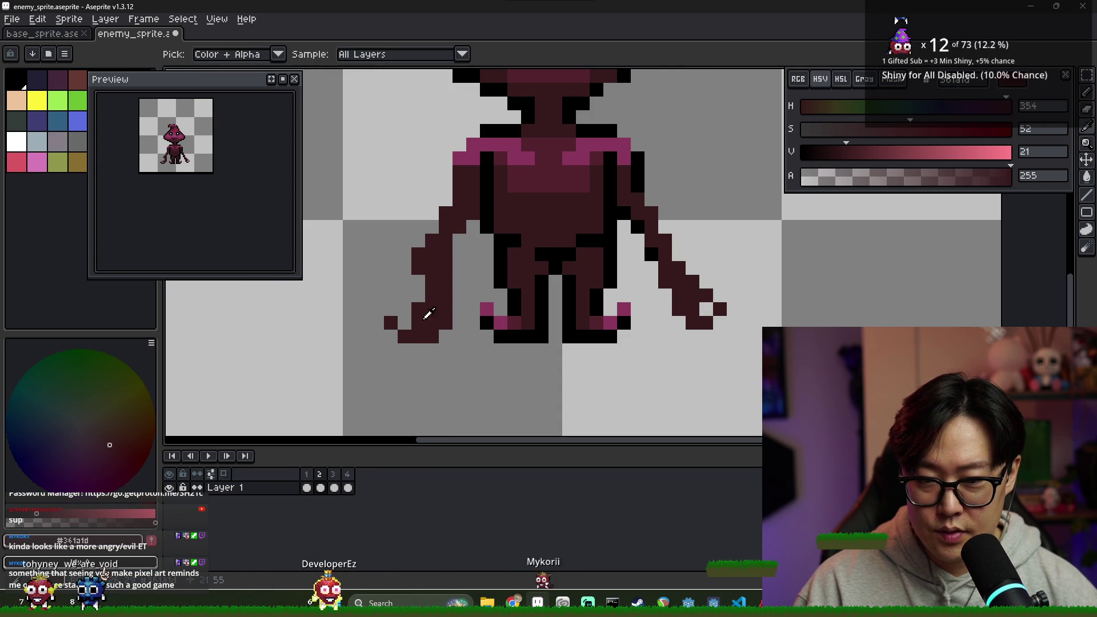
- Erase stray pixels from frame 2's right hand tip, checking it against frame 1
{"action": "scroll", "coordinate": [404, 400], "scroll_direction": "down", "scroll_amount": 2}
{"action": "left_click", "coordinate": [320, 487]}
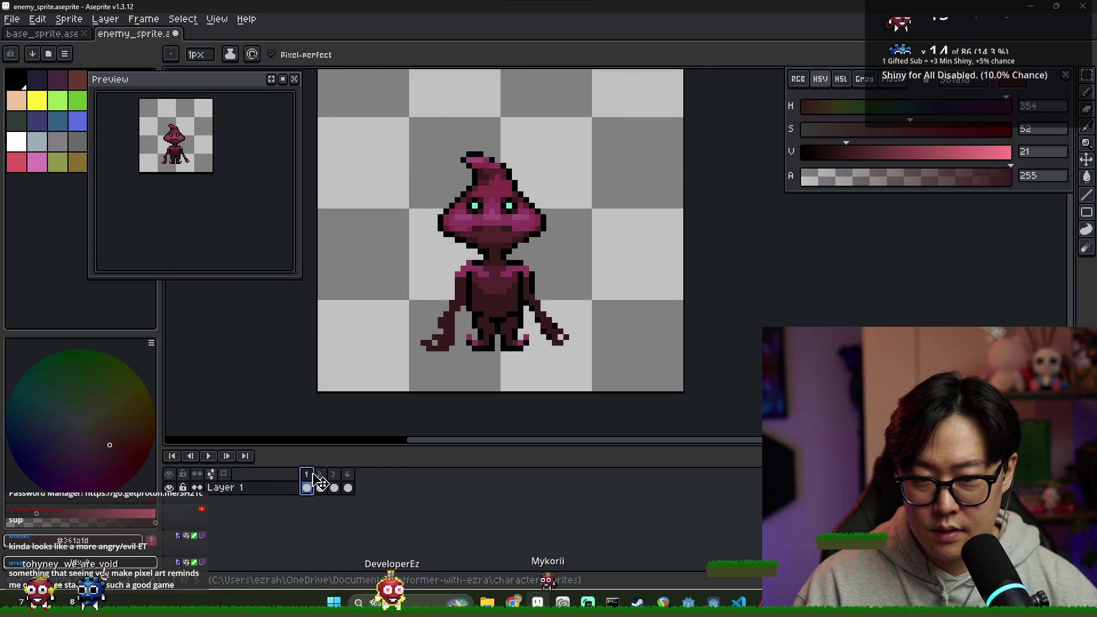
{"action": "key", "text": "alt"}
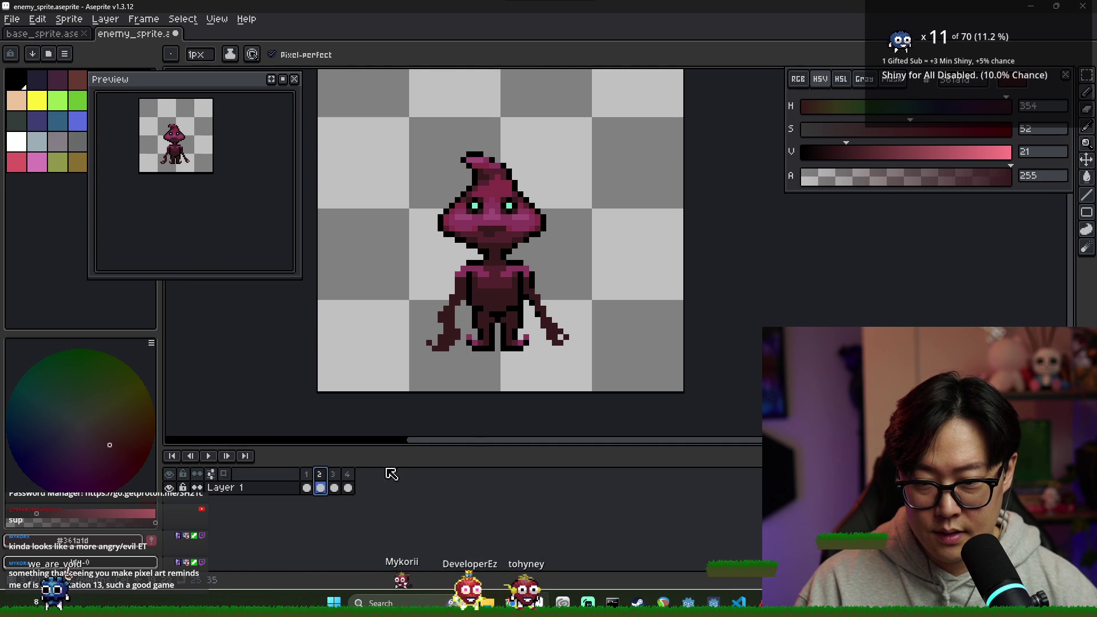
{"action": "scroll", "coordinate": [537, 339], "scroll_direction": "up", "scroll_amount": 3}
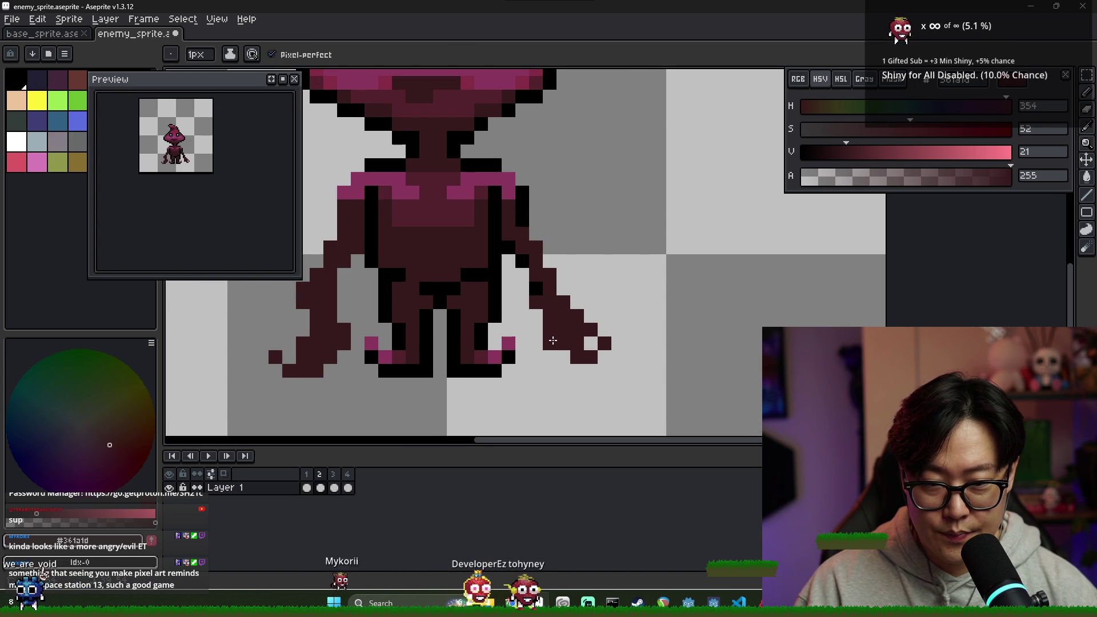
{"action": "key", "text": "e"}
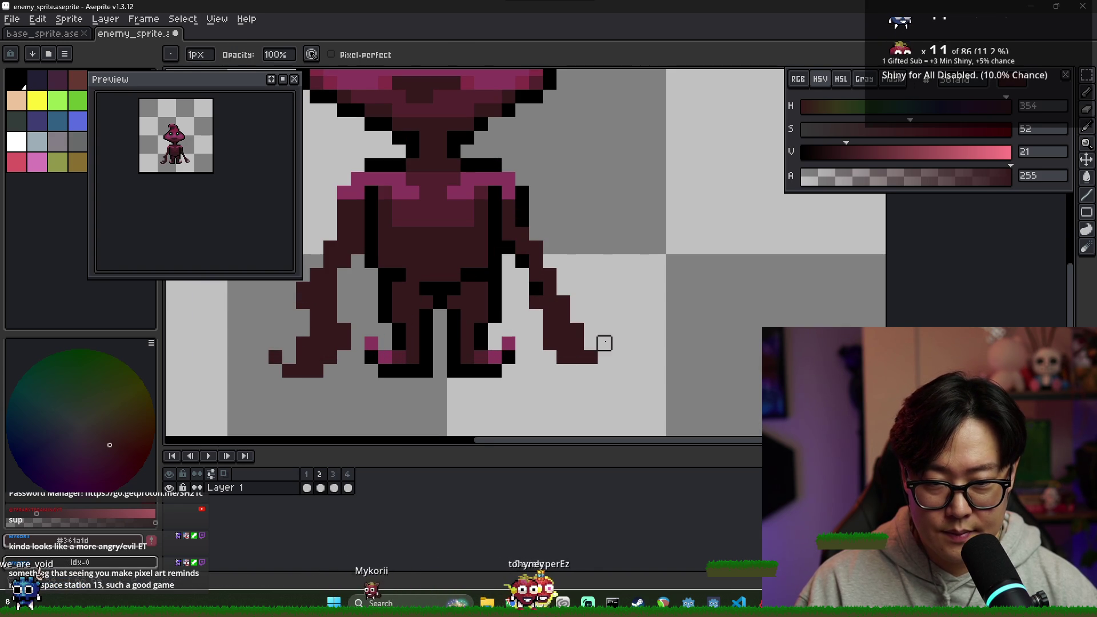
{"action": "key", "text": "b"}
{"action": "key", "text": "e"}
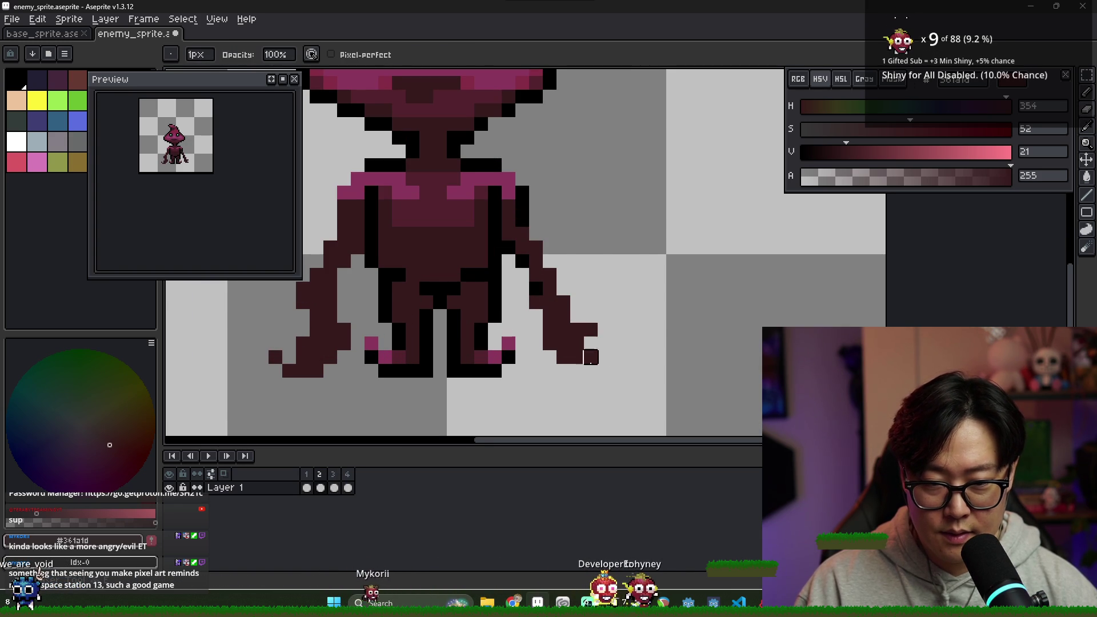
{"action": "left_click", "coordinate": [308, 481]}
{"action": "left_click", "coordinate": [322, 482]}
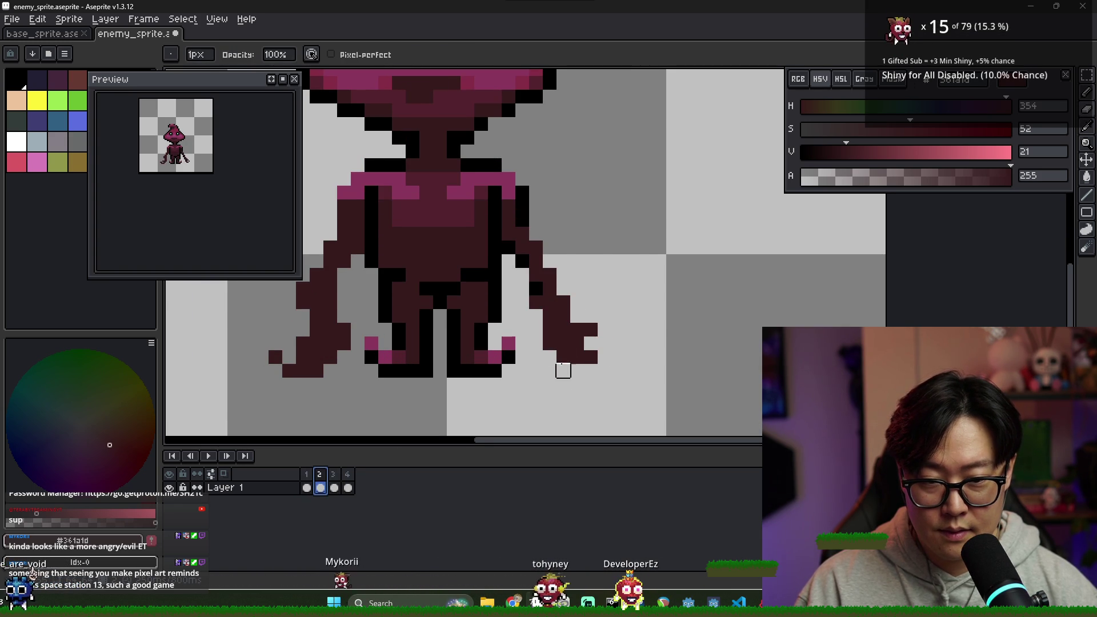
{"action": "left_click", "coordinate": [416, 470]}
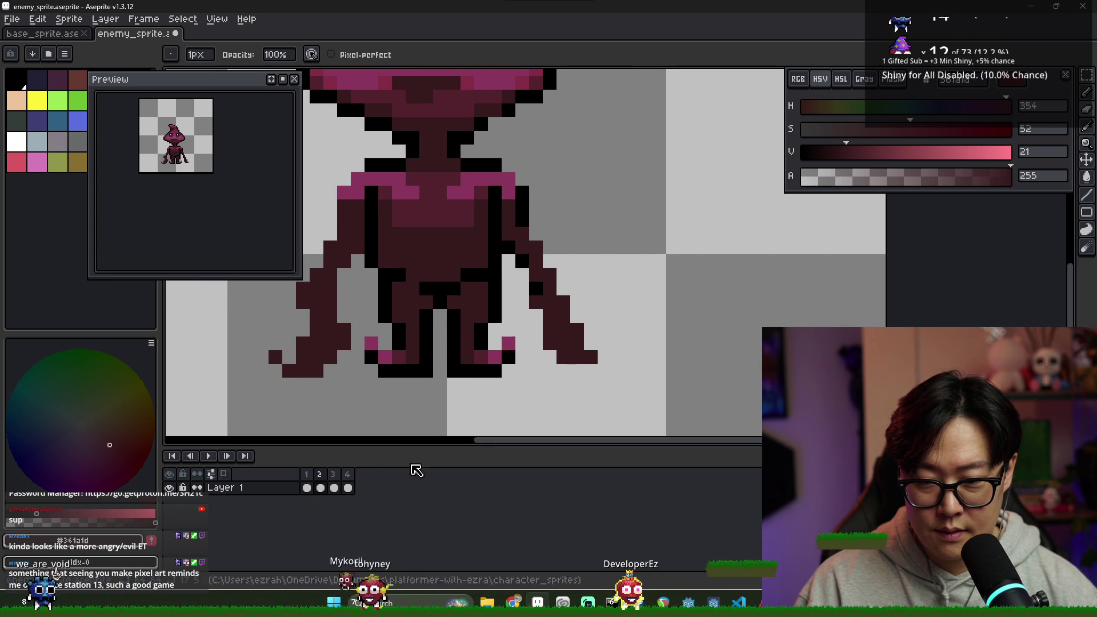
{"action": "left_click", "coordinate": [307, 488]}
{"action": "left_click", "coordinate": [321, 488]}
{"action": "key", "text": "minus"}
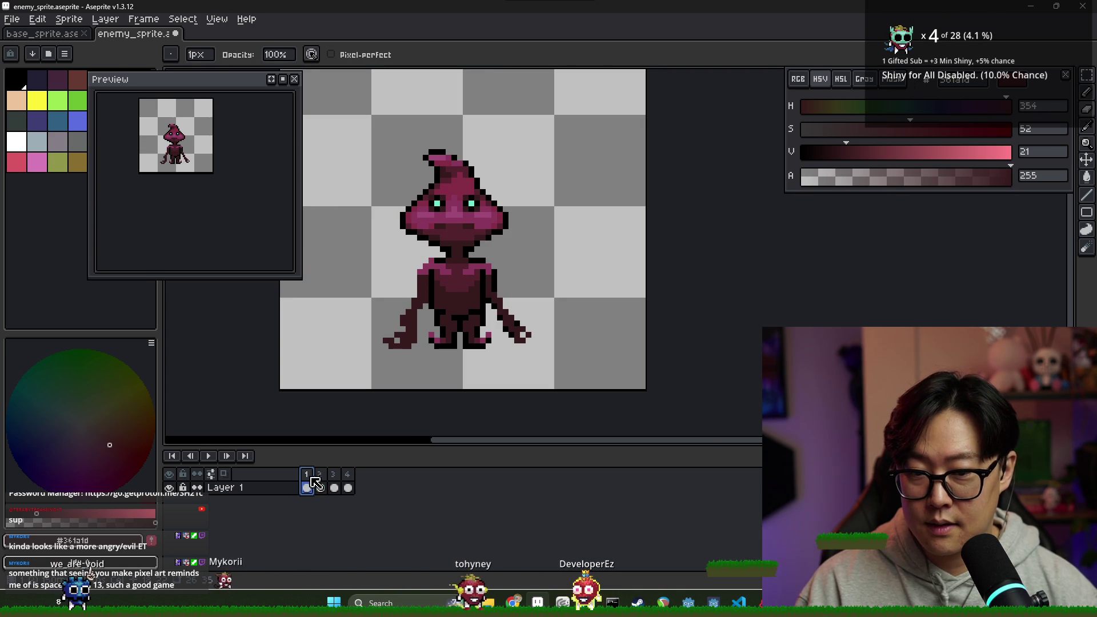
- Marquee-select the left hand in frame 2, comparing it against frame 3
{"action": "left_click", "coordinate": [339, 485]}
{"action": "scroll", "coordinate": [429, 319], "scroll_direction": "up", "scroll_amount": 1}
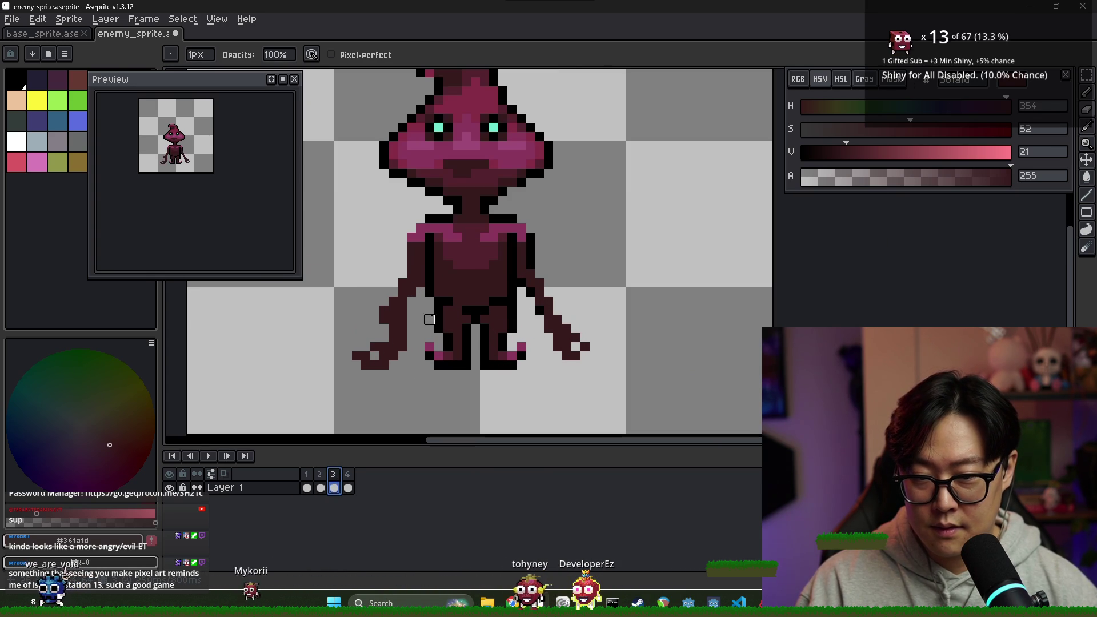
{"action": "key", "text": "comma"}
{"action": "key", "text": "m"}
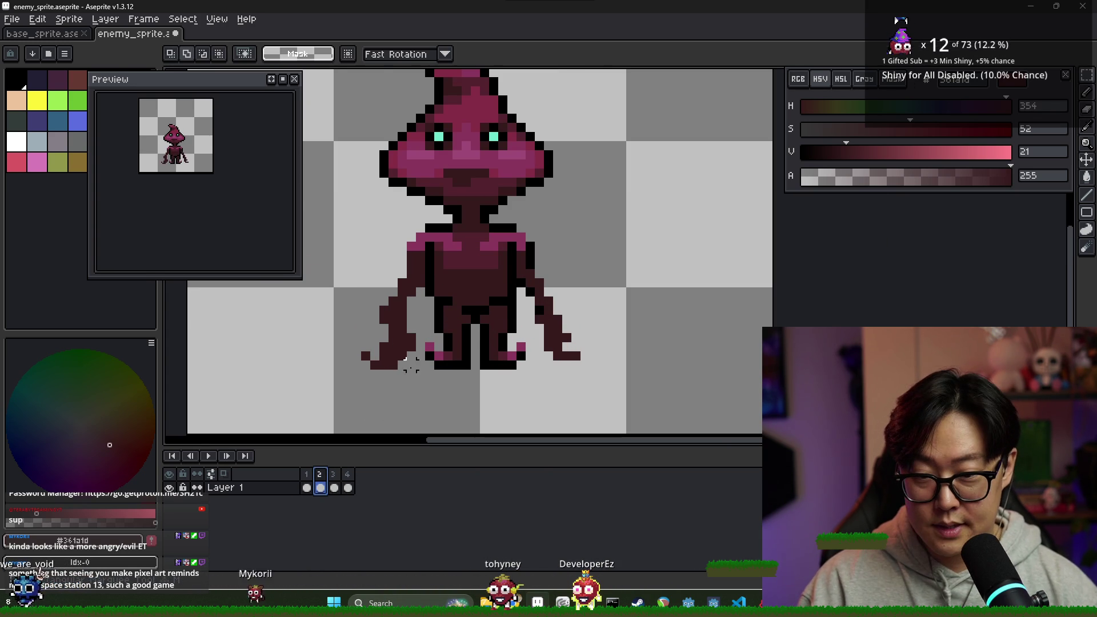
{"action": "left_click_drag", "start_coordinate": [337, 283], "coordinate": [420, 373]}
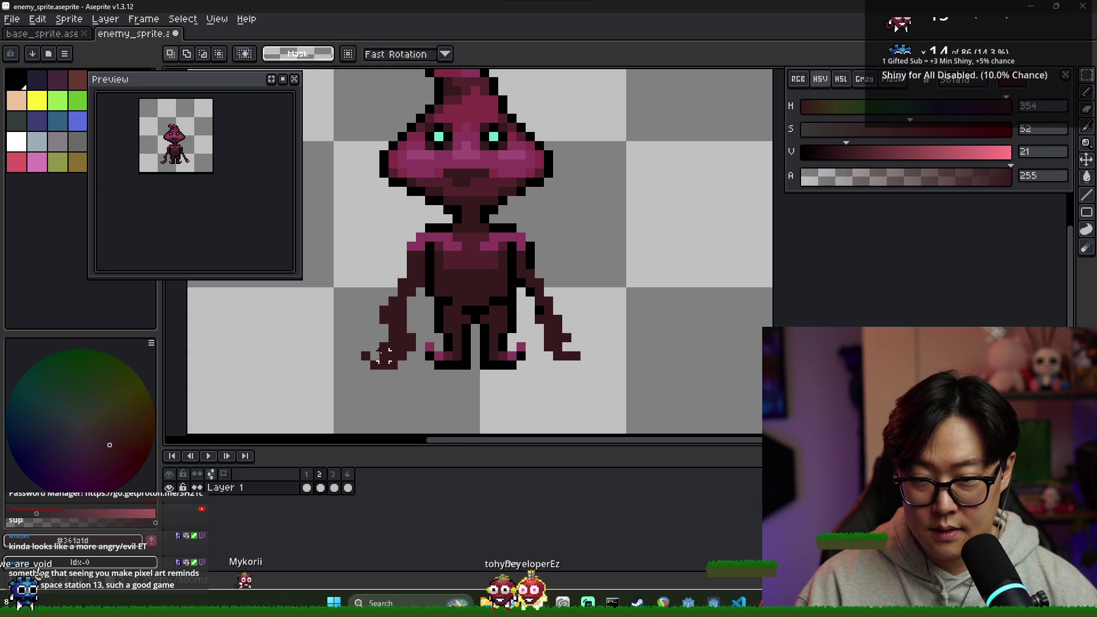
{"action": "key", "text": "b"}
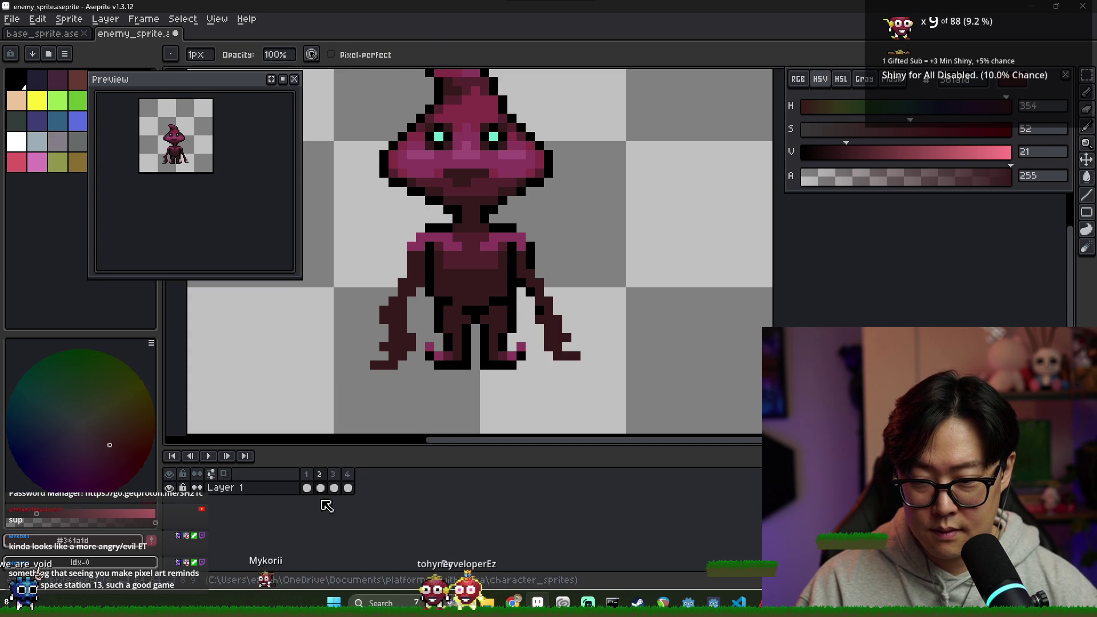
{"action": "left_click", "coordinate": [332, 475]}
{"action": "left_click", "coordinate": [319, 479]}
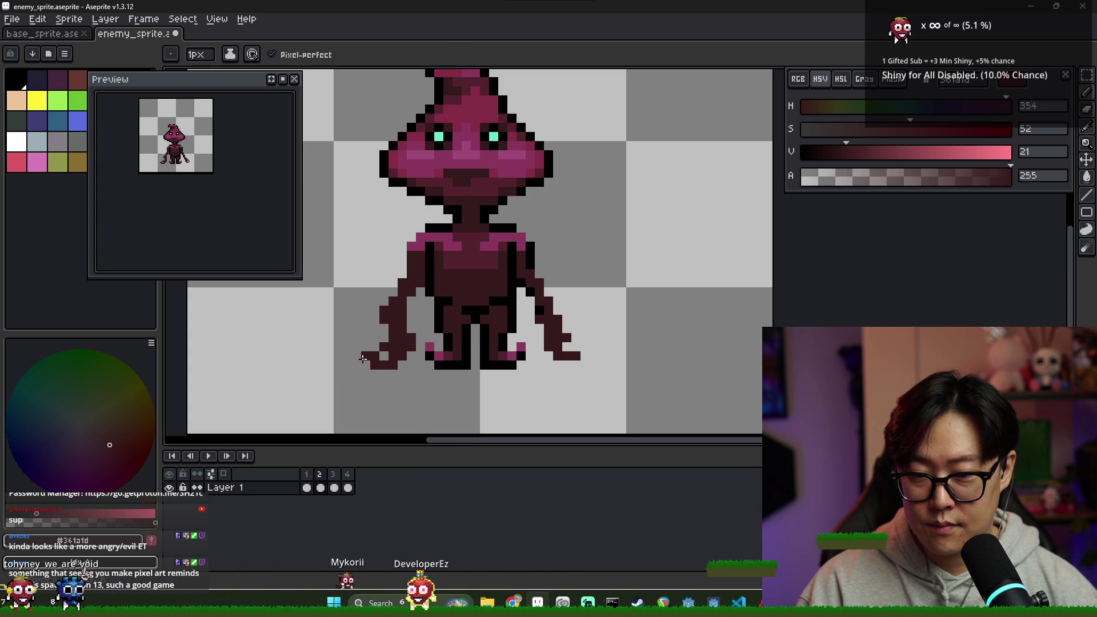
- In frame 3, shift the left hand slightly right and delete the dark pixels bulging left
{"action": "left_click", "coordinate": [334, 487]}
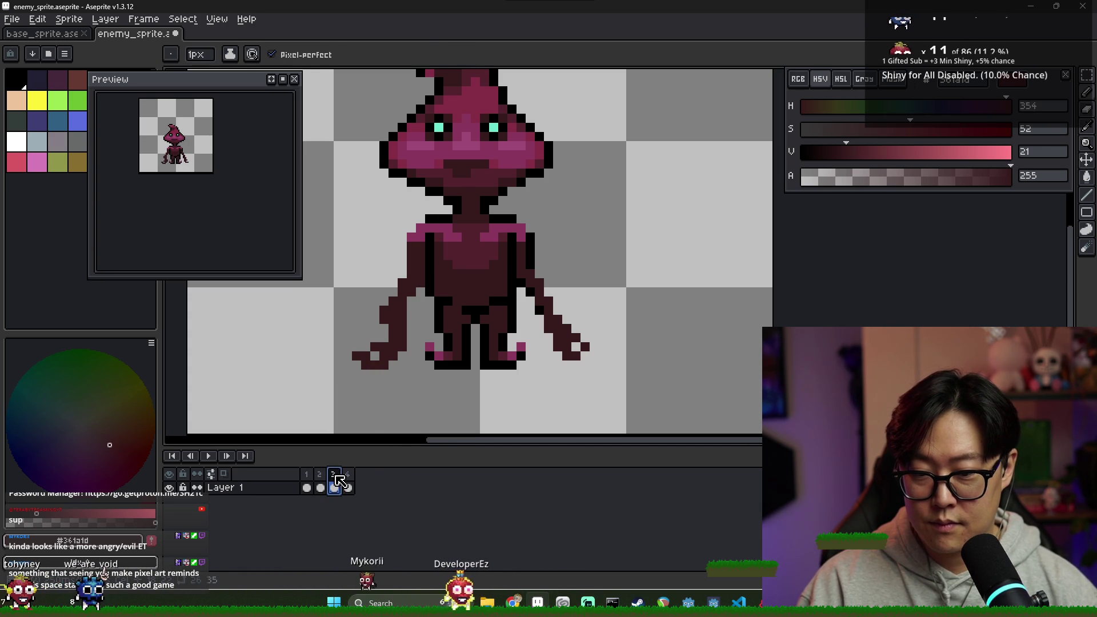
{"action": "mouse_move", "coordinate": [340, 330]}
{"action": "left_mouse_down"}
{"action": "mouse_move", "coordinate": [409, 382]}
{"action": "mouse_move", "coordinate": [402, 358]}
{"action": "left_mouse_up"}
{"action": "left_click", "coordinate": [393, 311]}
{"action": "key", "text": "Left"}
{"action": "key", "text": "Right"}
{"action": "key", "text": "Delete"}
{"action": "key", "text": "b"}
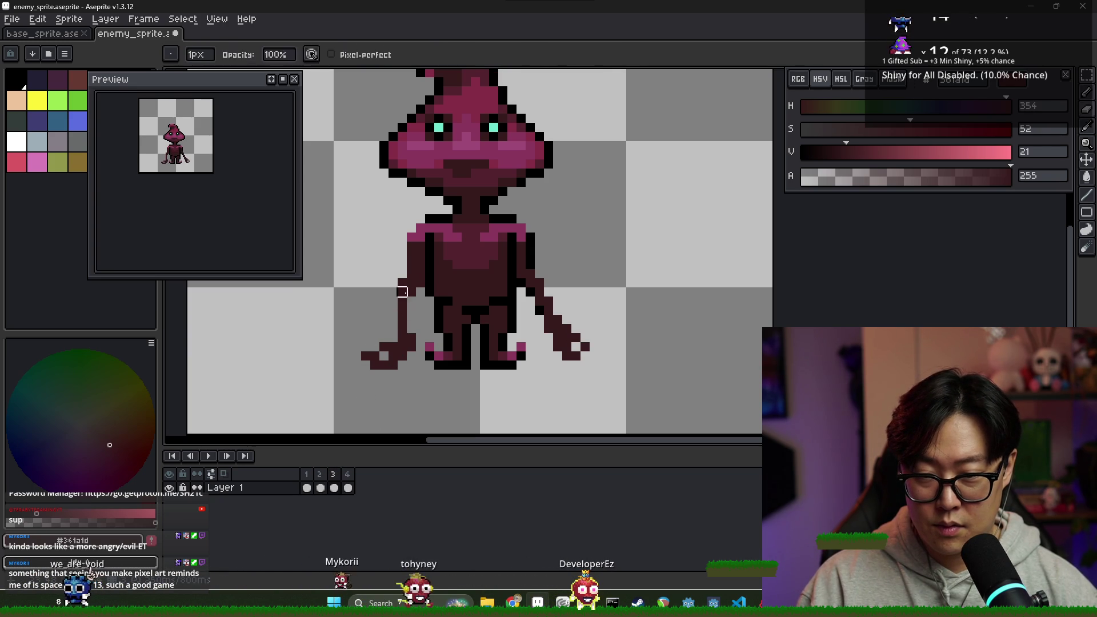
- Flip among frames 1, 2 and 3 to check the hands and legs, ending on frame 2
{"action": "left_click", "coordinate": [321, 487]}
{"action": "left_click", "coordinate": [334, 487]}
{"action": "left_click", "coordinate": [319, 485]}
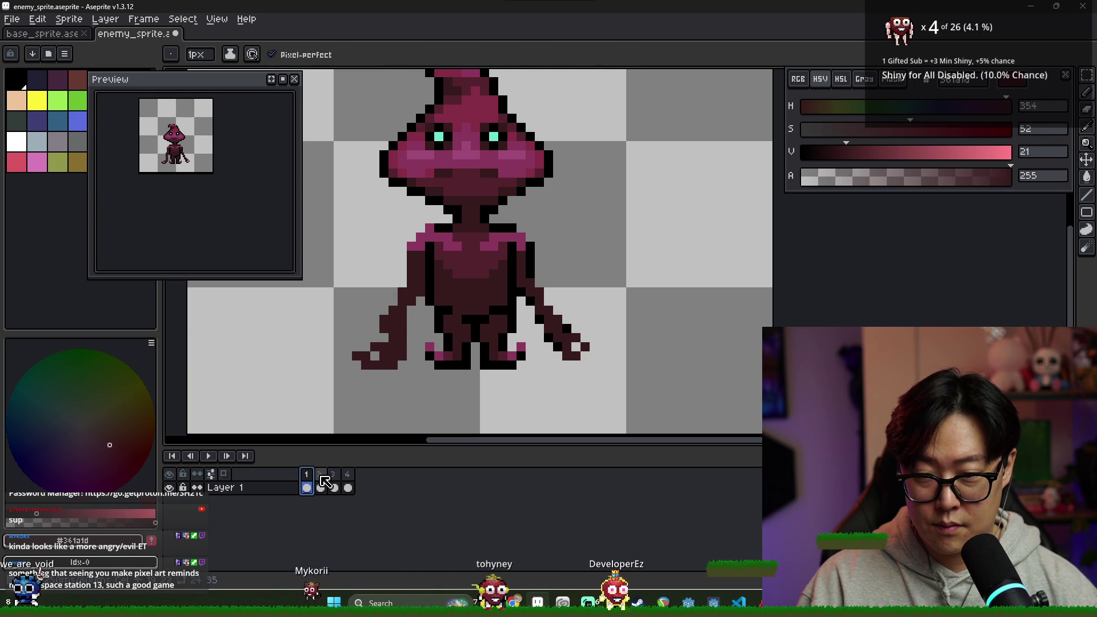
{"action": "key", "text": "i"}
{"action": "key", "text": "b"}
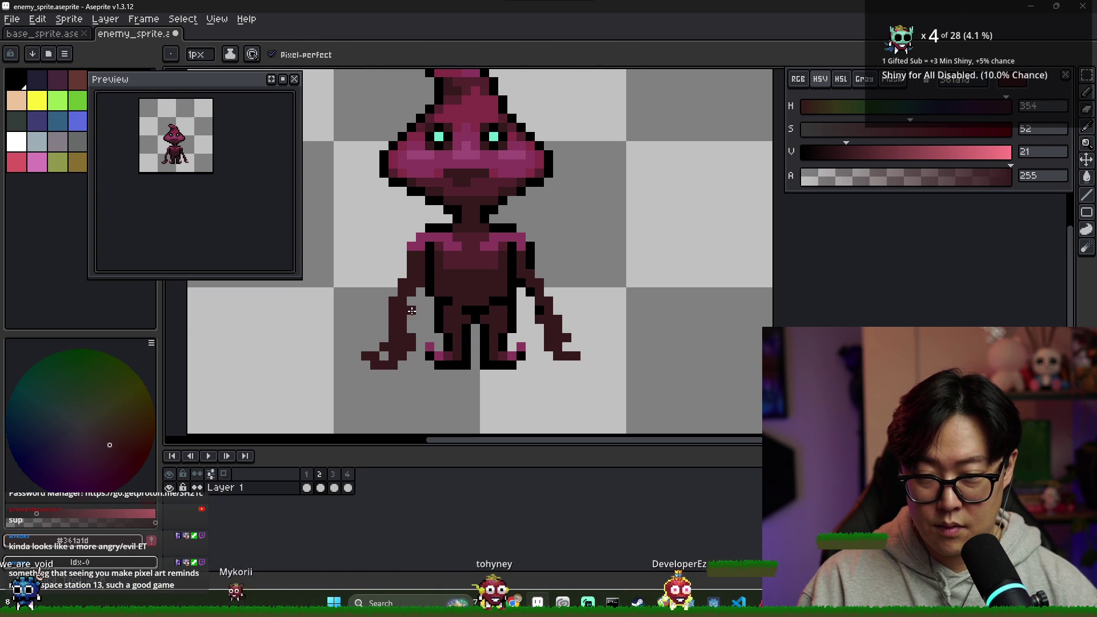
{"action": "left_click", "coordinate": [334, 487]}
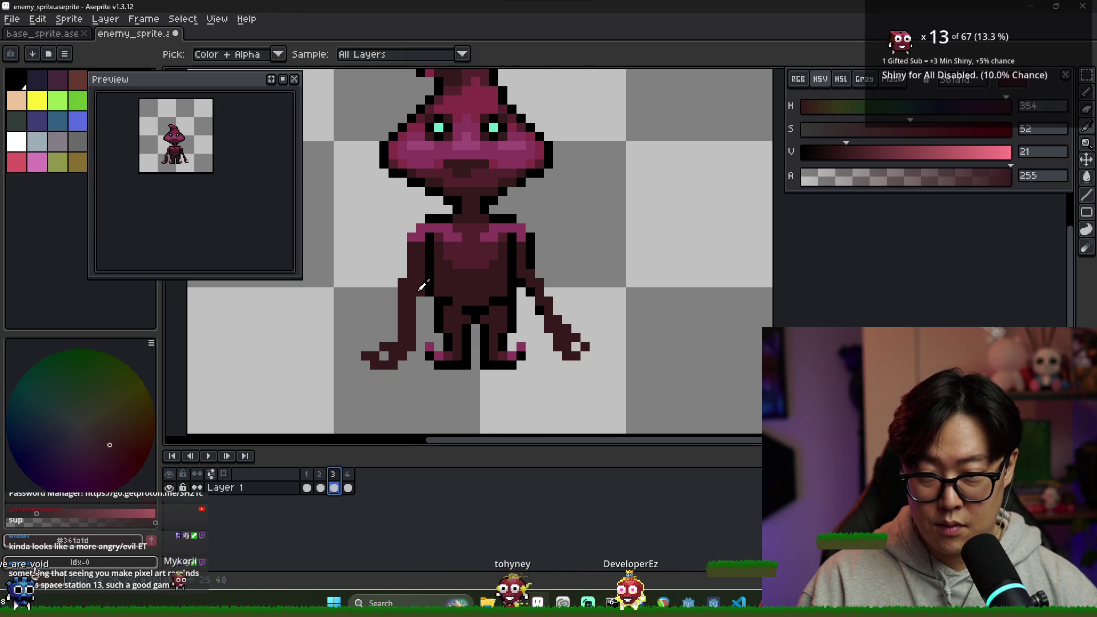
{"action": "scroll", "coordinate": [423, 423], "scroll_direction": "down", "scroll_amount": 2}
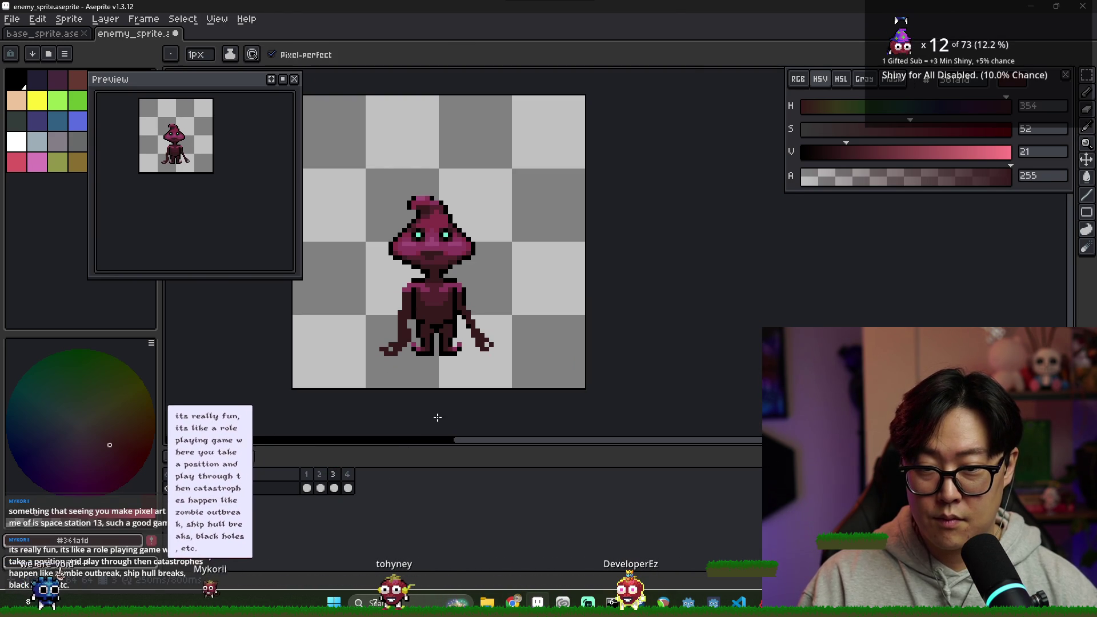
{"action": "left_click", "coordinate": [319, 487]}
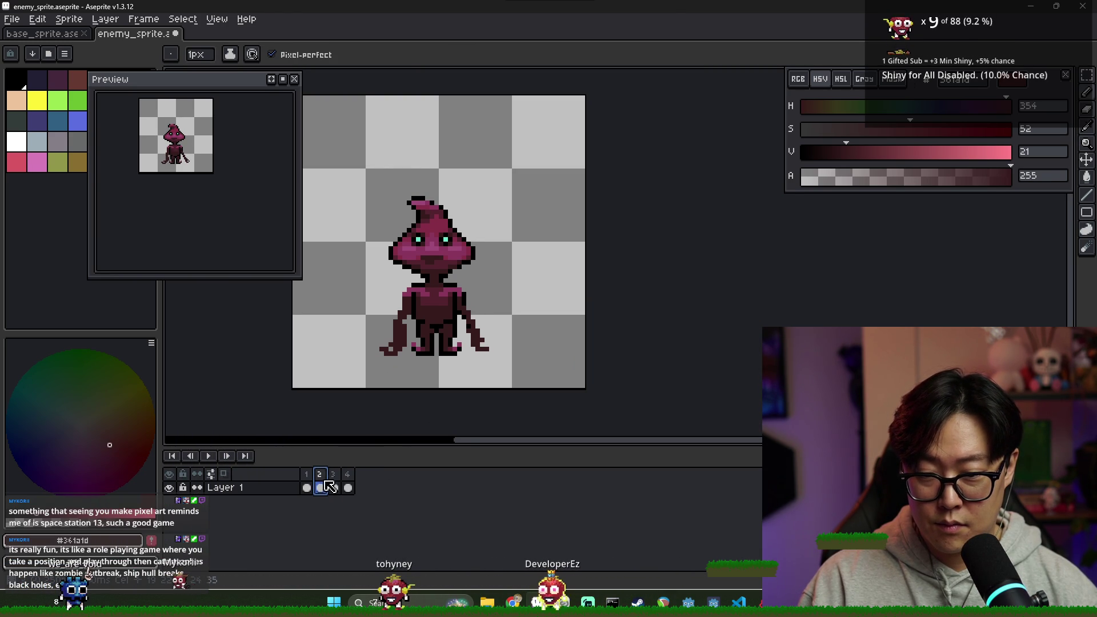
{"action": "scroll", "coordinate": [490, 345], "scroll_direction": "up", "scroll_amount": 1}
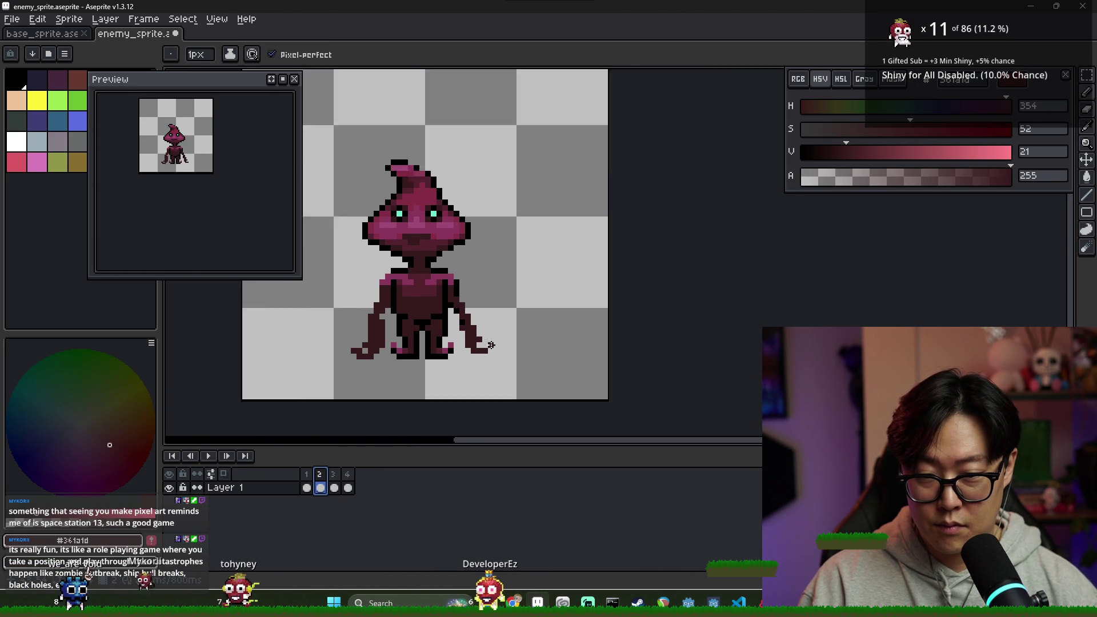
{"action": "scroll", "coordinate": [491, 345], "scroll_direction": "up", "scroll_amount": 1}
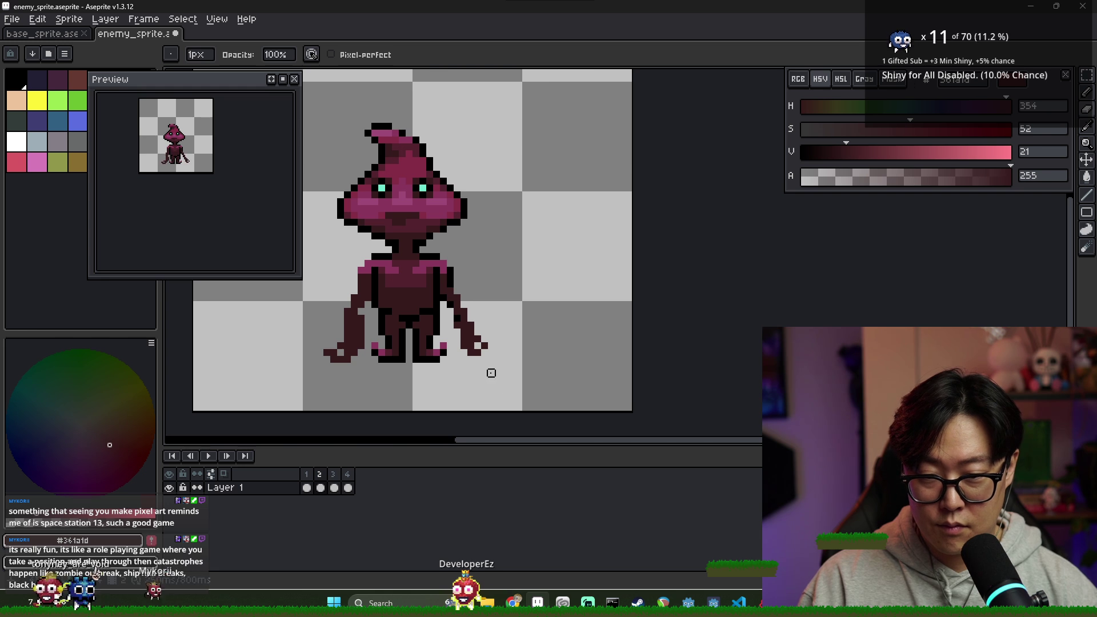
{"action": "left_click", "coordinate": [308, 476]}
{"action": "left_click", "coordinate": [321, 478]}
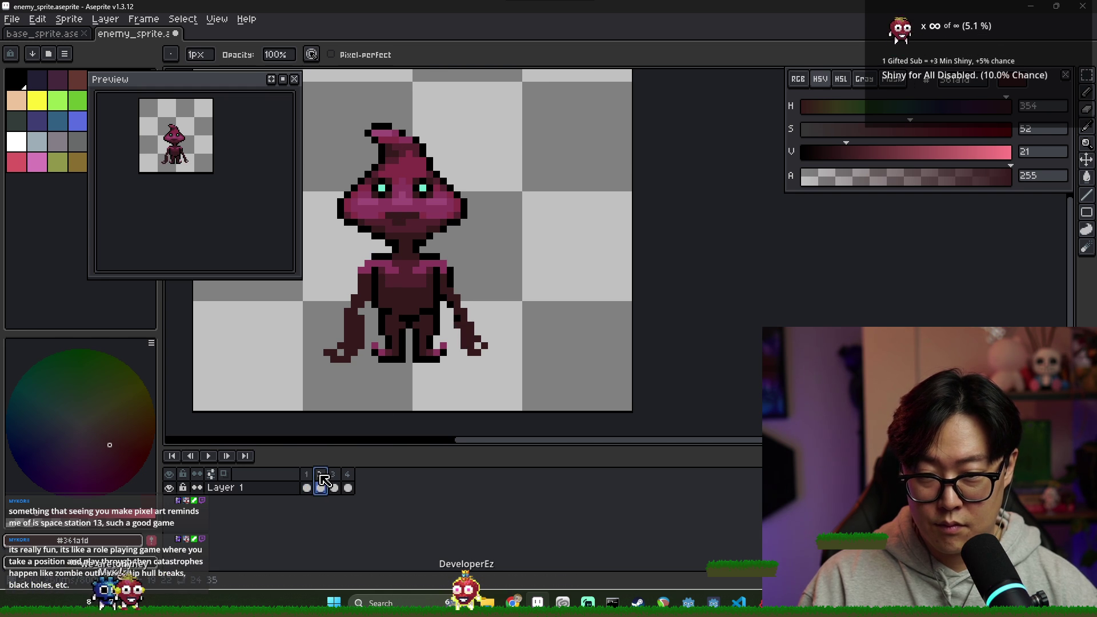
{"action": "scroll", "coordinate": [457, 318], "scroll_direction": "up", "scroll_amount": 1}
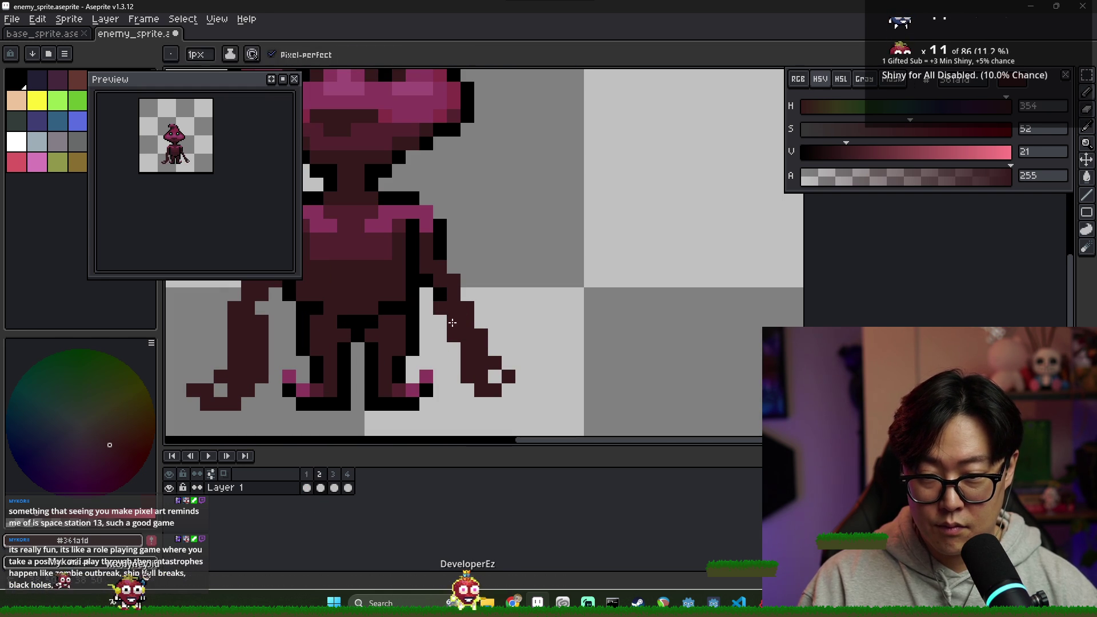
- Select the lower right arm, preview the animation playback, and compare frames 1 and 2
{"action": "left_click", "coordinate": [457, 325], "text": "alt"}
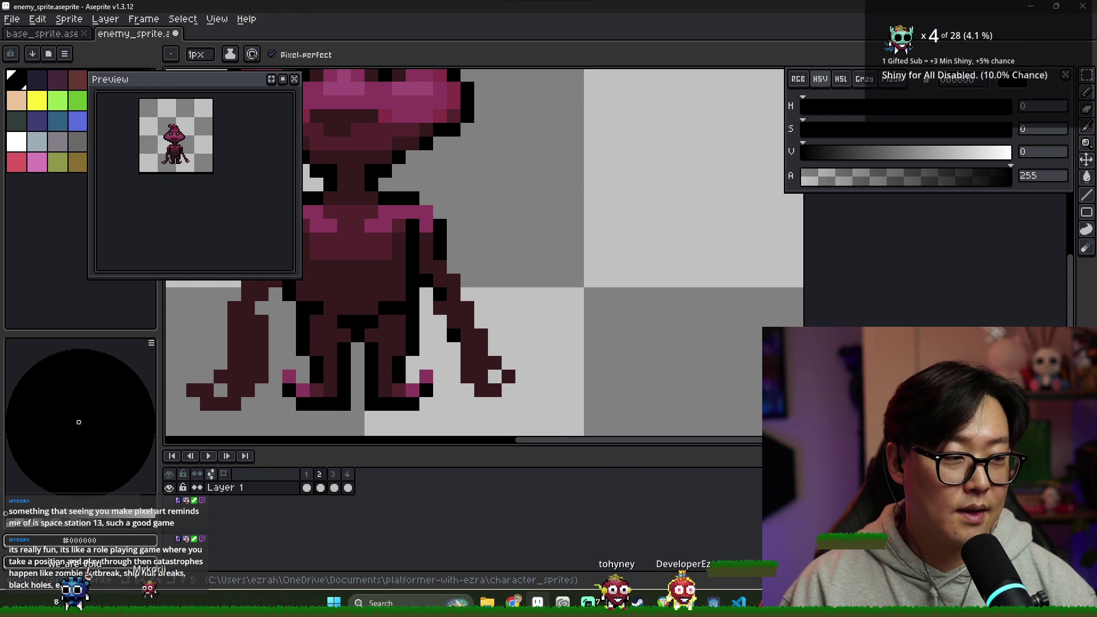
{"action": "left_click", "coordinate": [307, 488]}
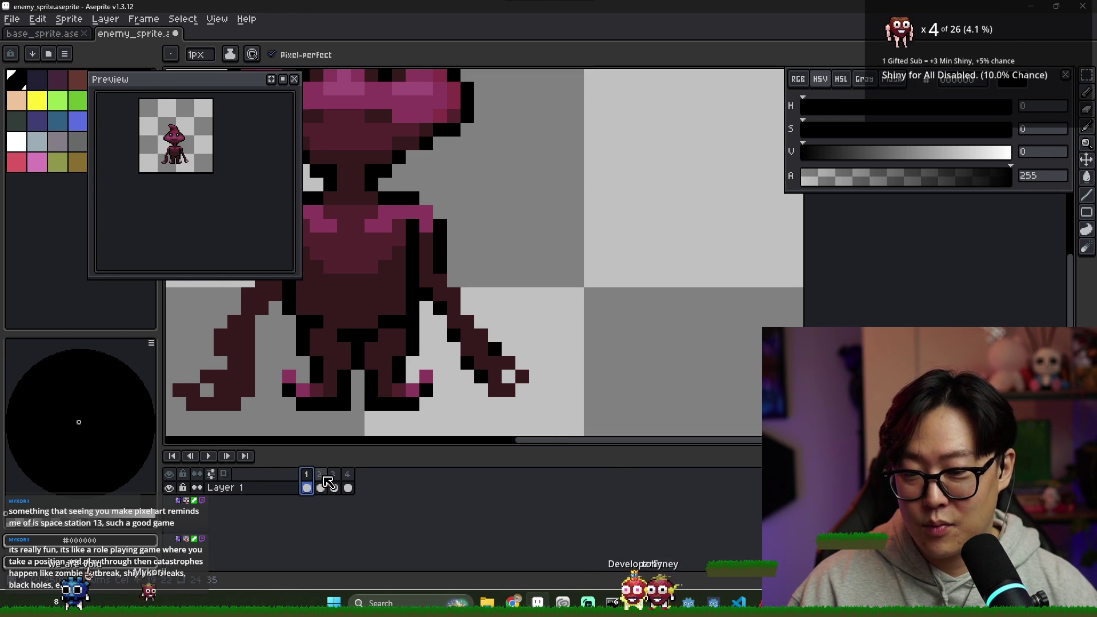
{"action": "left_click", "coordinate": [322, 480]}
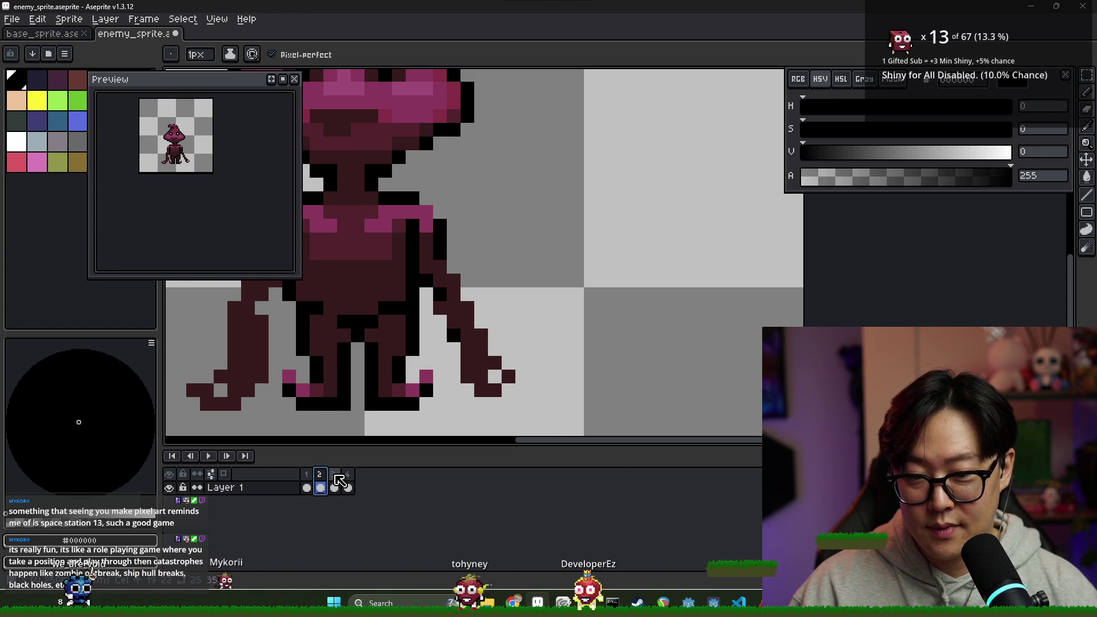
{"action": "key", "text": "m"}
{"action": "left_click_drag", "start_coordinate": [430, 298], "coordinate": [546, 400]}
{"action": "key", "text": "Return"}
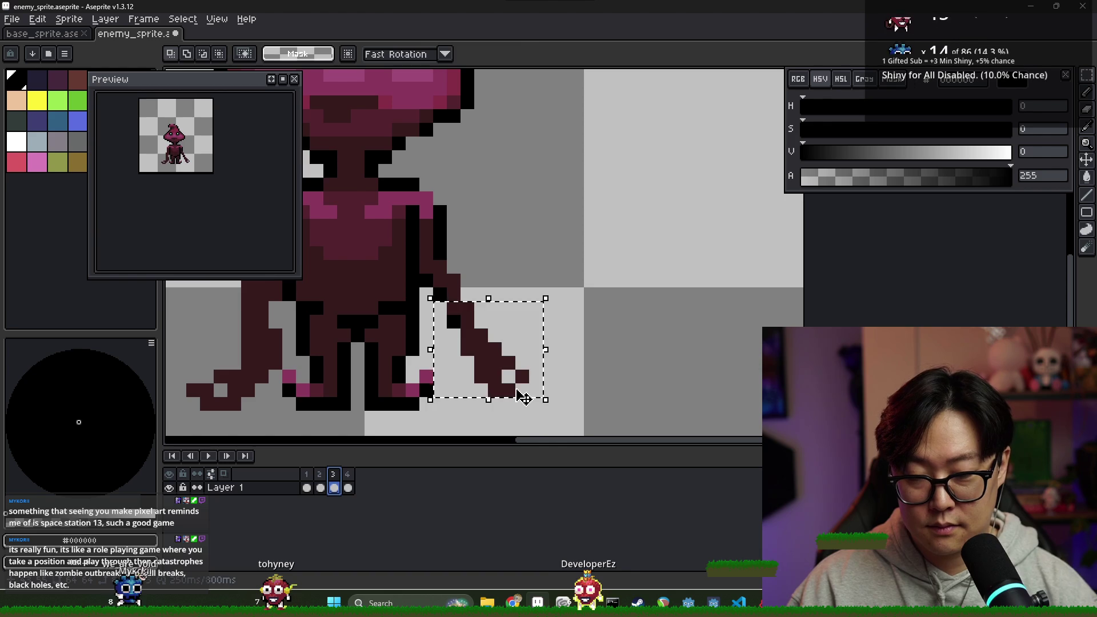
{"action": "key", "text": "ctrl+d"}
{"action": "left_click", "coordinate": [307, 487]}
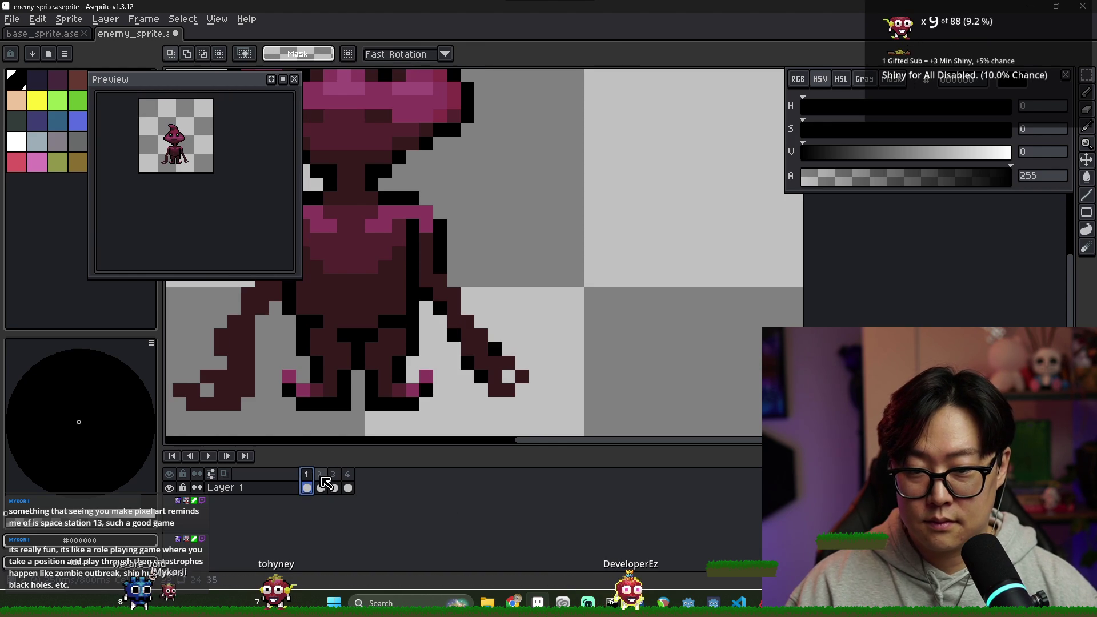
{"action": "left_click", "coordinate": [322, 483]}
{"action": "key", "text": "minus"}
{"action": "key", "text": "minus"}
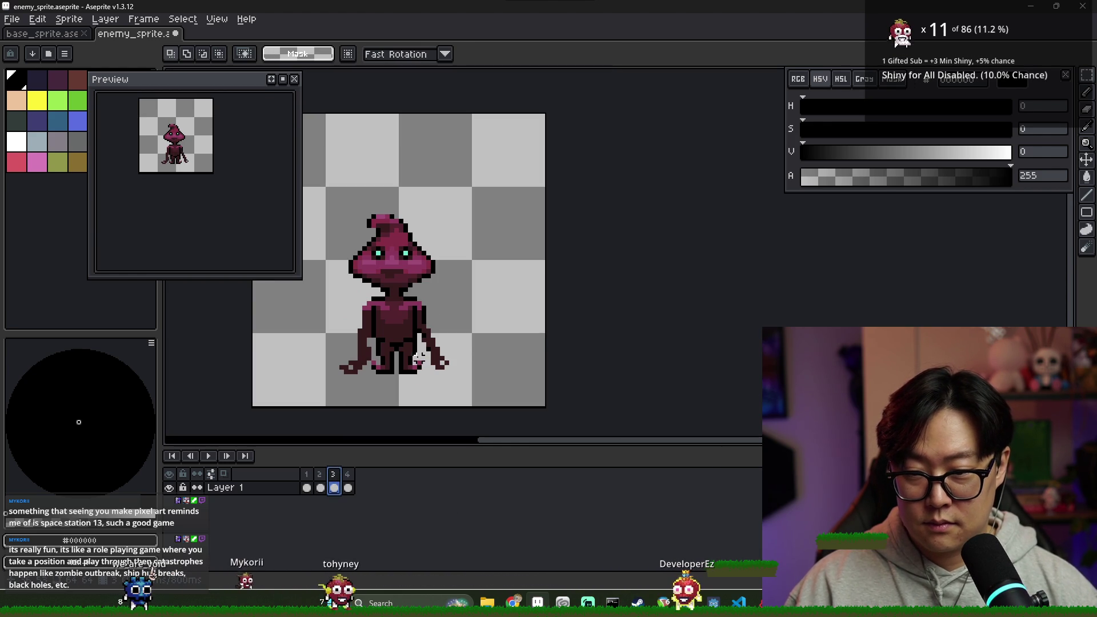
{"action": "scroll", "coordinate": [431, 388], "scroll_direction": "up", "scroll_amount": 3}
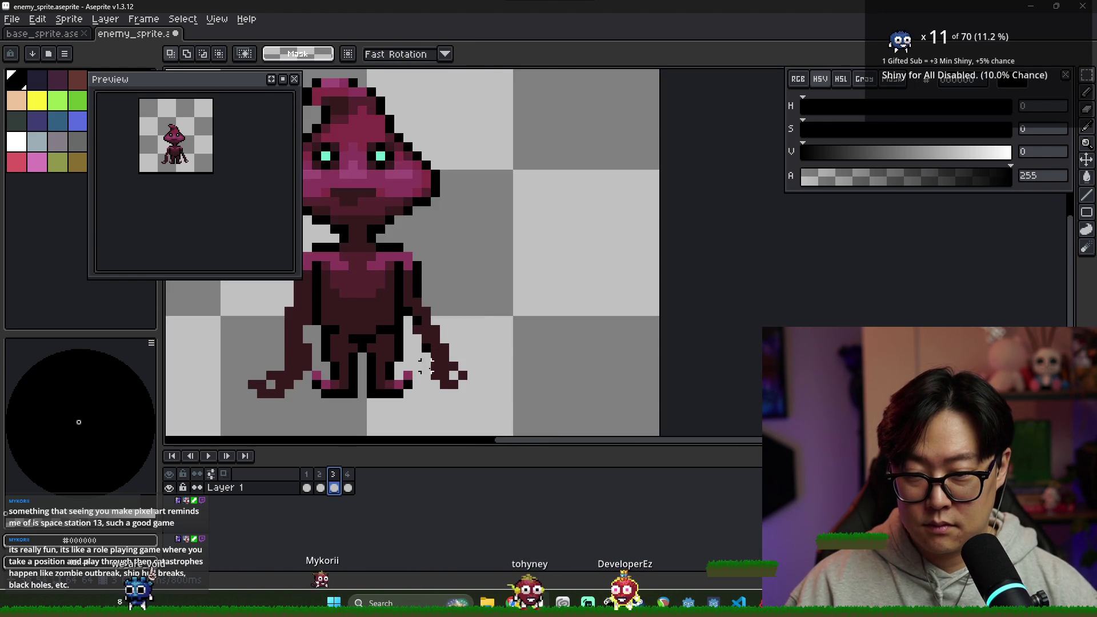
- On frame 3, fill two dark maroon pixels at the right hand tip
{"action": "key", "text": "b"}
{"action": "left_click", "coordinate": [426, 346], "text": "alt"}
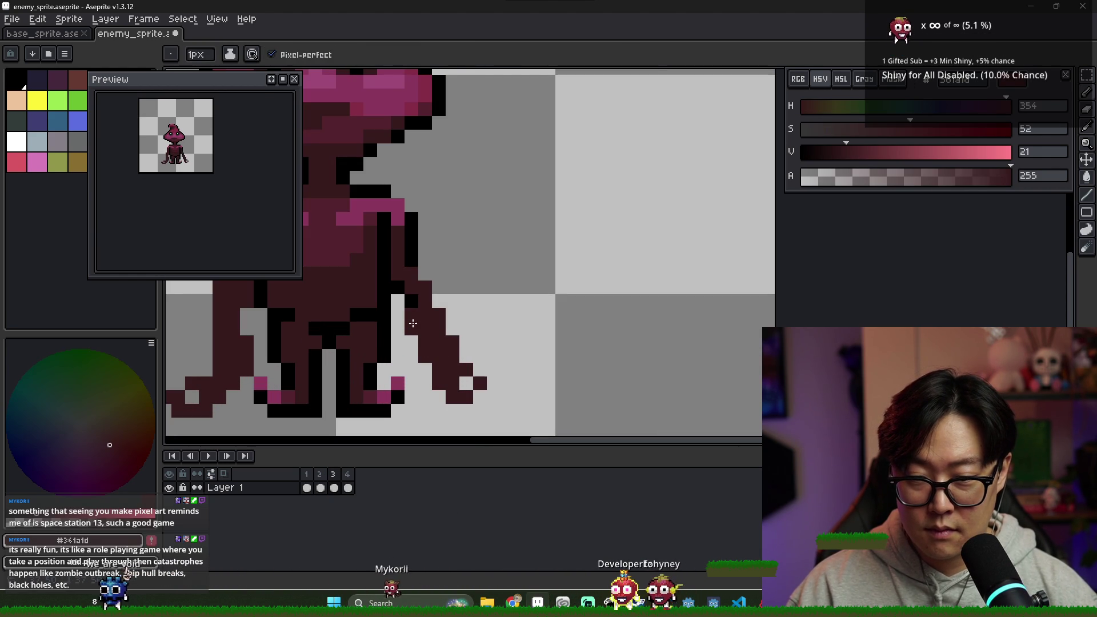
{"action": "key", "text": "e"}
{"action": "left_click", "coordinate": [345, 487]}
{"action": "left_click", "coordinate": [335, 487]}
{"action": "key", "text": "b"}
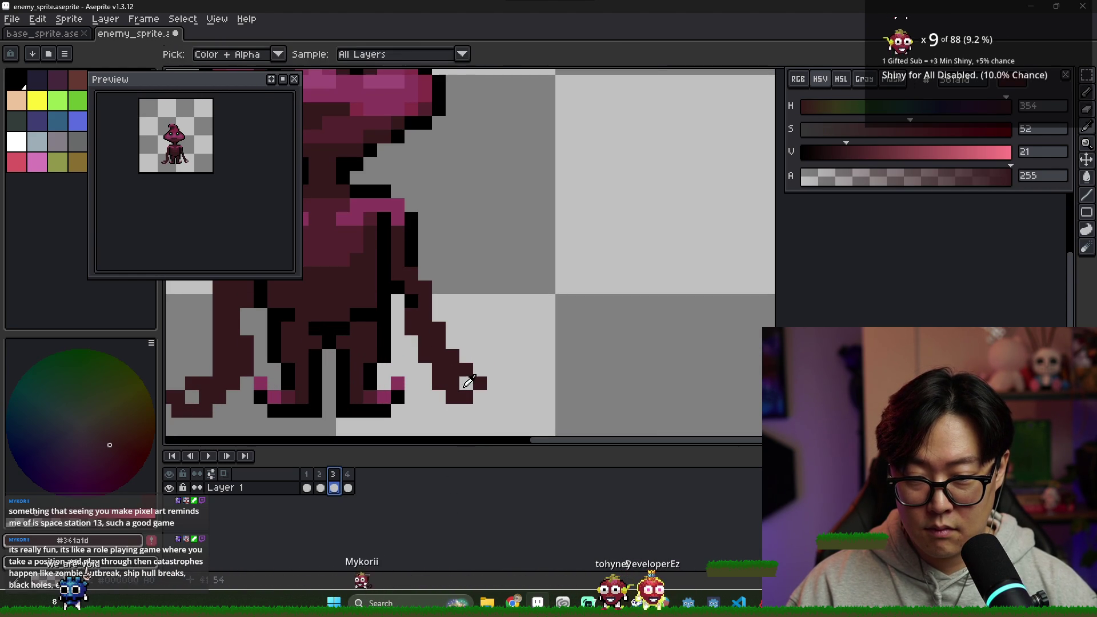
{"action": "left_click_drag", "start_coordinate": [466, 383], "coordinate": [444, 392]}
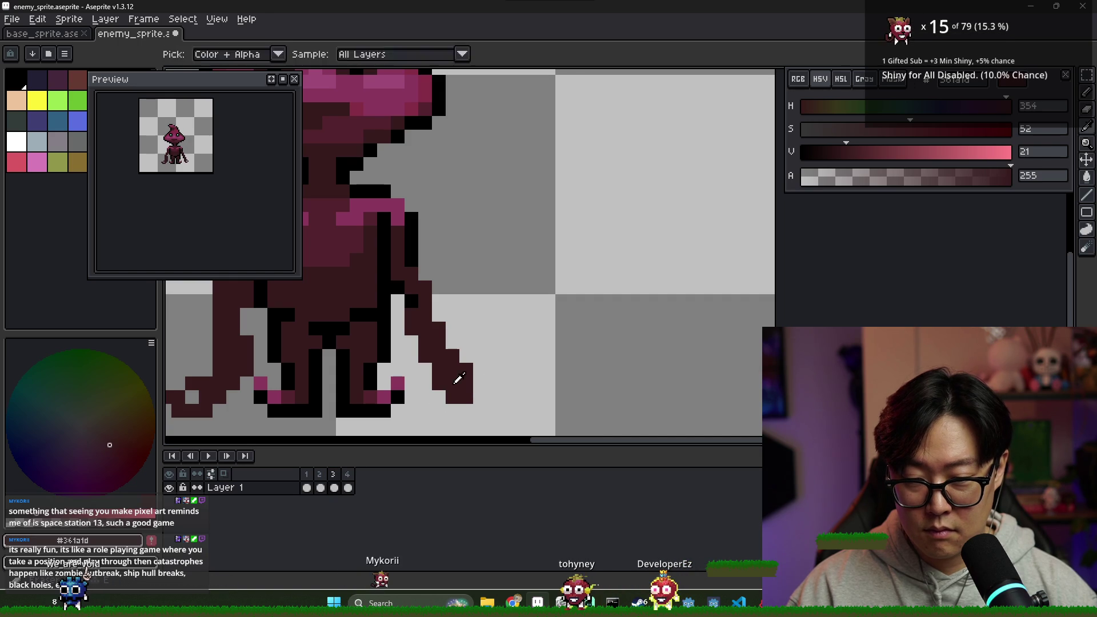
{"action": "scroll", "coordinate": [460, 394], "scroll_direction": "down", "scroll_amount": 2}
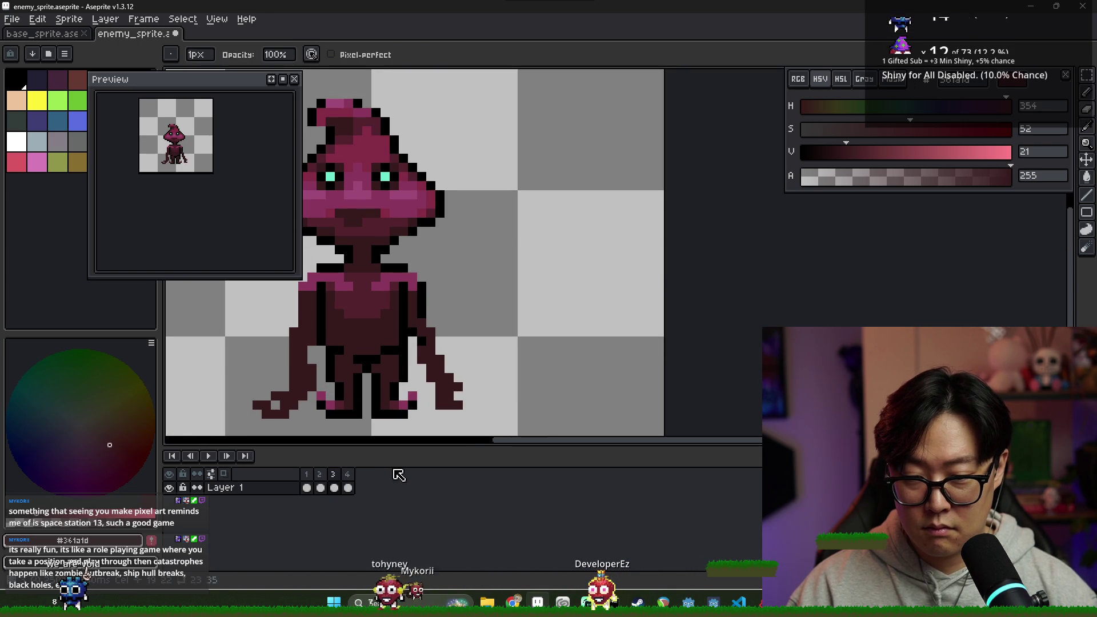
{"action": "left_click", "coordinate": [320, 473]}
{"action": "left_click", "coordinate": [334, 486]}
{"action": "key", "text": "e"}
{"action": "scroll", "coordinate": [402, 387], "scroll_direction": "down", "scroll_amount": 1}
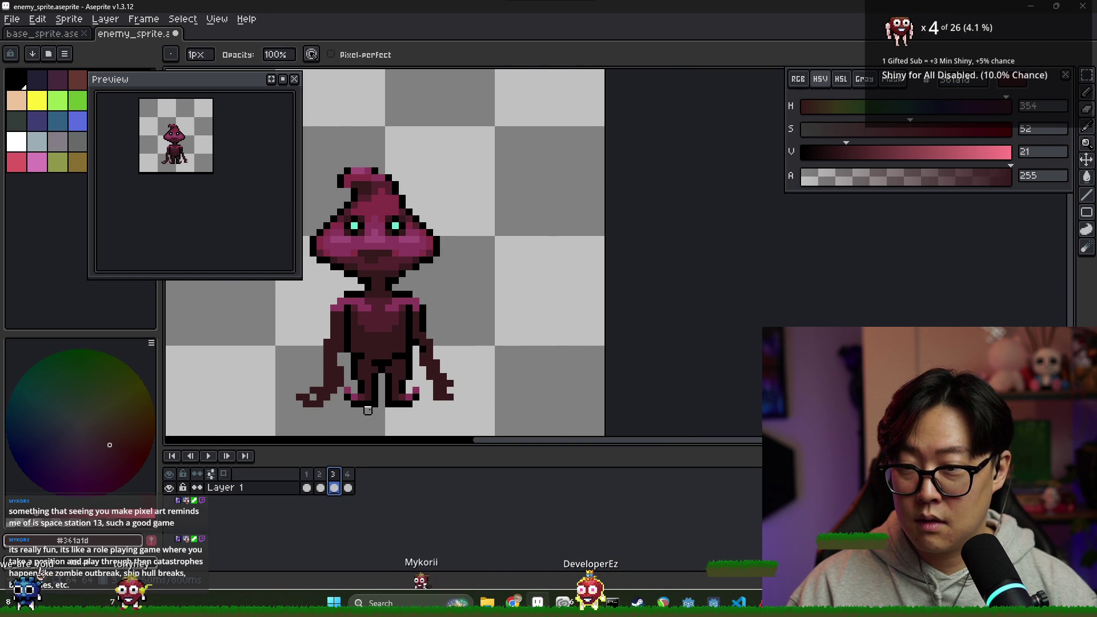
{"action": "left_click", "coordinate": [306, 488]}
{"action": "left_click", "coordinate": [321, 486]}
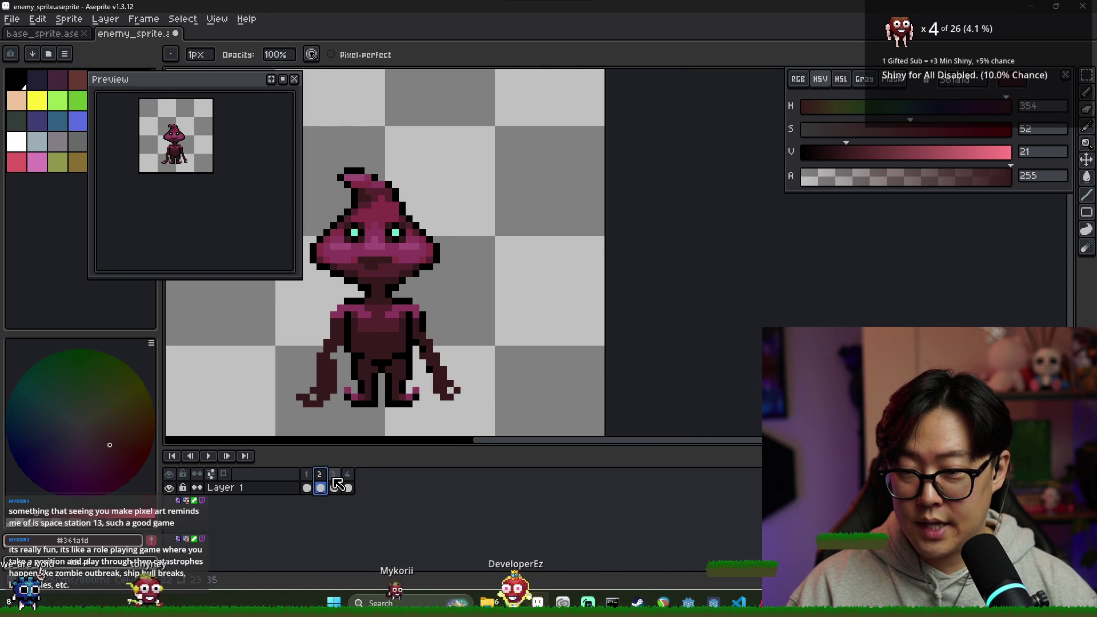
{"action": "scroll", "coordinate": [343, 375], "scroll_direction": "up", "scroll_amount": 2}
{"action": "key", "text": "b"}
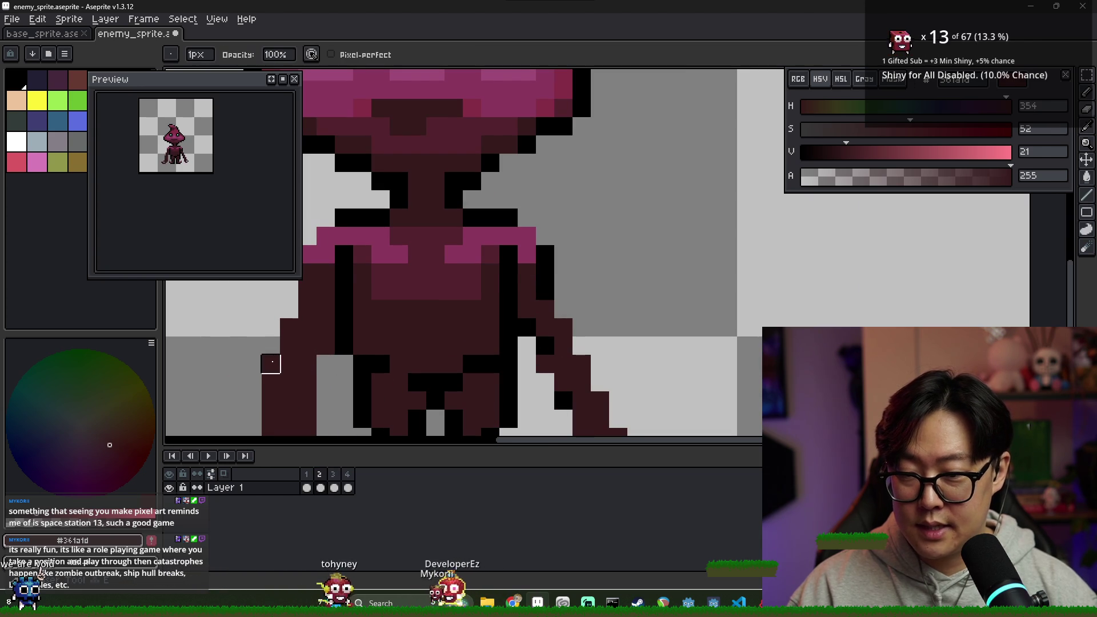
{"action": "left_click", "coordinate": [317, 478]}
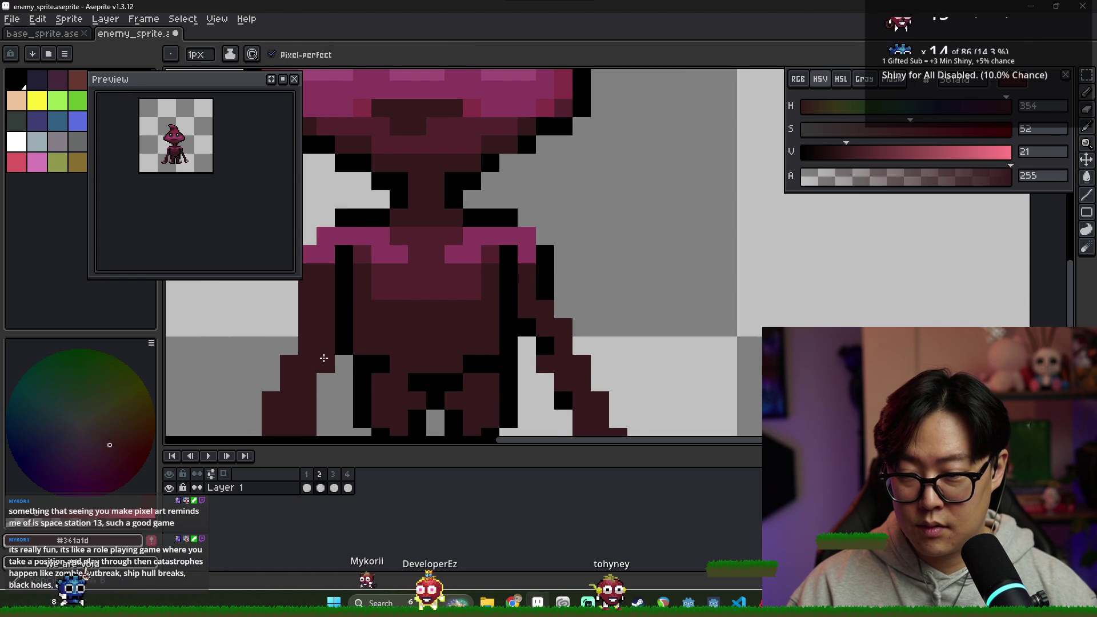
{"action": "left_click", "coordinate": [307, 488]}
{"action": "left_click", "coordinate": [323, 487]}
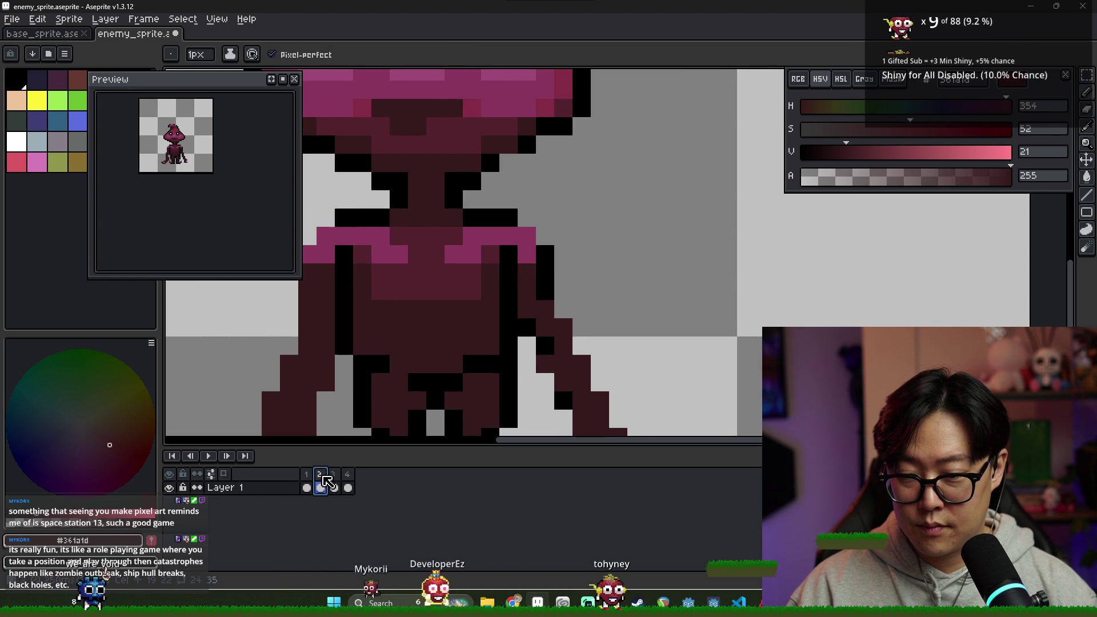
{"action": "left_click", "coordinate": [336, 480]}
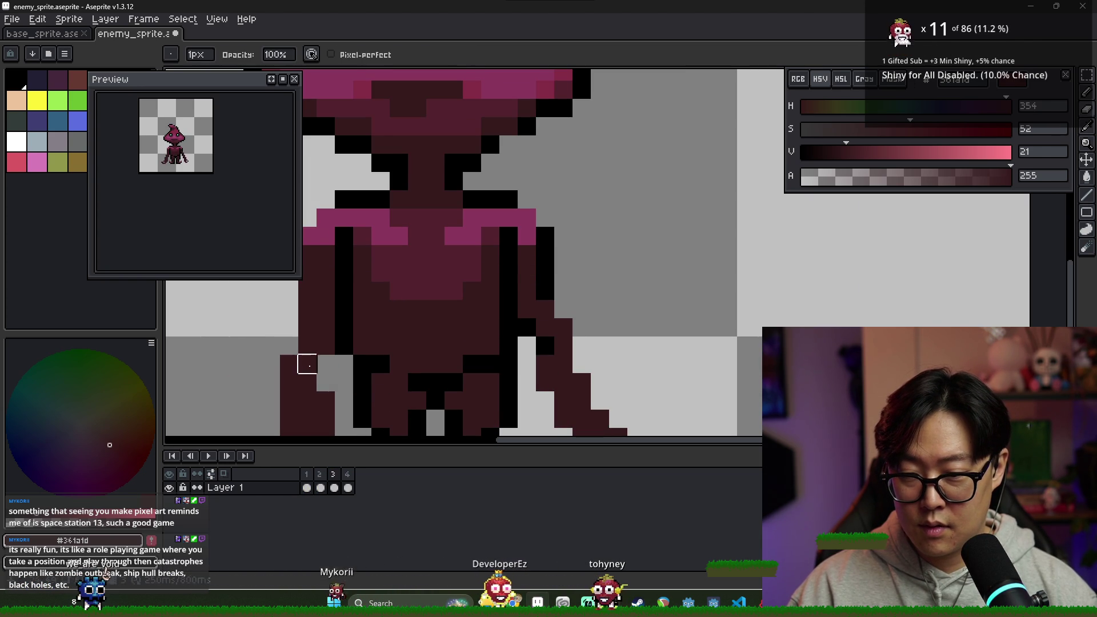
{"action": "scroll", "coordinate": [343, 403], "scroll_direction": "down", "scroll_amount": 2}
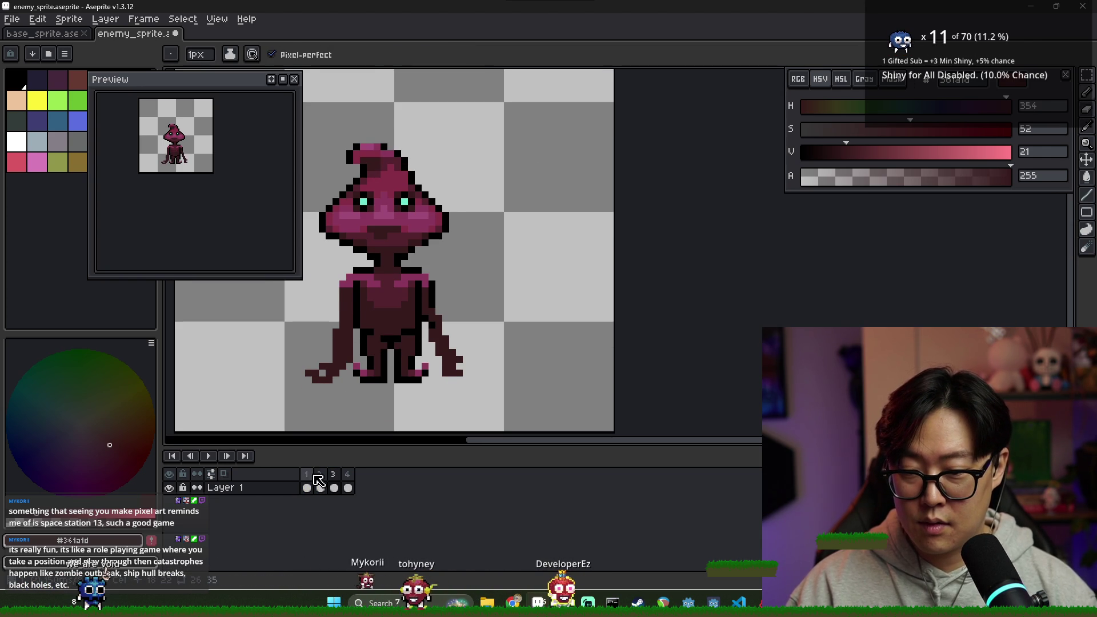
{"action": "left_click", "coordinate": [321, 487]}
{"action": "left_click", "coordinate": [334, 487]}
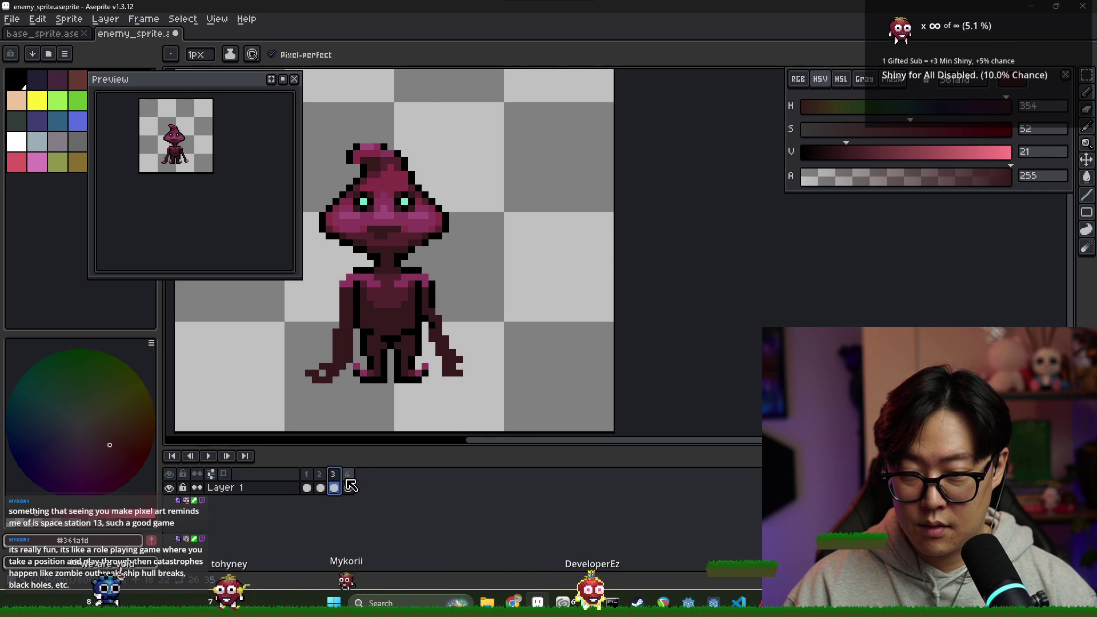
{"action": "left_click", "coordinate": [321, 486]}
{"action": "left_click", "coordinate": [334, 487]}
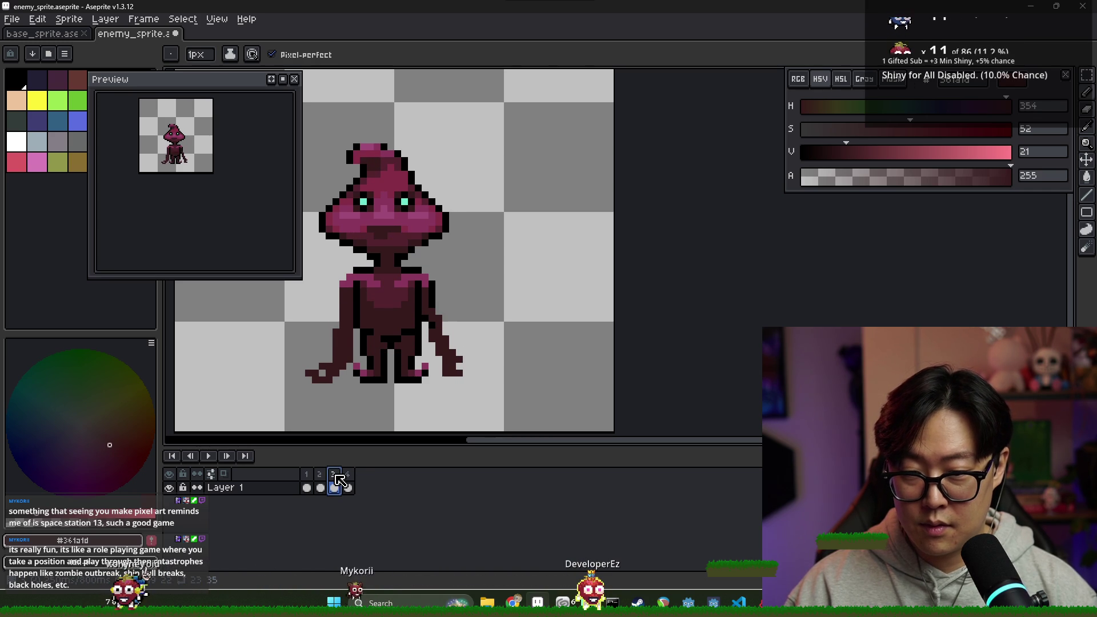
{"action": "scroll", "coordinate": [447, 373], "scroll_direction": "down", "scroll_amount": 2}
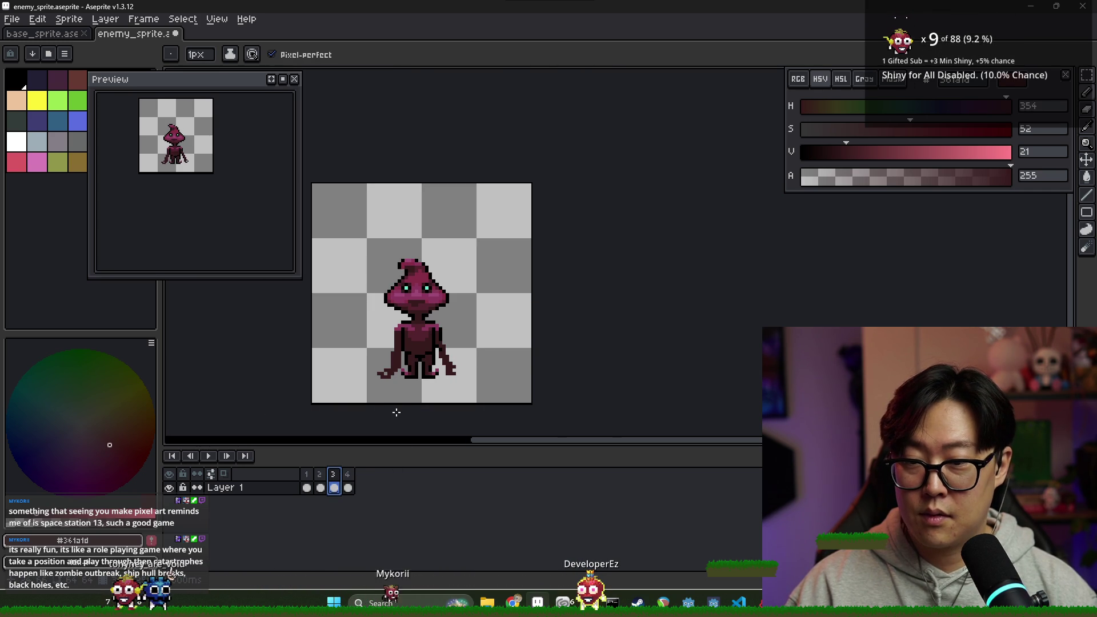
{"action": "scroll", "coordinate": [215, 191], "scroll_direction": "up", "scroll_amount": 4}
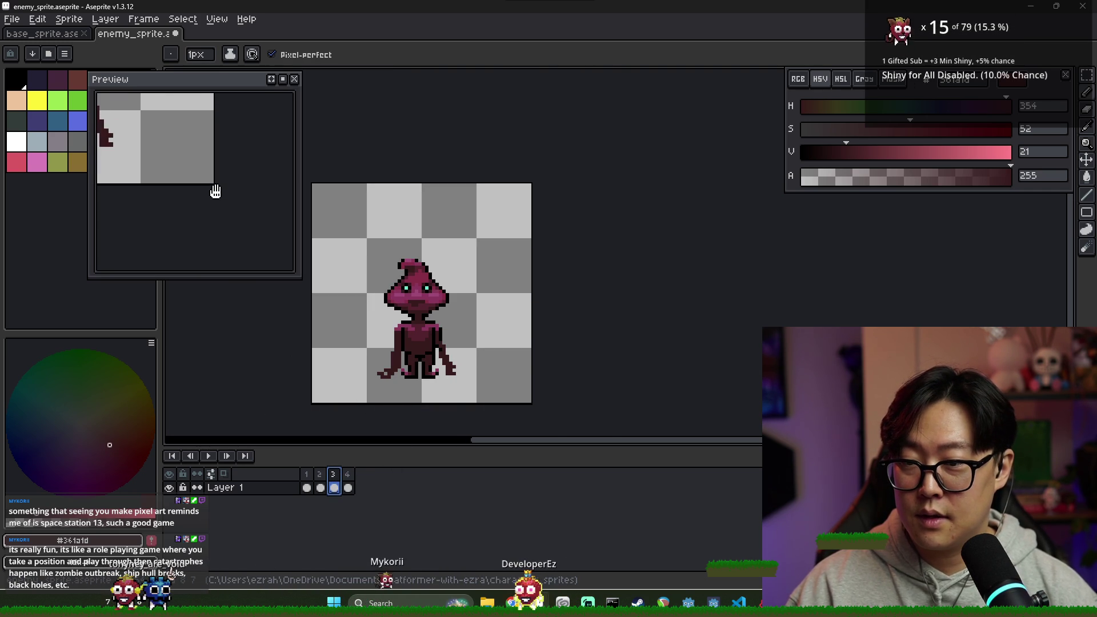
{"action": "scroll", "coordinate": [221, 225], "scroll_direction": "down", "scroll_amount": 2}
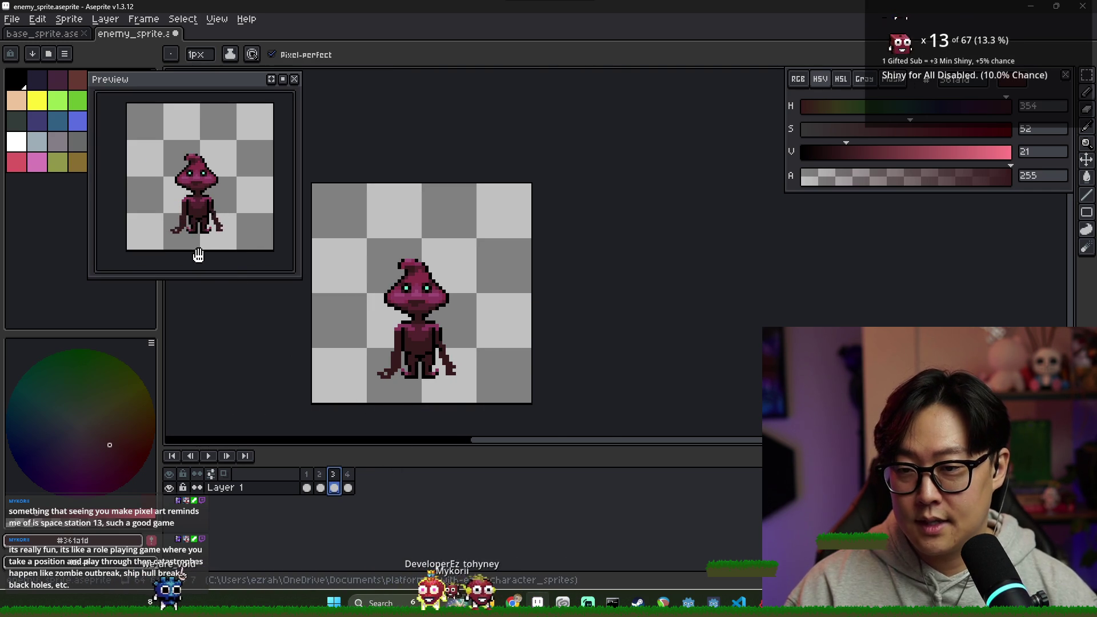
{"action": "scroll", "coordinate": [421, 330], "scroll_direction": "up", "scroll_amount": 5}
{"action": "left_click", "coordinate": [421, 330], "text": "alt"}
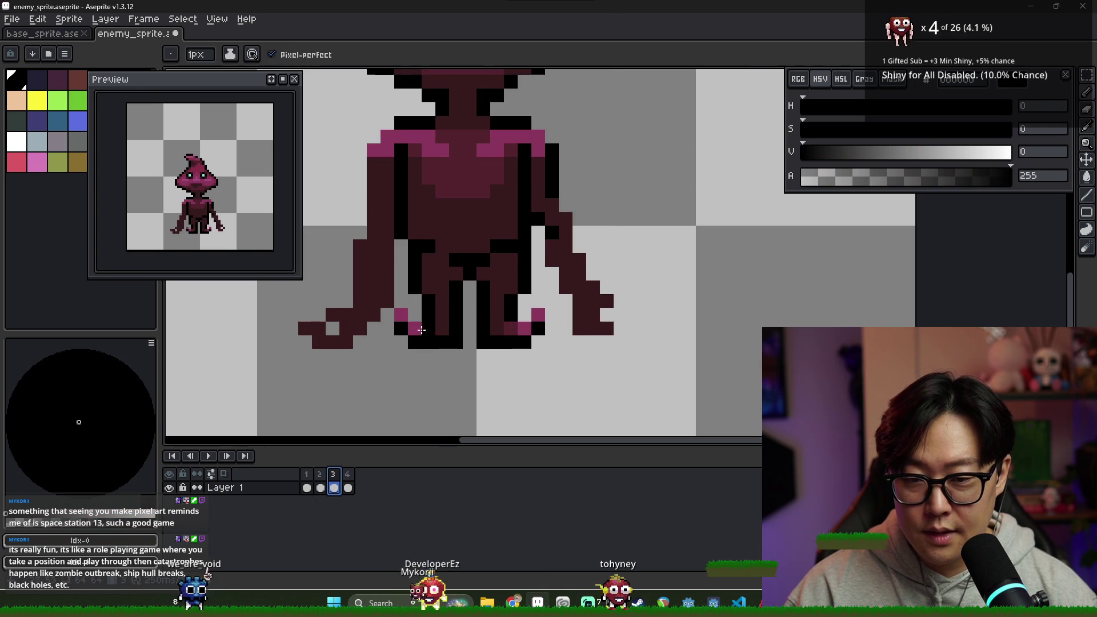
{"action": "key", "text": "Return"}
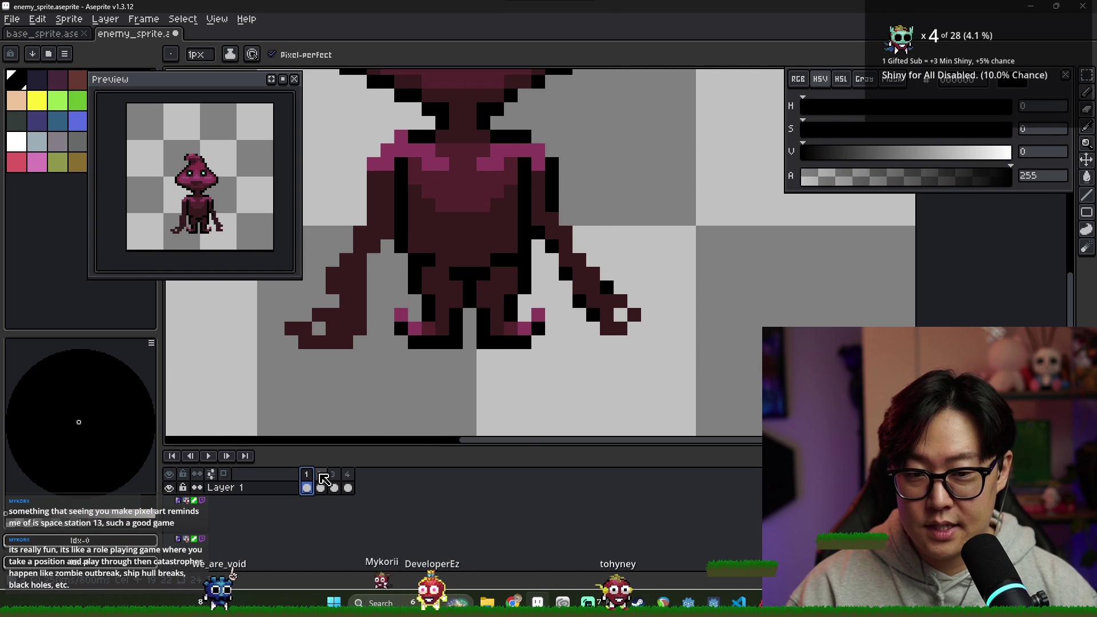
{"action": "left_click", "coordinate": [324, 479]}
{"action": "scroll", "coordinate": [357, 318], "scroll_direction": "up", "scroll_amount": 3}
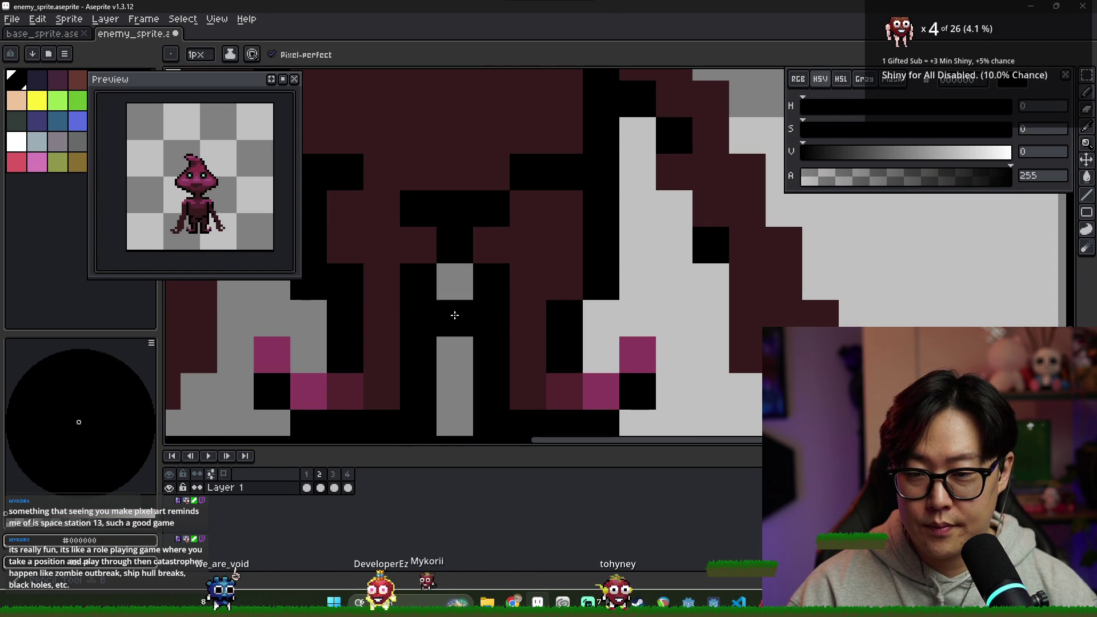
{"action": "key", "text": "b"}
{"action": "scroll", "coordinate": [491, 354], "scroll_direction": "down", "scroll_amount": 4}
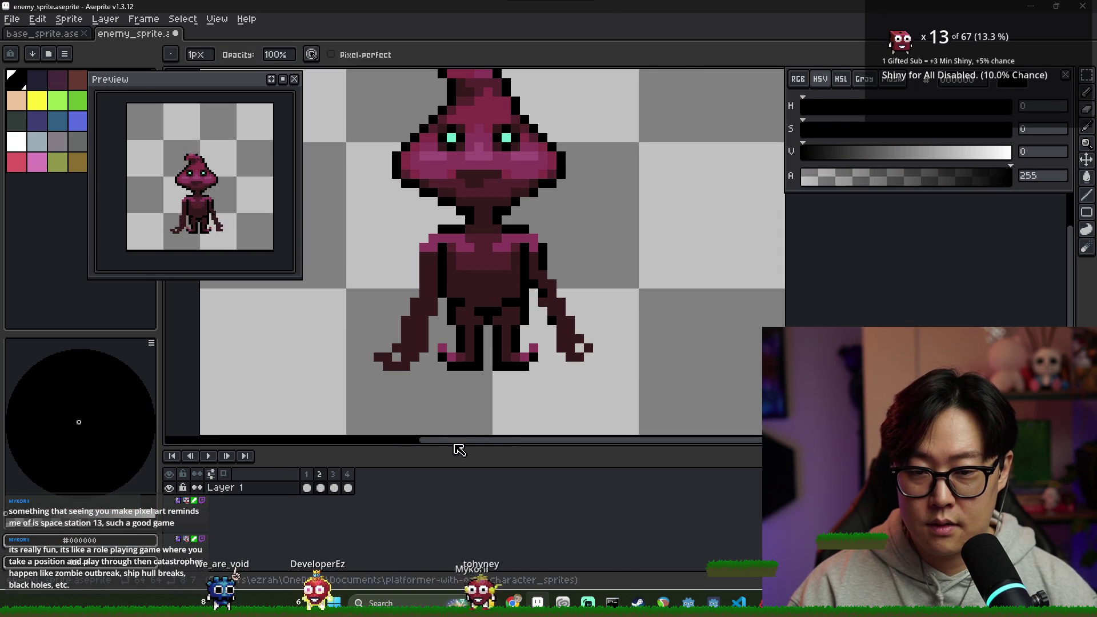
{"action": "left_click", "coordinate": [308, 487]}
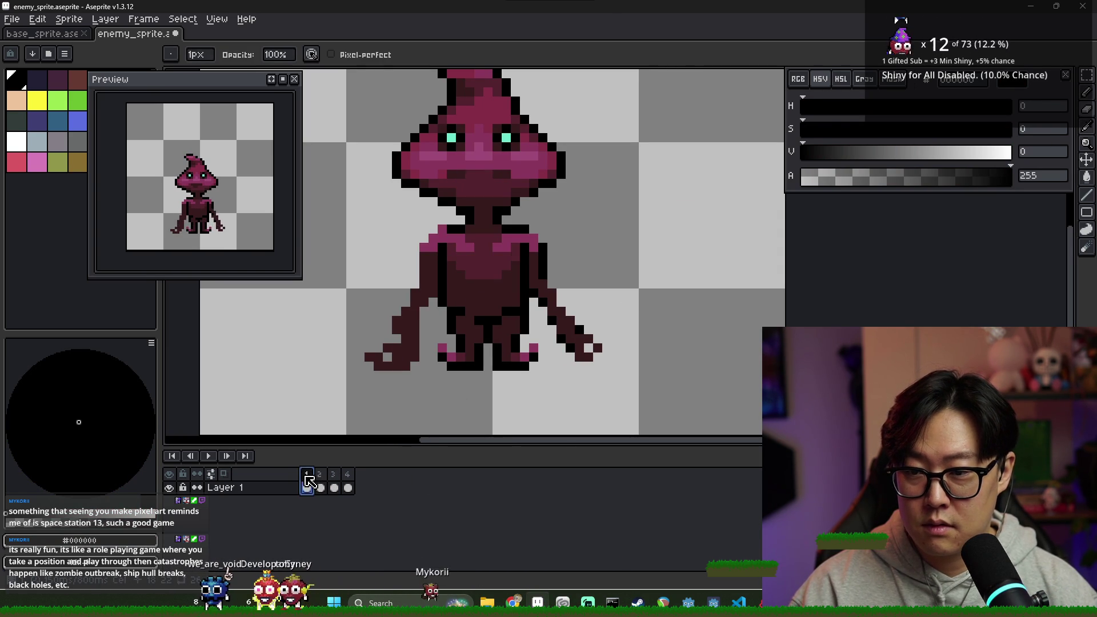
{"action": "left_click", "coordinate": [321, 487]}
{"action": "left_click", "coordinate": [334, 487]}
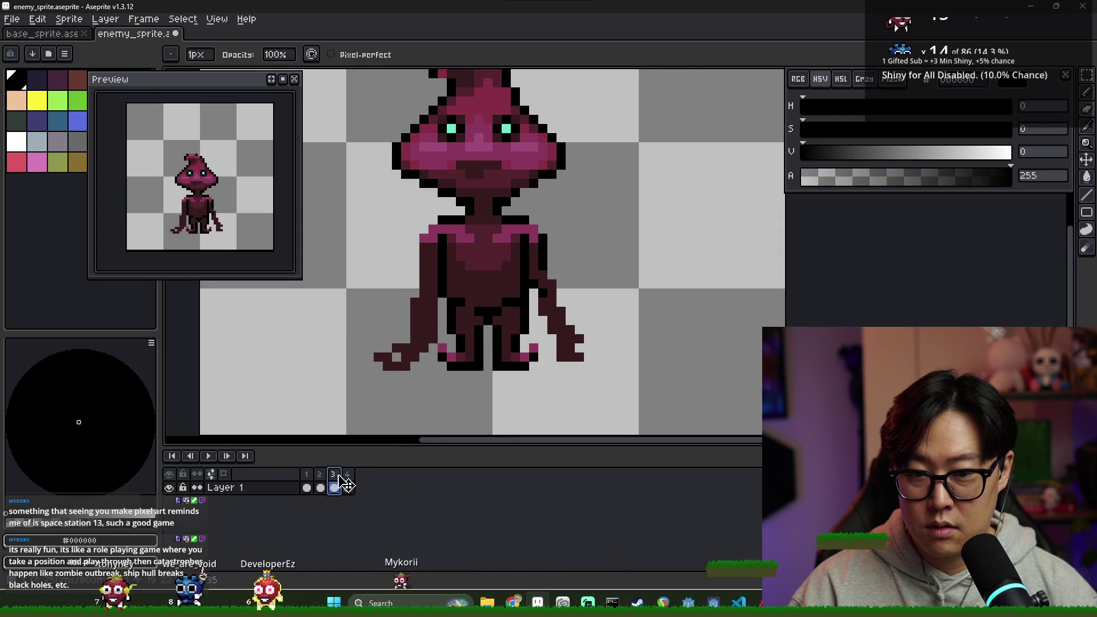
{"action": "key", "text": "b"}
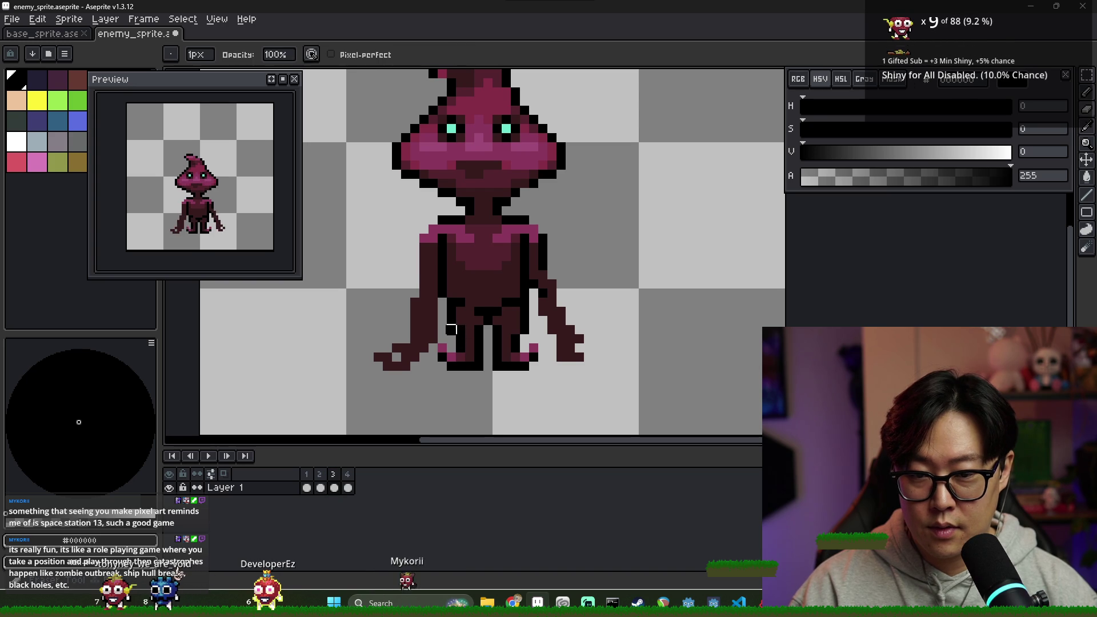
{"action": "key", "text": "b"}
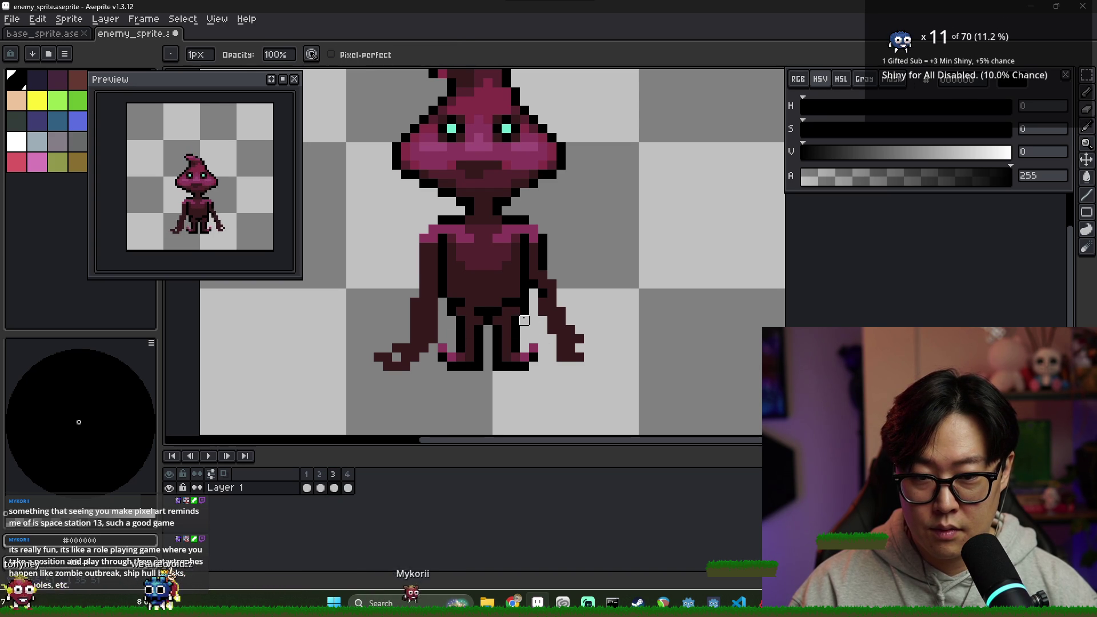
{"action": "left_click", "coordinate": [318, 487]}
{"action": "left_click", "coordinate": [335, 488]}
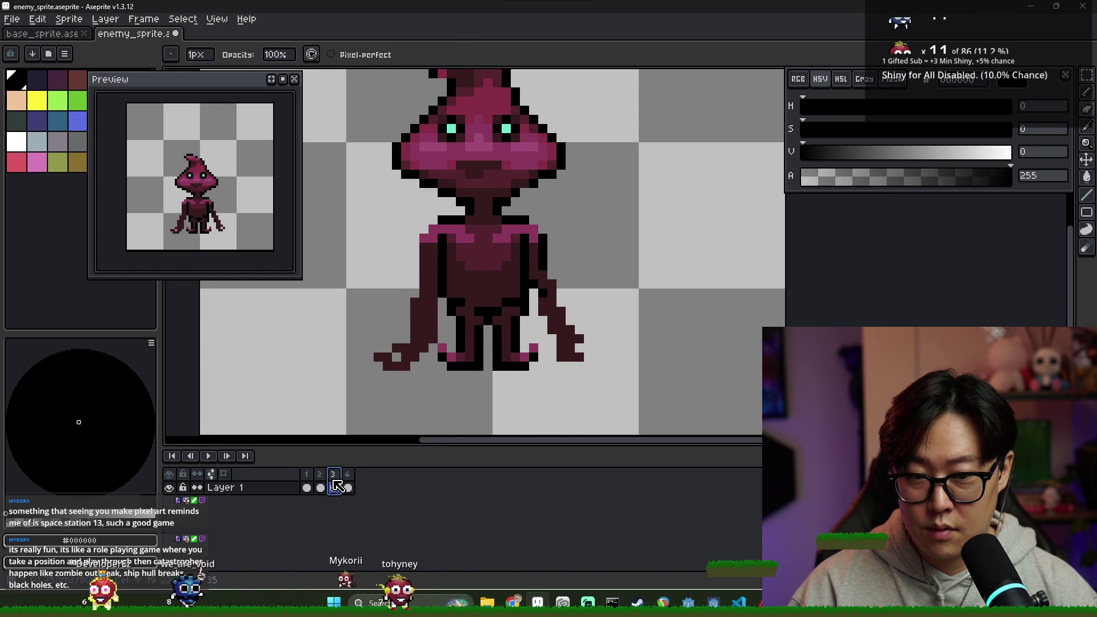
{"action": "scroll", "coordinate": [487, 293], "scroll_direction": "up", "scroll_amount": 3}
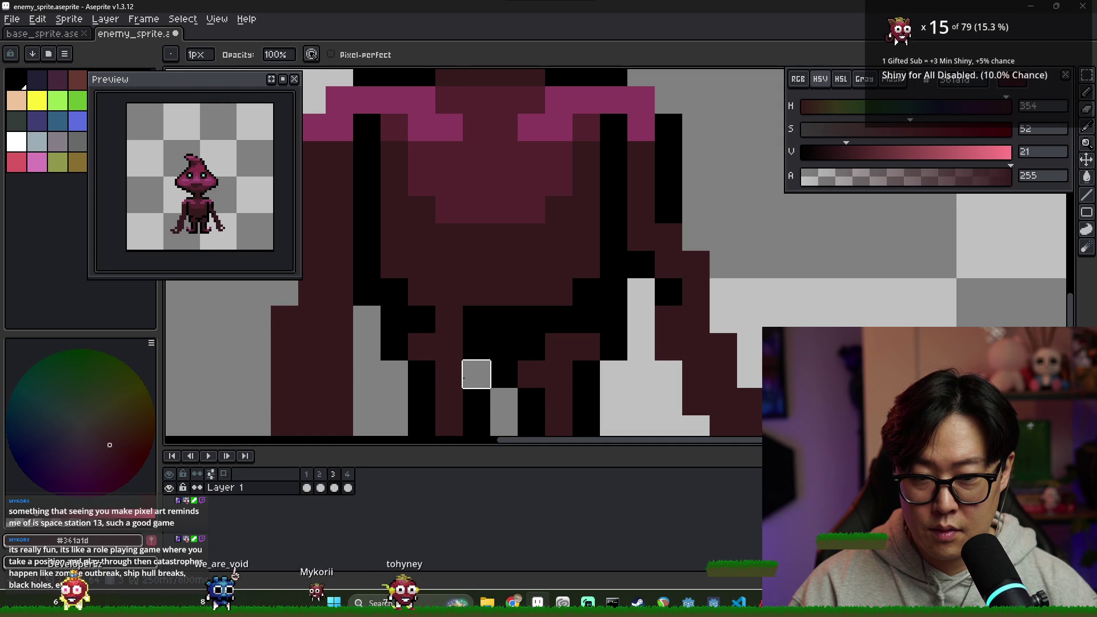
{"action": "left_click", "coordinate": [551, 354], "text": "alt"}
{"action": "scroll", "coordinate": [531, 380], "scroll_direction": "down", "scroll_amount": 5}
{"action": "scroll", "coordinate": [518, 380], "scroll_direction": "up", "scroll_amount": 5}
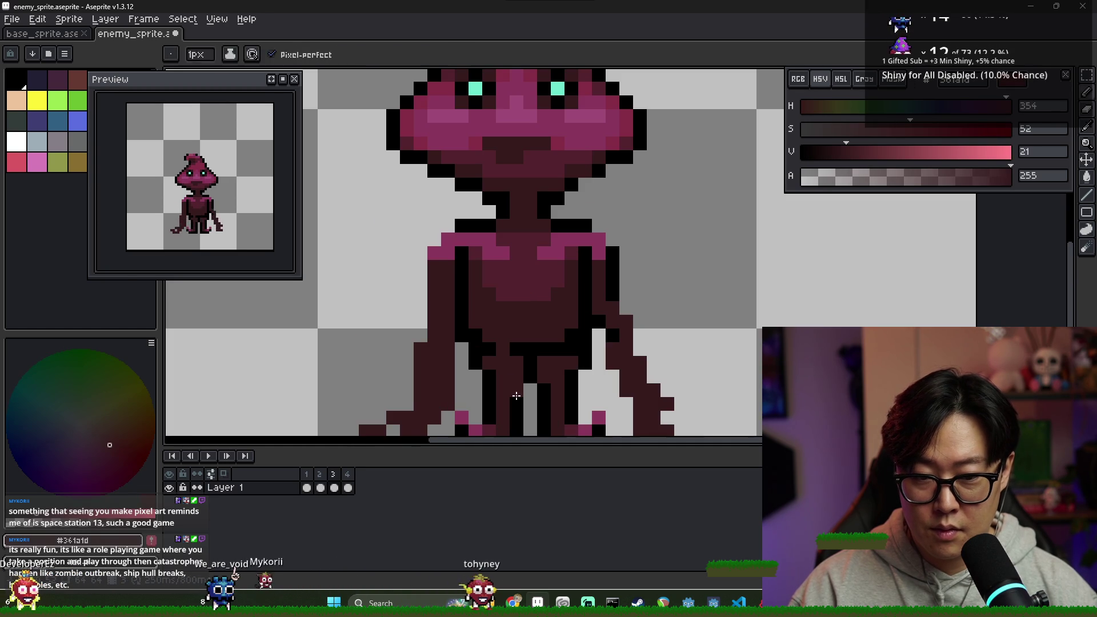
{"action": "left_click", "coordinate": [519, 380], "text": "alt"}
{"action": "scroll", "coordinate": [547, 378], "scroll_direction": "down", "scroll_amount": 3}
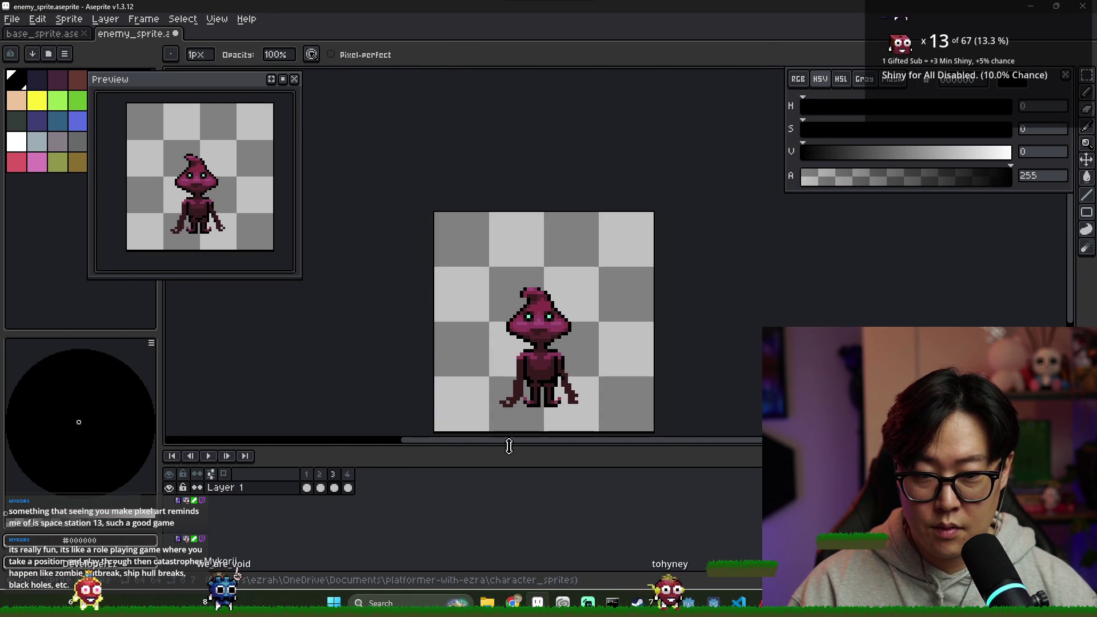
- Compare frames 1 and 3, then take the pencil and sample the dark brown body colour
{"action": "left_click", "coordinate": [308, 486]}
{"action": "left_click", "coordinate": [335, 487]}
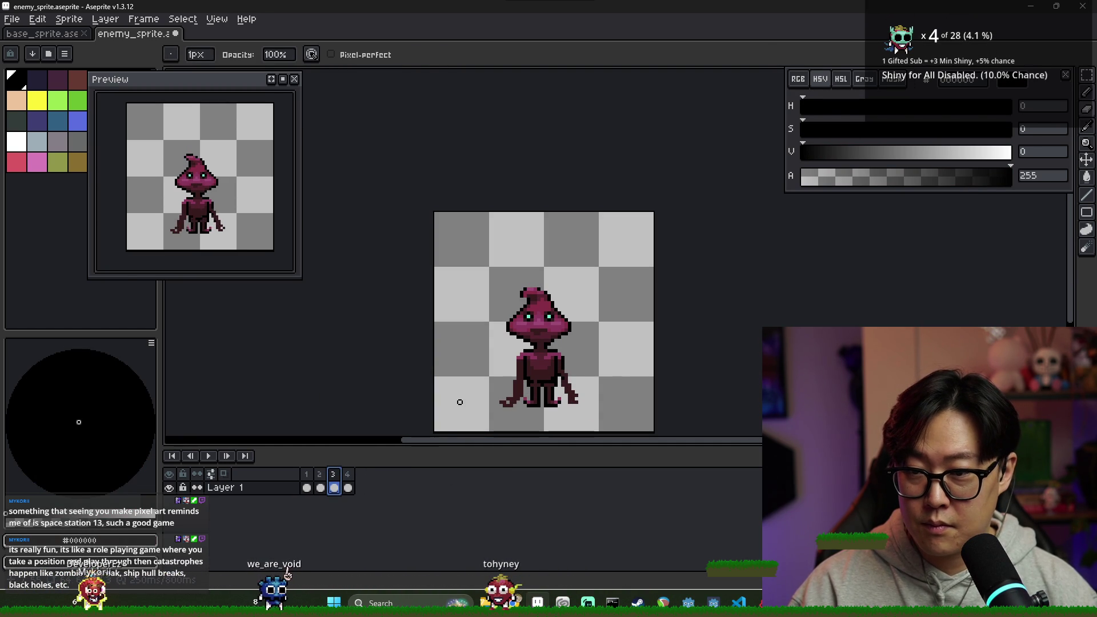
{"action": "key", "text": "Left"}
{"action": "key", "text": "Left"}
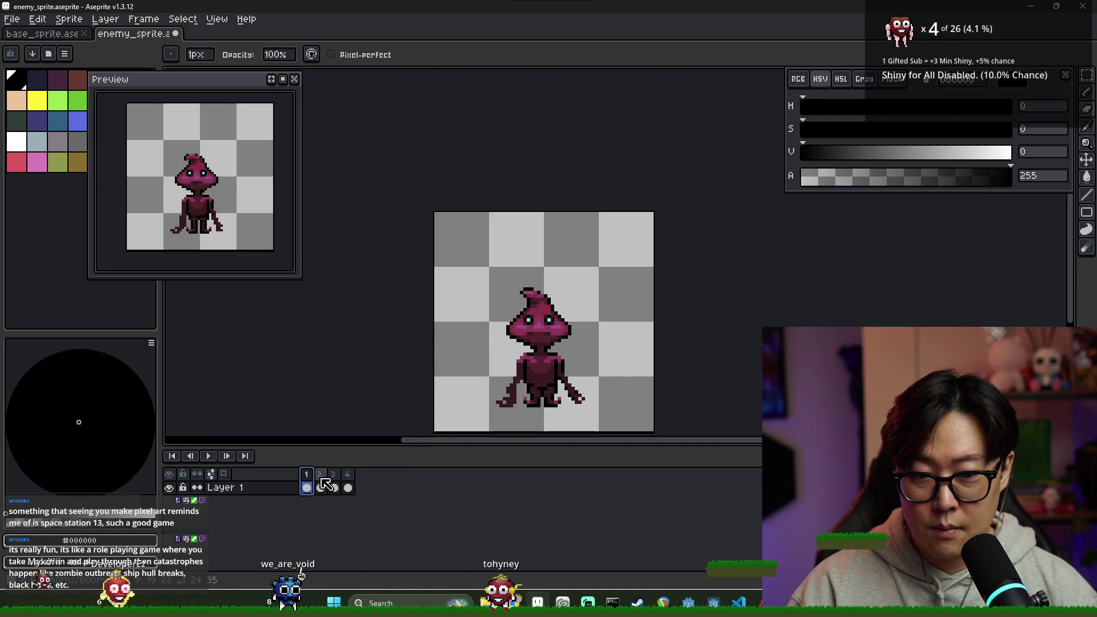
{"action": "left_click", "coordinate": [335, 487]}
{"action": "scroll", "coordinate": [537, 343], "scroll_direction": "up", "scroll_amount": 3}
{"action": "key", "text": "b"}
{"action": "left_click", "coordinate": [546, 339], "text": "alt"}
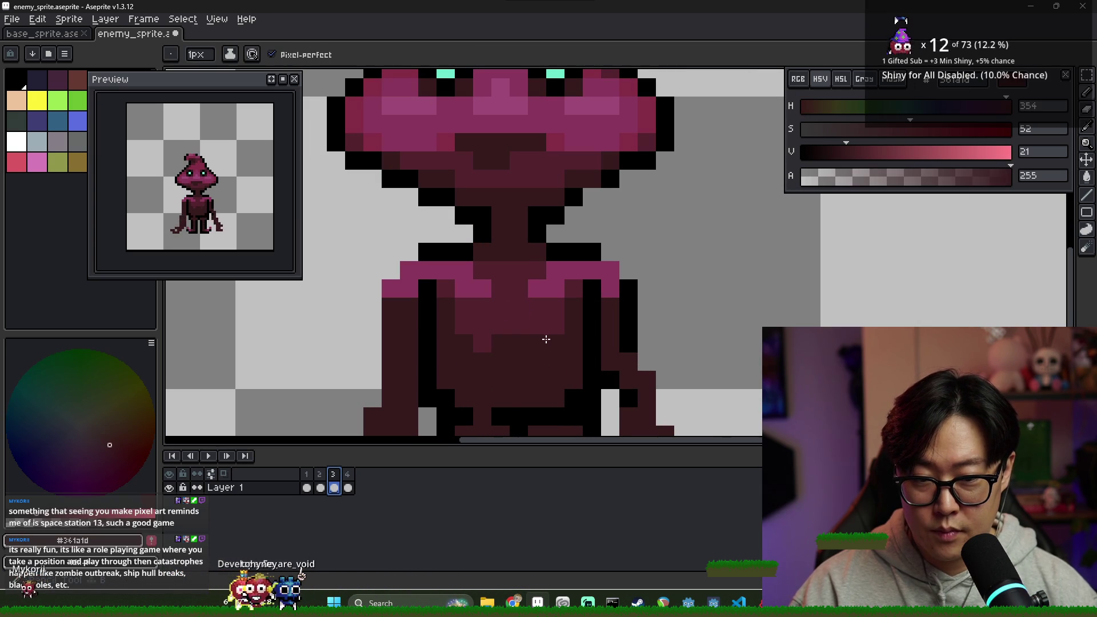
{"action": "scroll", "coordinate": [525, 349], "scroll_direction": "down", "scroll_amount": 3}
- Flip through frames 2, 3, 4 and 1 to compare poses, ending zoomed in on frame 2
{"action": "left_click", "coordinate": [320, 487]}
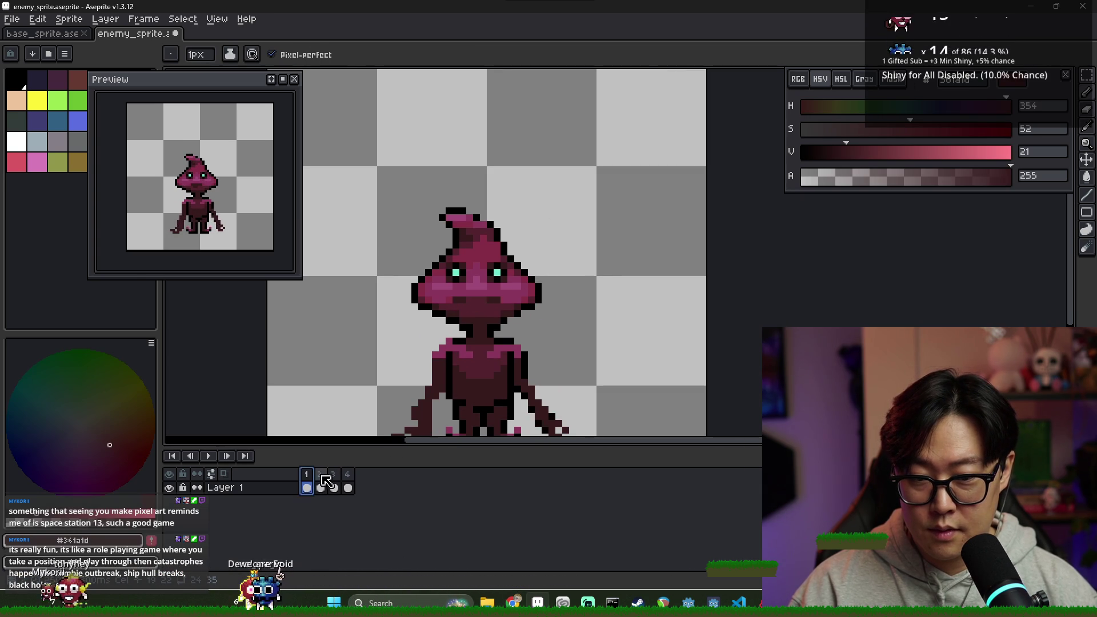
{"action": "left_click", "coordinate": [334, 487]}
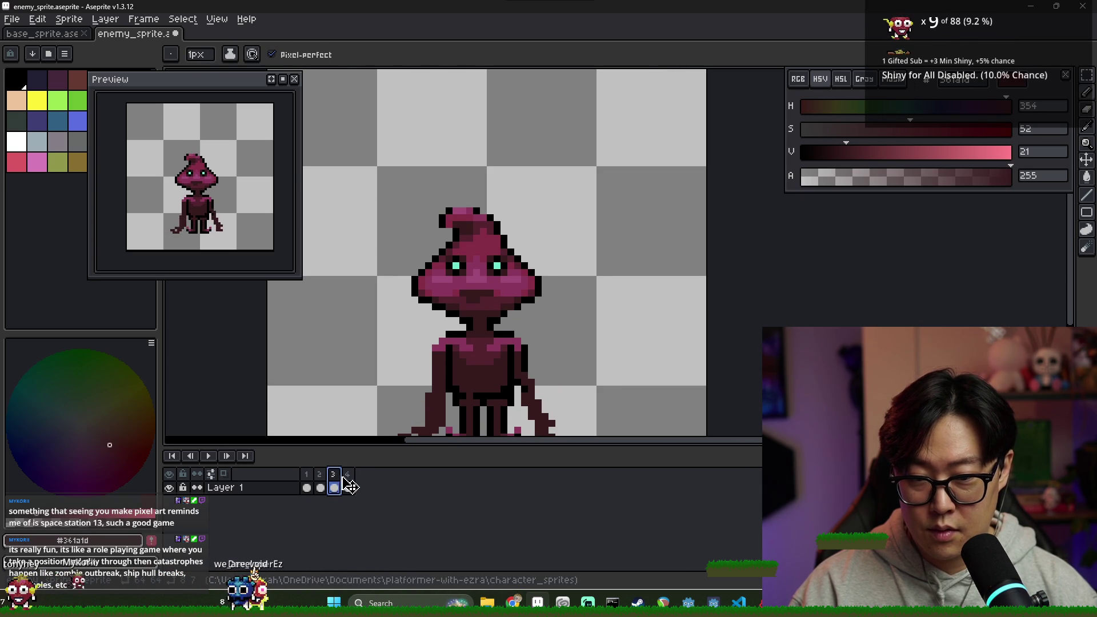
{"action": "left_click", "coordinate": [347, 487]}
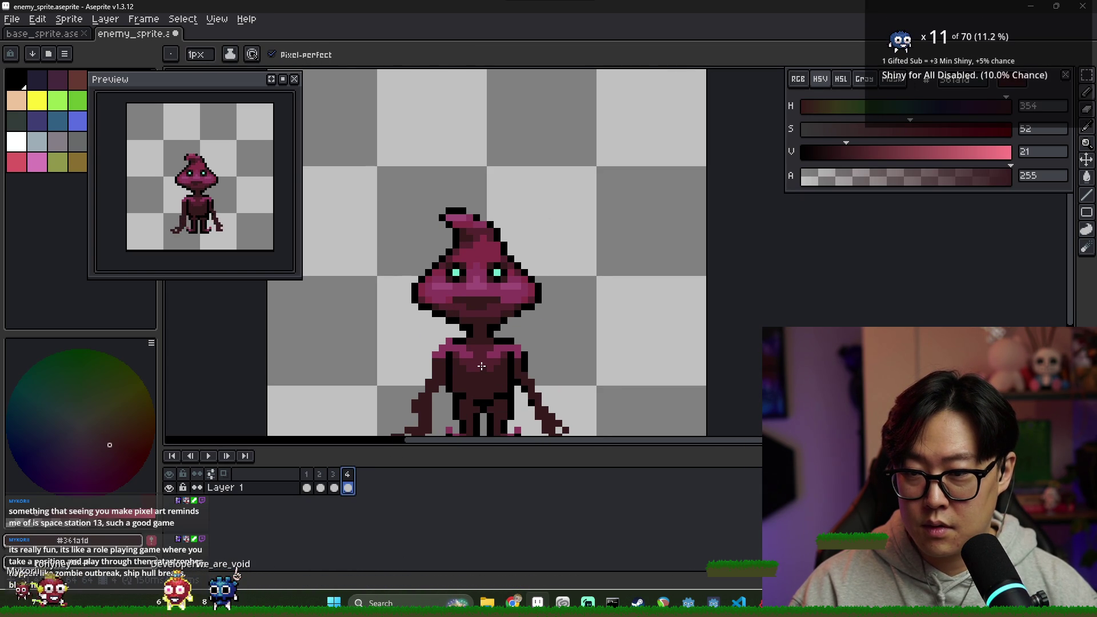
{"action": "scroll", "coordinate": [489, 368], "scroll_direction": "down", "scroll_amount": 2}
{"action": "left_click", "coordinate": [307, 487]}
{"action": "left_click", "coordinate": [320, 487]}
{"action": "scroll", "coordinate": [436, 284], "scroll_direction": "up", "scroll_amount": 3}
- Paint two black outline pixels beside the neck on frame 2
{"action": "left_click", "coordinate": [409, 234], "text": "alt"}
{"action": "left_click", "coordinate": [660, 237]}
{"action": "left_click", "coordinate": [478, 300]}
{"action": "scroll", "coordinate": [478, 295], "scroll_direction": "down", "scroll_amount": 3}
- Recolour the pixel left of the neck dark brown (#361a1d)
{"action": "left_click", "coordinate": [456, 277], "text": "alt"}
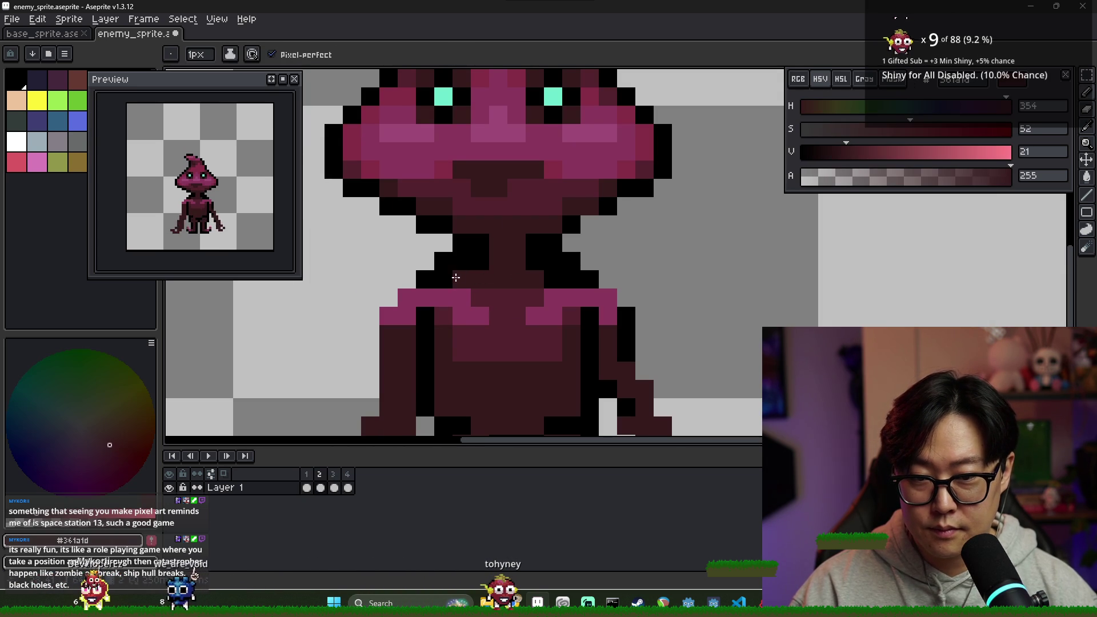
{"action": "left_click", "coordinate": [480, 263]}
{"action": "scroll", "coordinate": [480, 272], "scroll_direction": "down", "scroll_amount": 3}
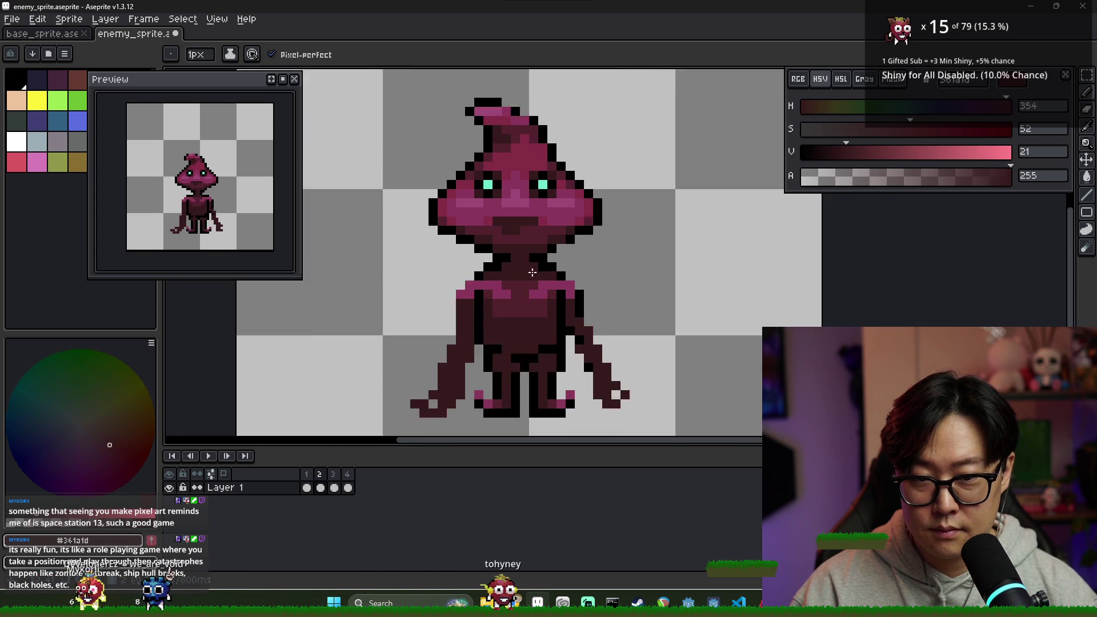
{"action": "left_click", "coordinate": [321, 486]}
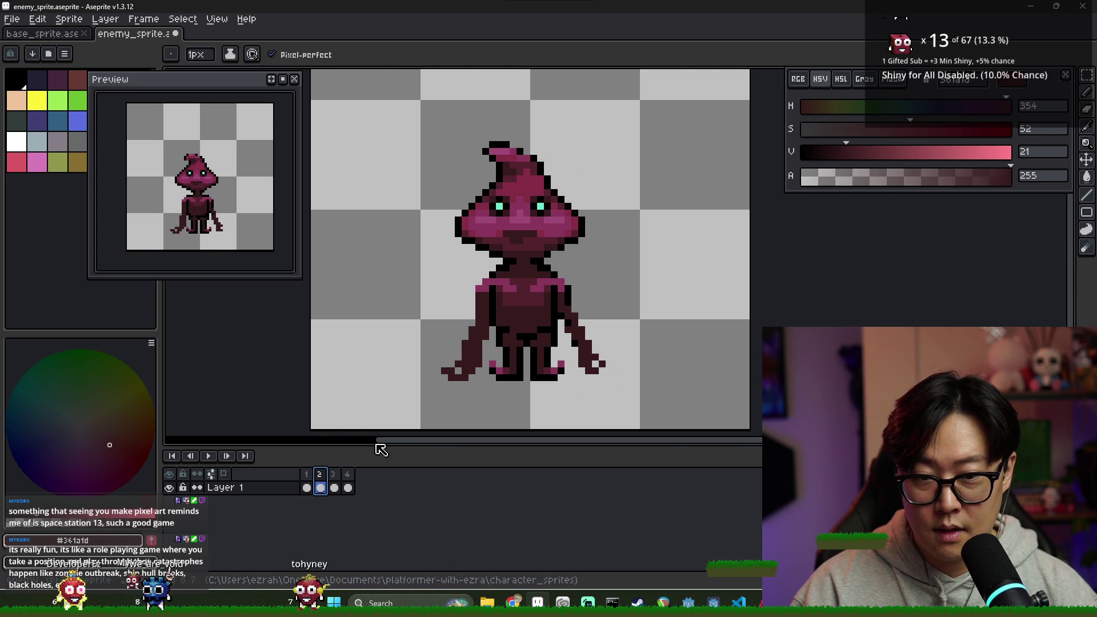
- On frame 2, darken a pink shoulder pixel to dark brown
{"action": "scroll", "coordinate": [497, 282], "scroll_direction": "up", "scroll_amount": 3}
{"action": "left_click", "coordinate": [496, 297], "text": "alt"}
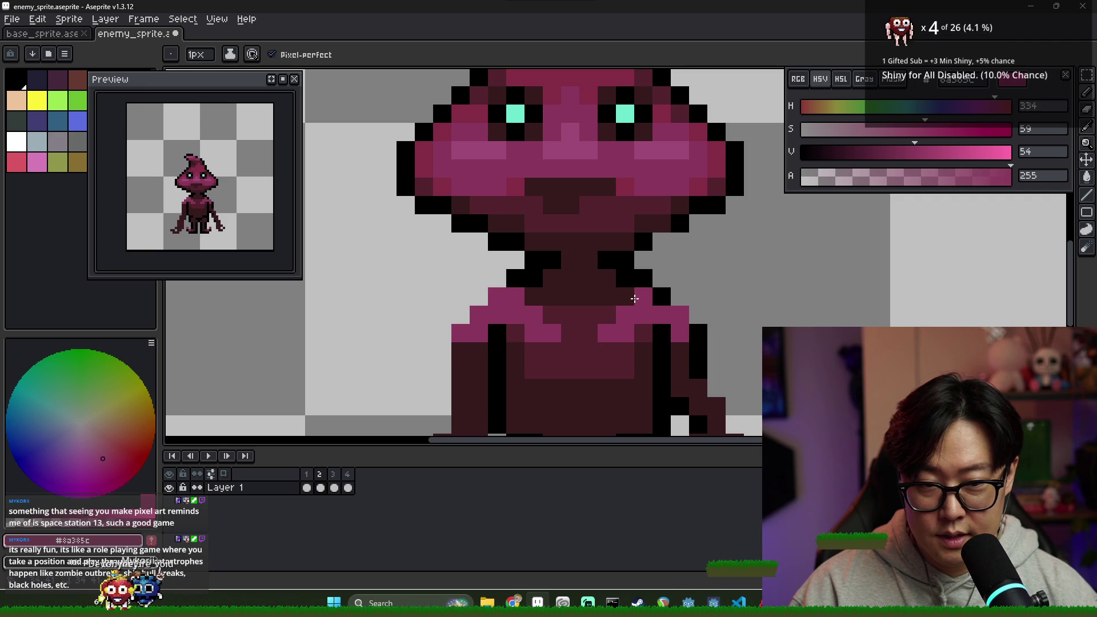
{"action": "left_click", "coordinate": [468, 347], "text": "alt"}
{"action": "left_click", "coordinate": [615, 325]}
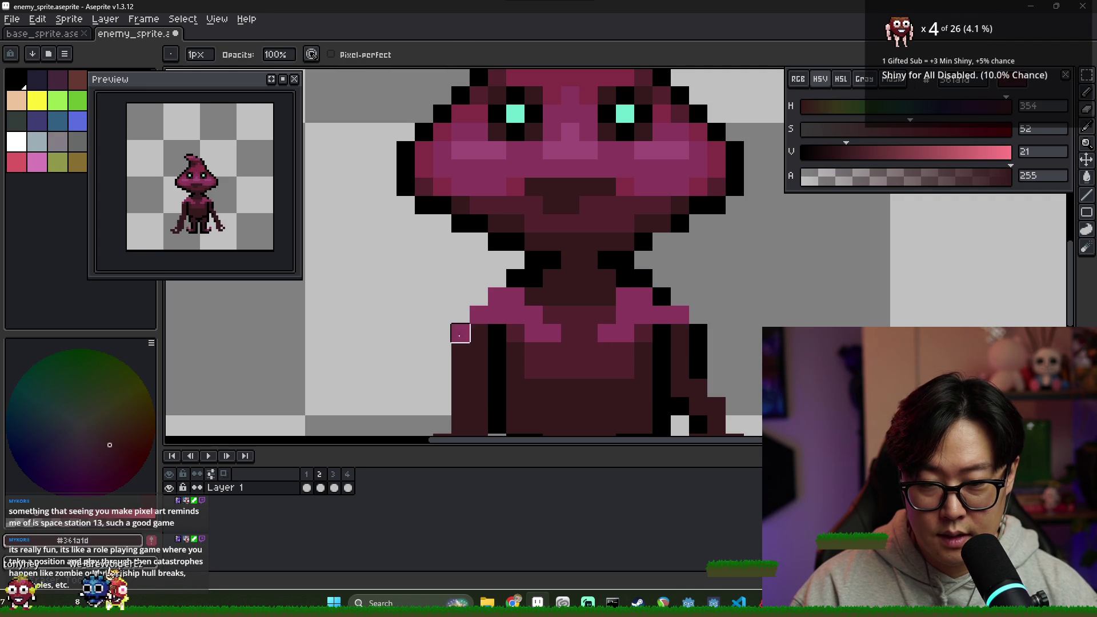
{"action": "key", "text": "alt"}
- Extend the black outline down the shoulder's side and darken a few nearby pixels dark brown
{"action": "left_click", "coordinate": [499, 332], "text": "alt"}
{"action": "left_click_drag", "start_coordinate": [516, 316], "coordinate": [515, 334]}
{"action": "left_click", "coordinate": [479, 349], "text": "alt"}
{"action": "left_click", "coordinate": [497, 334]}
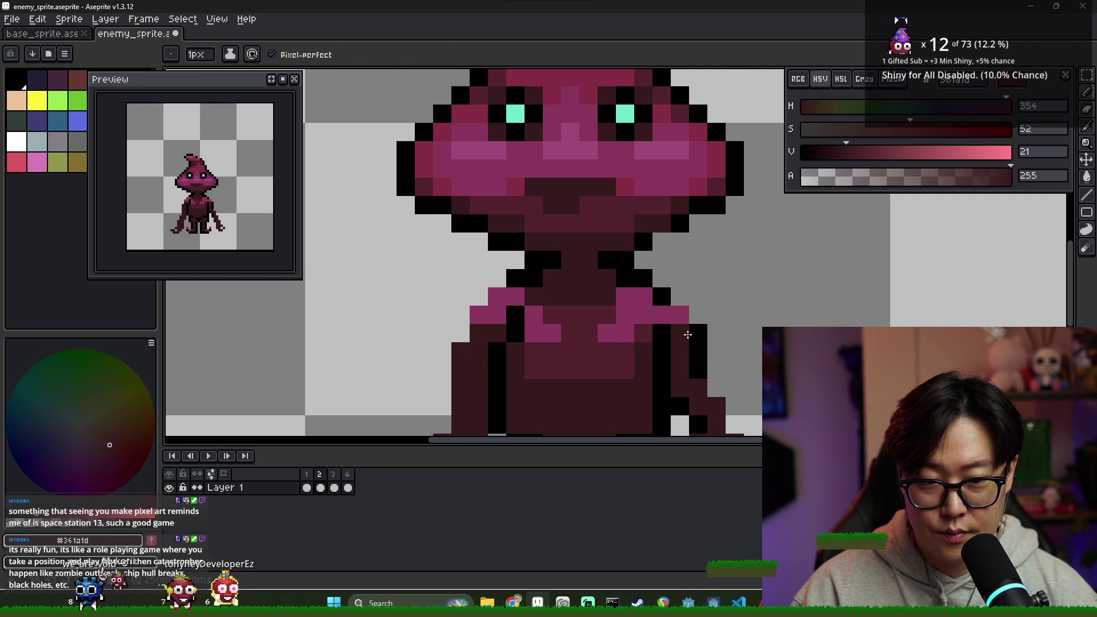
{"action": "left_click", "coordinate": [687, 334], "text": "alt"}
{"action": "left_click", "coordinate": [644, 332]}
{"action": "left_click", "coordinate": [642, 343], "text": "alt"}
{"action": "scroll", "coordinate": [611, 356], "scroll_direction": "down", "scroll_amount": 5}
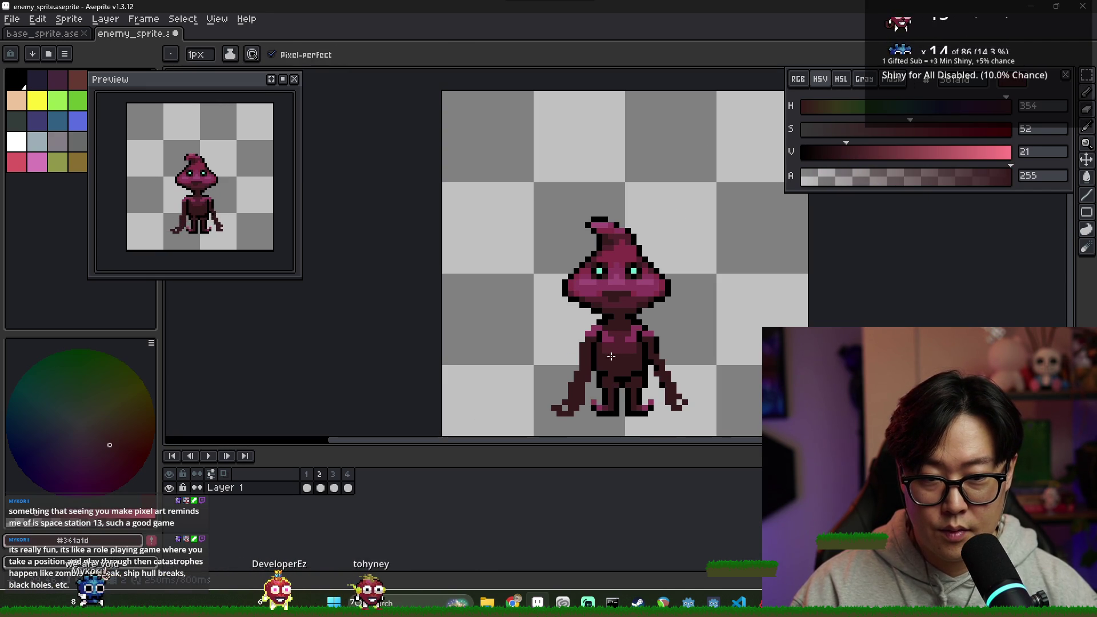
- Compare frame 2 with frame 1 and sample the pink shoulder colour
{"action": "left_click", "coordinate": [306, 476]}
{"action": "left_click", "coordinate": [321, 480]}
{"action": "scroll", "coordinate": [523, 346], "scroll_direction": "up", "scroll_amount": 5}
{"action": "left_click", "coordinate": [523, 347], "text": "alt"}
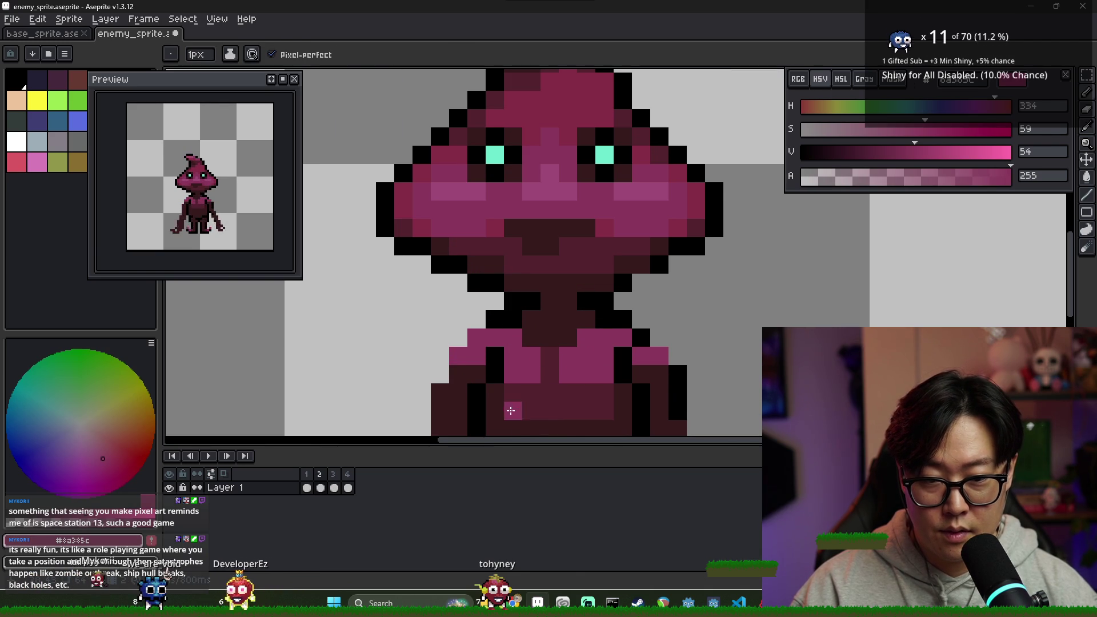
{"action": "scroll", "coordinate": [511, 410], "scroll_direction": "down", "scroll_amount": 5}
- Check frames 1 and 4, then settle on frame 3 and sample the black outline colour
{"action": "left_click", "coordinate": [311, 485]}
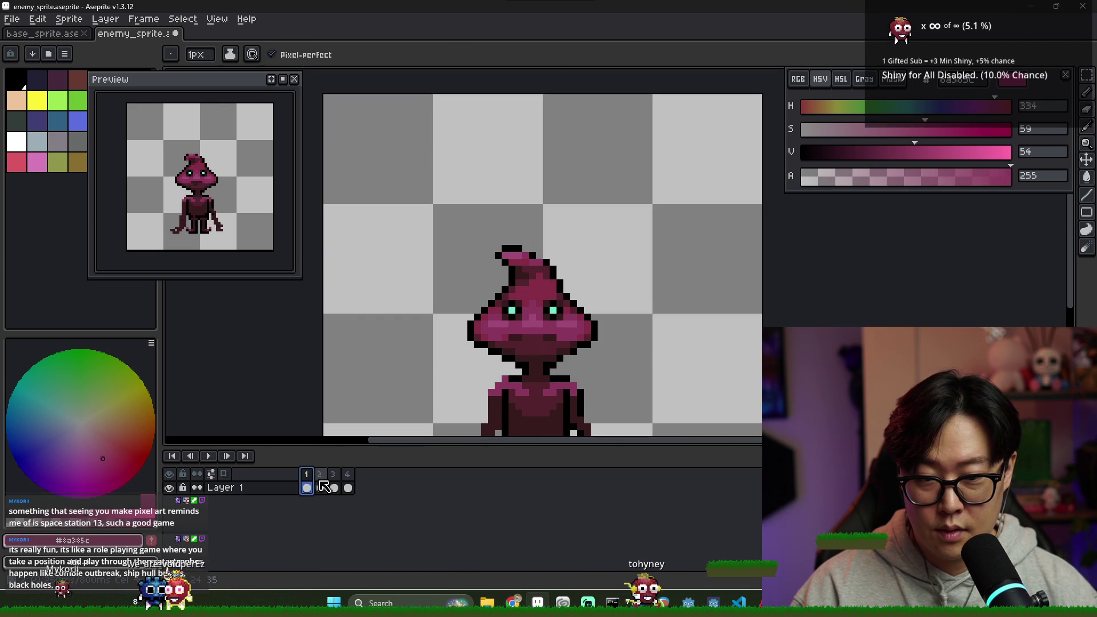
{"action": "left_click", "coordinate": [336, 486]}
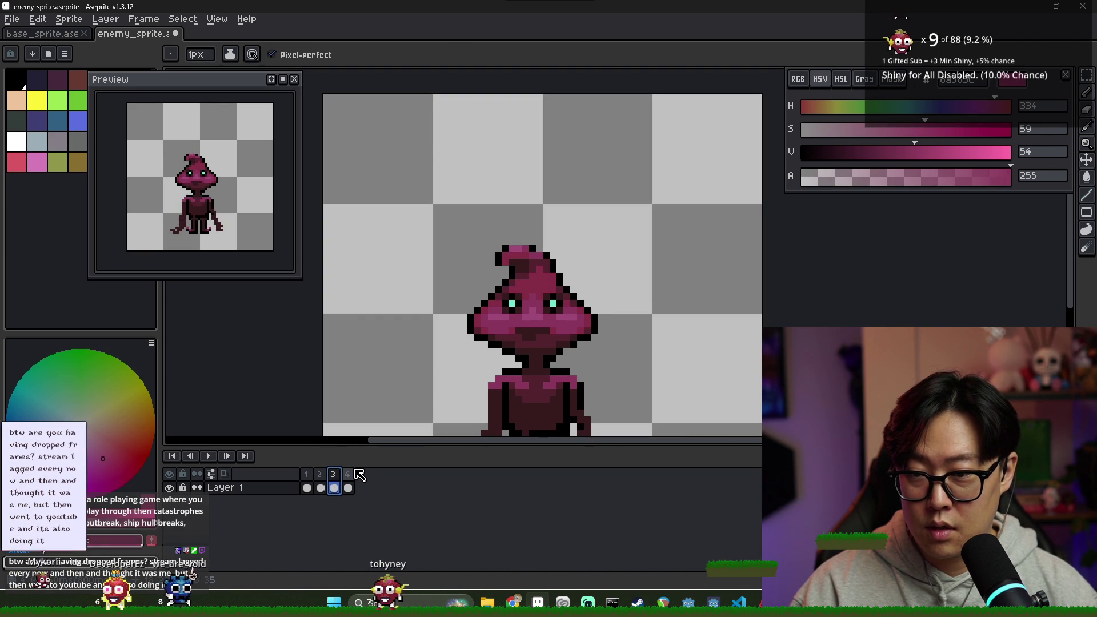
{"action": "left_click", "coordinate": [349, 474]}
{"action": "left_click", "coordinate": [335, 483]}
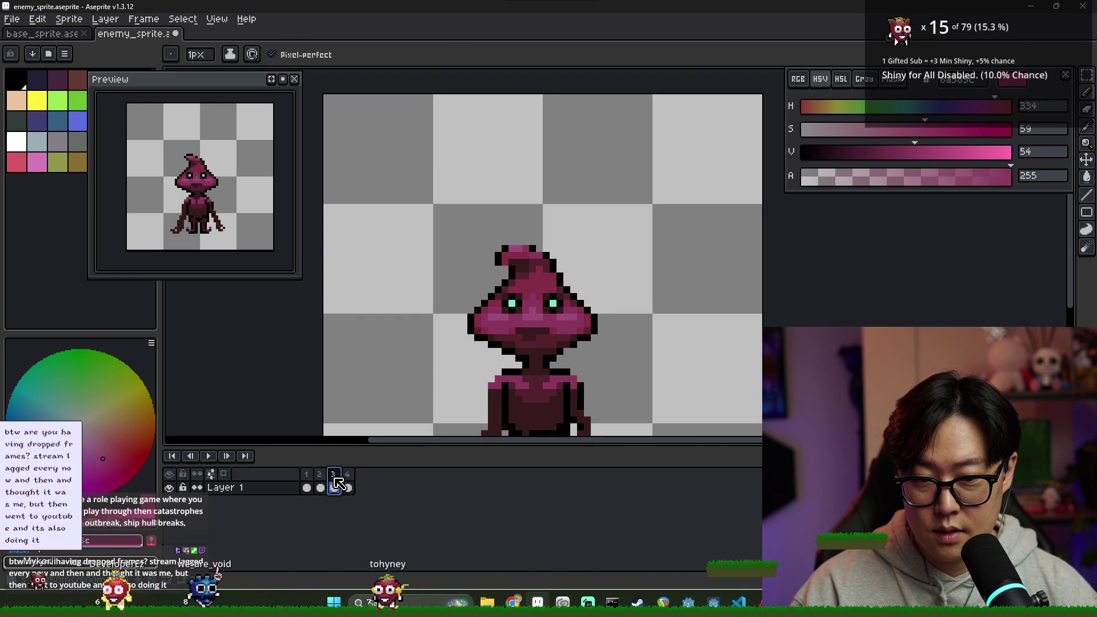
{"action": "scroll", "coordinate": [496, 372], "scroll_direction": "up", "scroll_amount": 3}
{"action": "left_click", "coordinate": [425, 339], "text": "alt"}
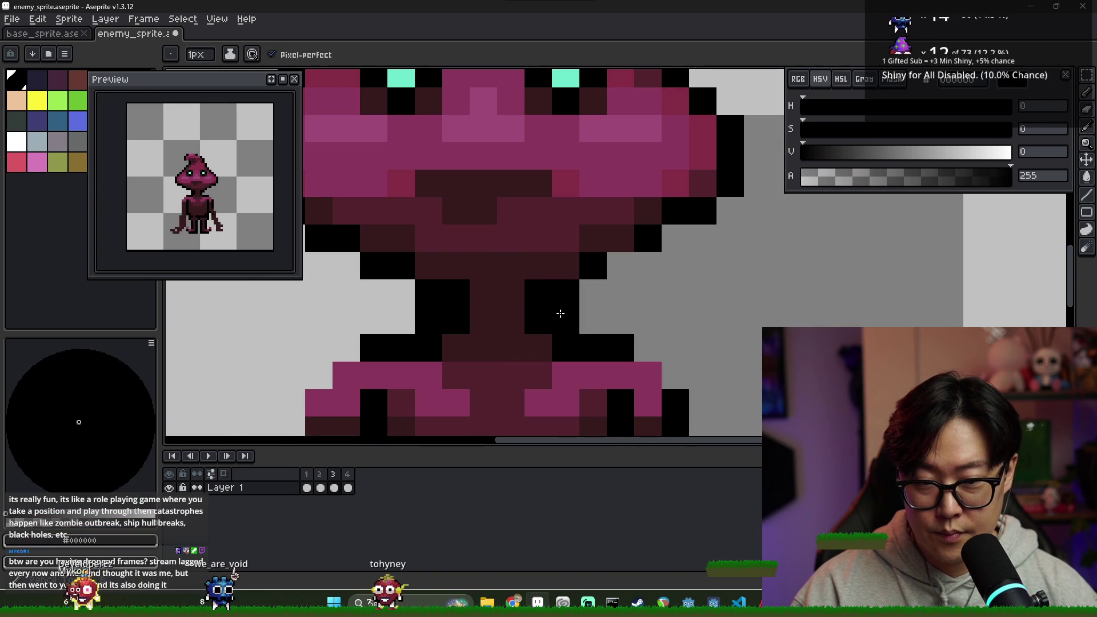
{"action": "scroll", "coordinate": [560, 313], "scroll_direction": "down", "scroll_amount": 3}
{"action": "left_click", "coordinate": [320, 487]}
{"action": "left_click", "coordinate": [334, 488]}
- Sample the pink shoulder colour on frame 3 and compare it against frames 4 and 2
{"action": "scroll", "coordinate": [495, 341], "scroll_direction": "up", "scroll_amount": 2}
{"action": "left_click", "coordinate": [495, 341], "text": "alt"}
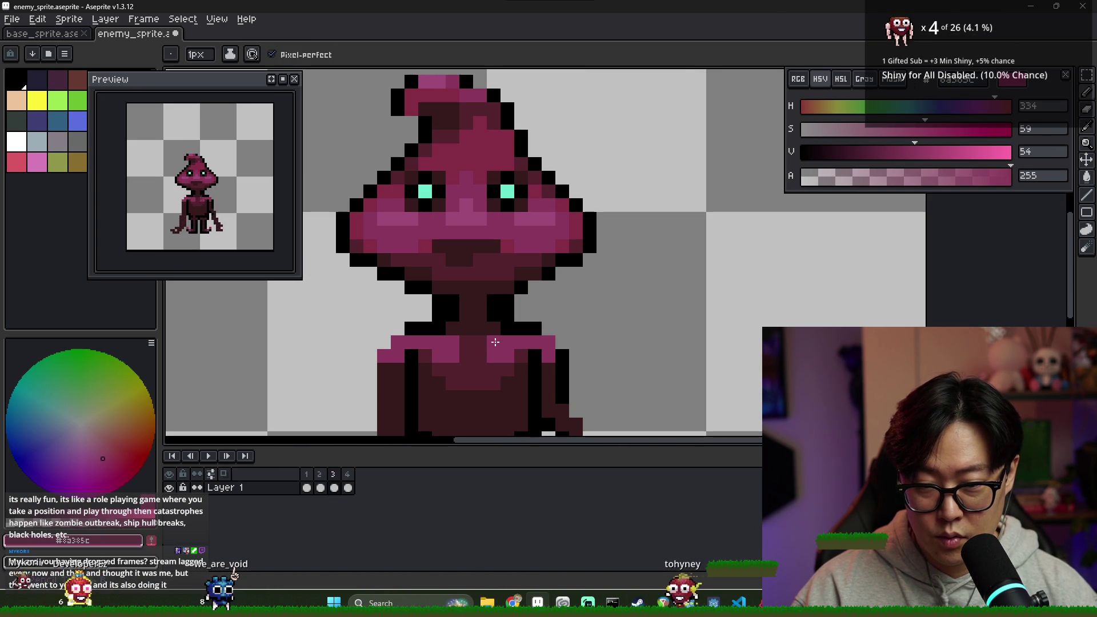
{"action": "scroll", "coordinate": [438, 406], "scroll_direction": "down", "scroll_amount": 2}
{"action": "left_click", "coordinate": [348, 488]}
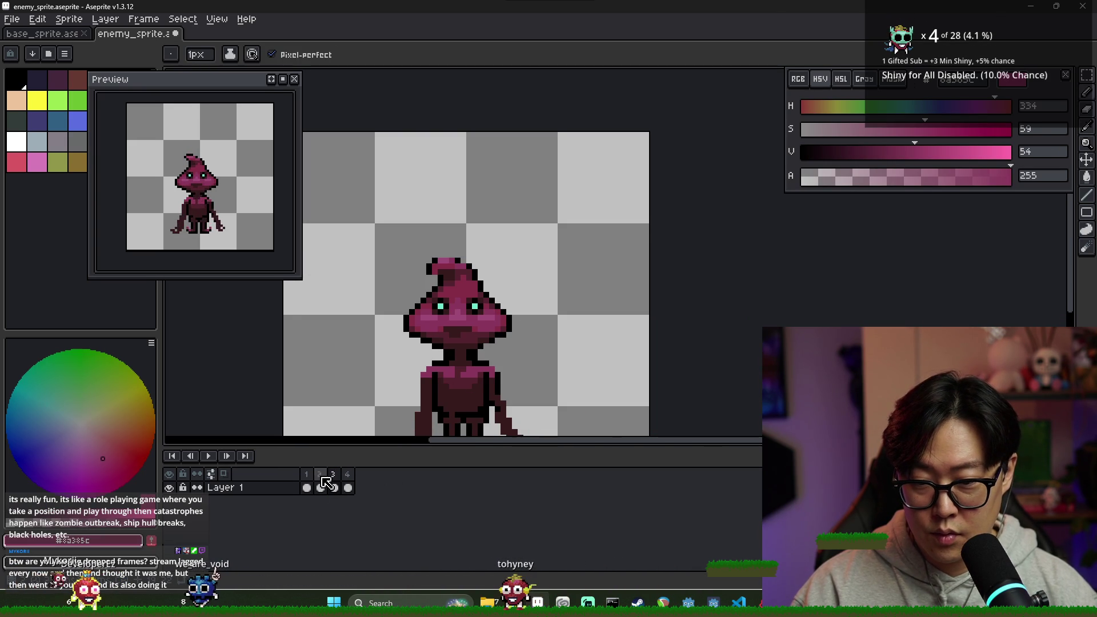
{"action": "left_click", "coordinate": [322, 480]}
{"action": "left_click", "coordinate": [335, 480]}
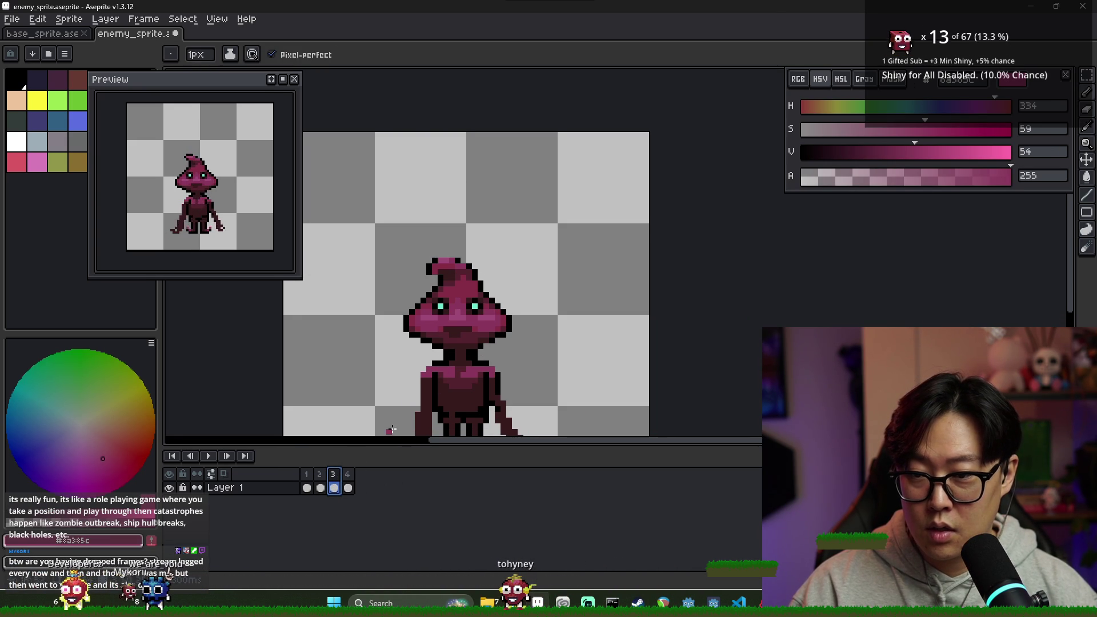
{"action": "left_click", "coordinate": [321, 479]}
{"action": "left_click", "coordinate": [333, 479]}
- Touch up frame 3's neck with the eraser and pencil, using the black outline colour
{"action": "scroll", "coordinate": [442, 343], "scroll_direction": "up", "scroll_amount": 2}
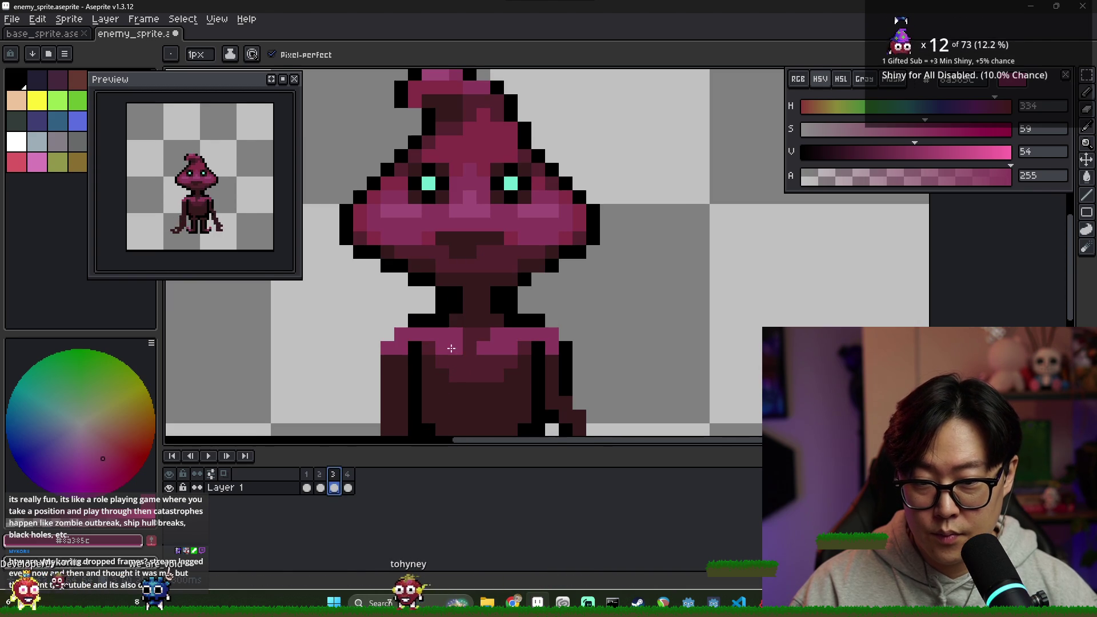
{"action": "key", "text": "e"}
{"action": "left_click", "coordinate": [336, 487]}
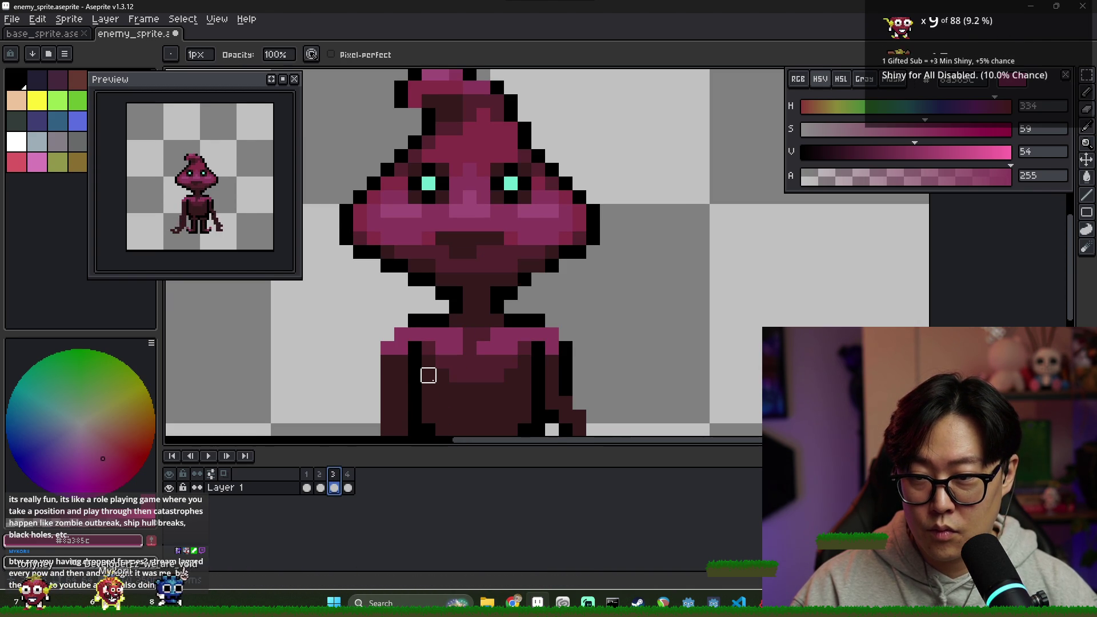
{"action": "left_click", "coordinate": [320, 487]}
{"action": "left_click", "coordinate": [336, 486]}
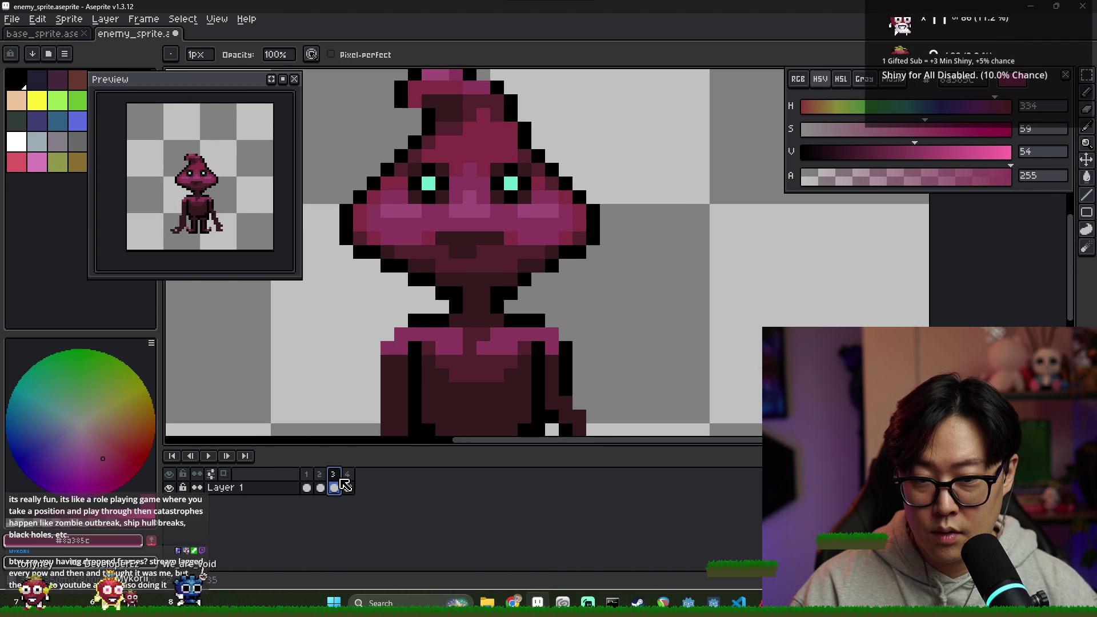
{"action": "left_click", "coordinate": [443, 310], "text": "alt"}
{"action": "key", "text": "b"}
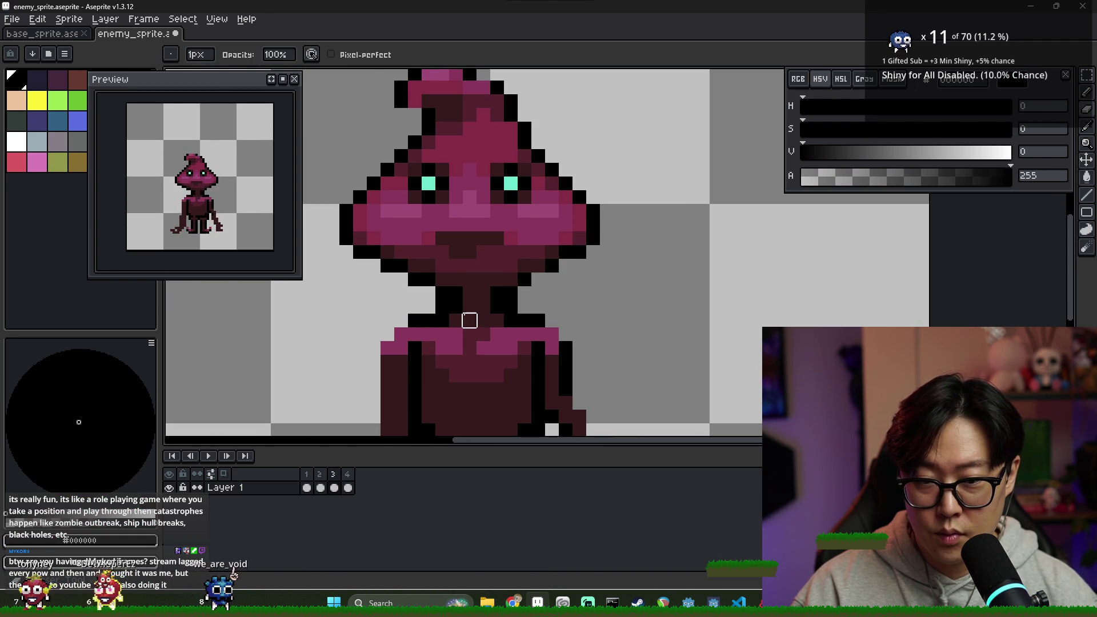
{"action": "key", "text": "b"}
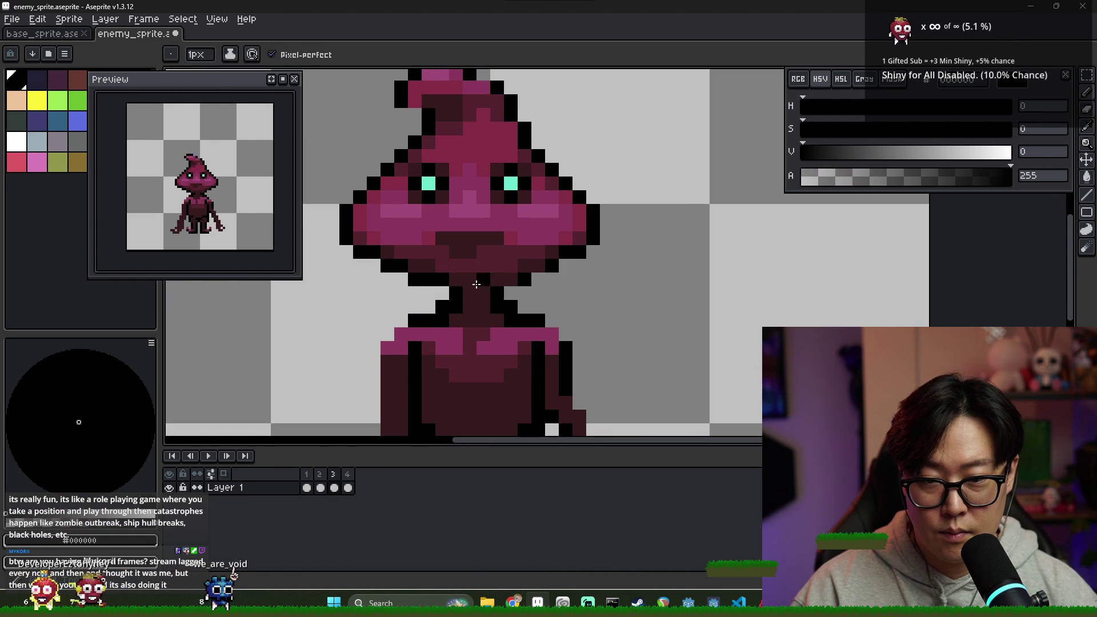
- Zoom out and view frame 4 in full
{"action": "scroll", "coordinate": [507, 280], "scroll_direction": "down", "scroll_amount": 3}
{"action": "left_click", "coordinate": [341, 482]}
{"action": "left_click", "coordinate": [347, 487]}
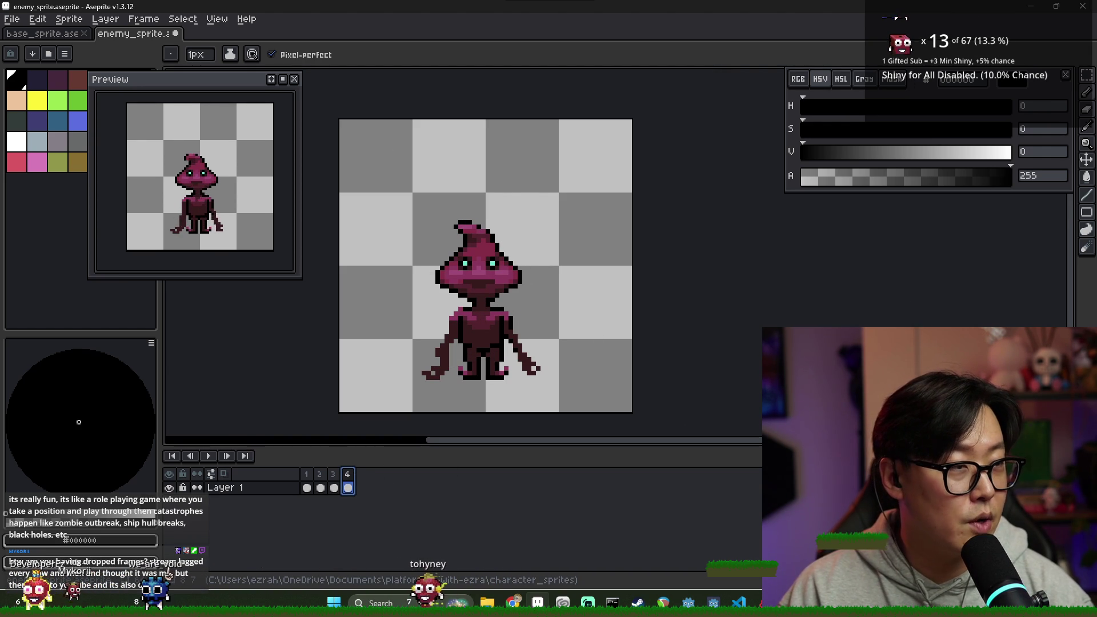
{"action": "key", "text": "alt+Tab"}
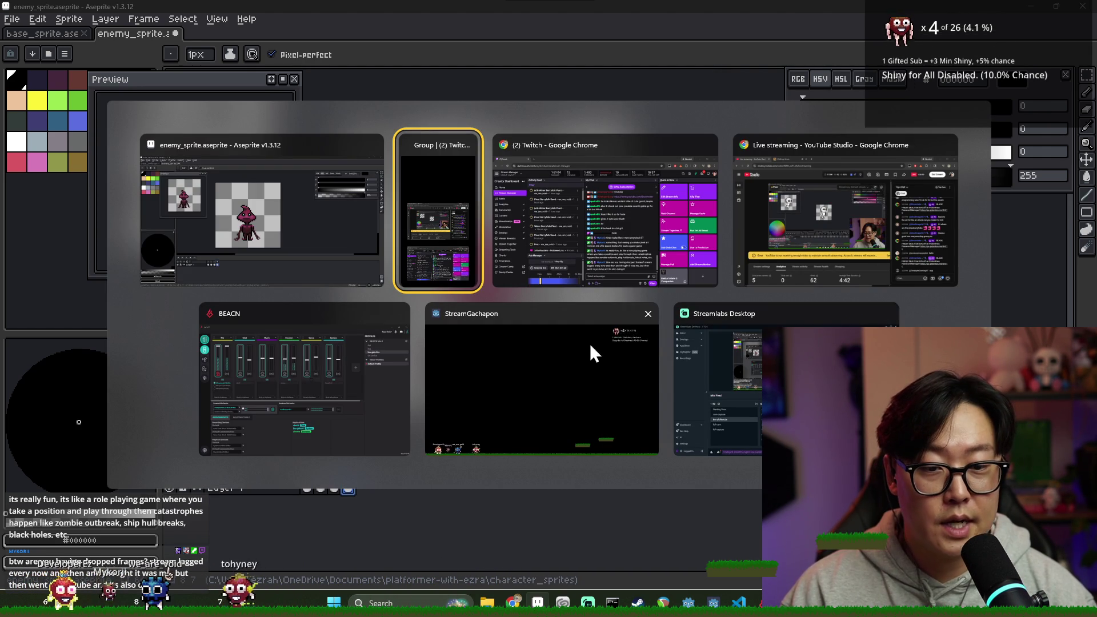
{"action": "left_click", "coordinate": [595, 359]}
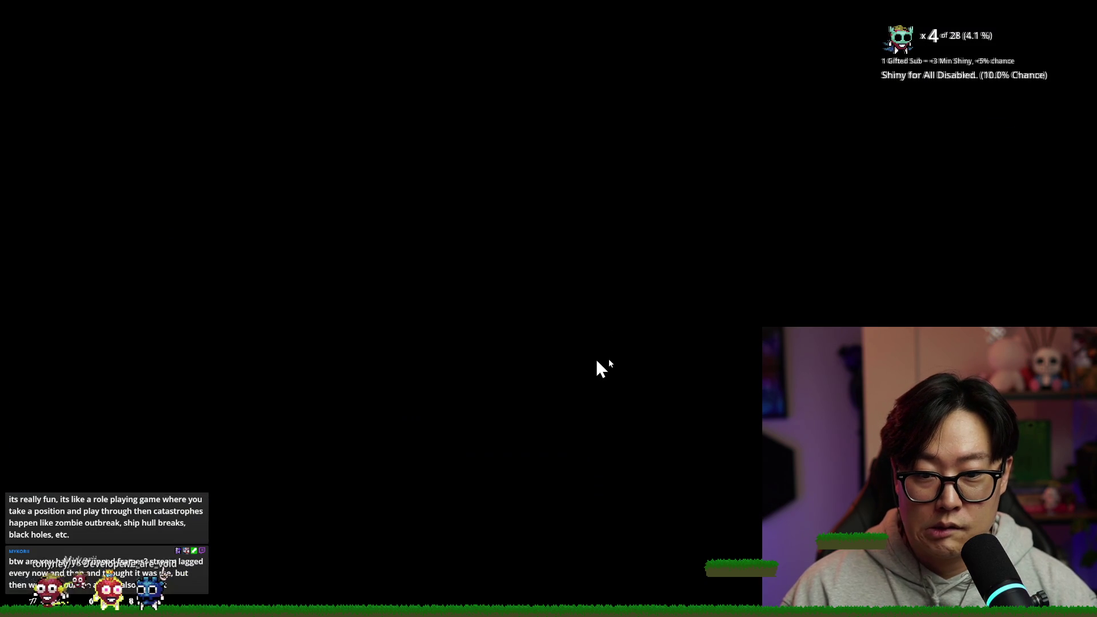
{"action": "key", "text": "alt+Tab"}
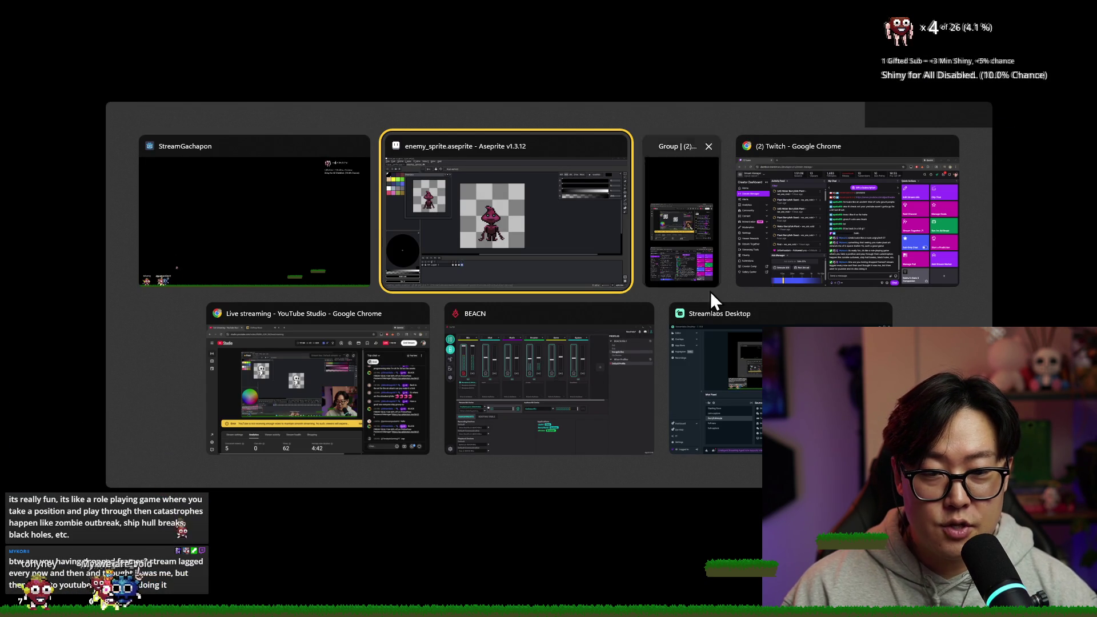
{"action": "left_click", "coordinate": [537, 274]}
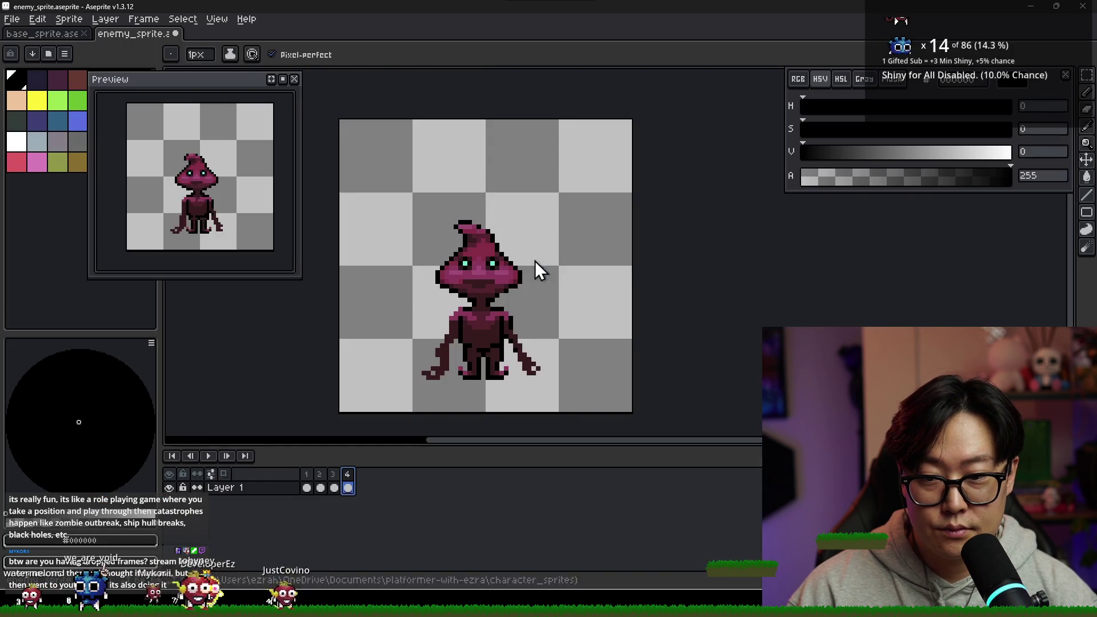
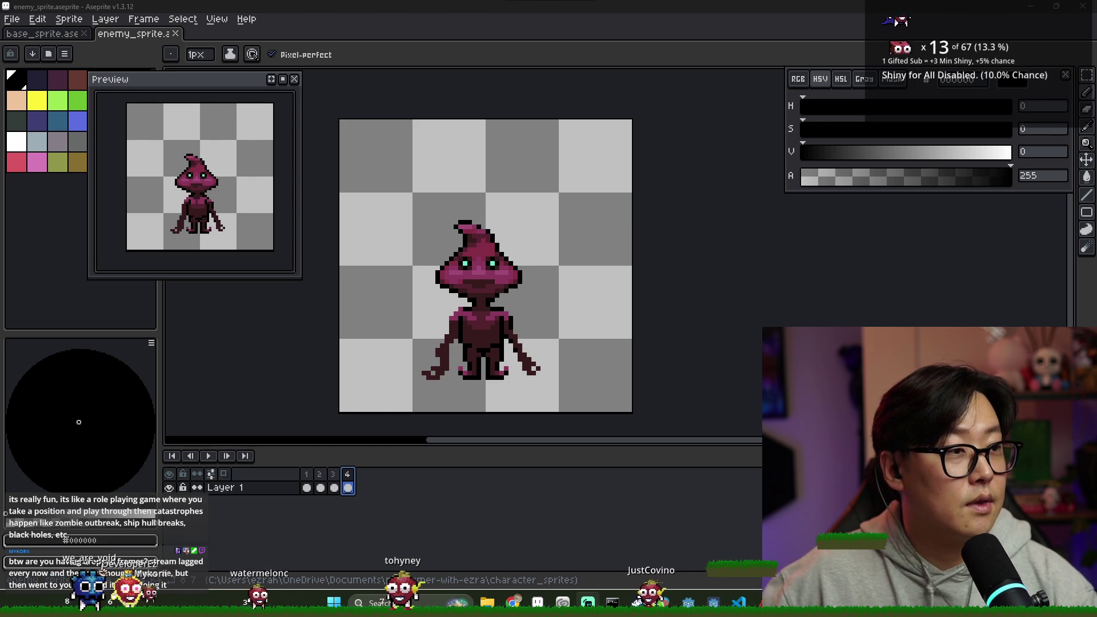
- Check which processes use the most network in Task Manager, then close it
{"action": "key", "text": "alt+Tab"}
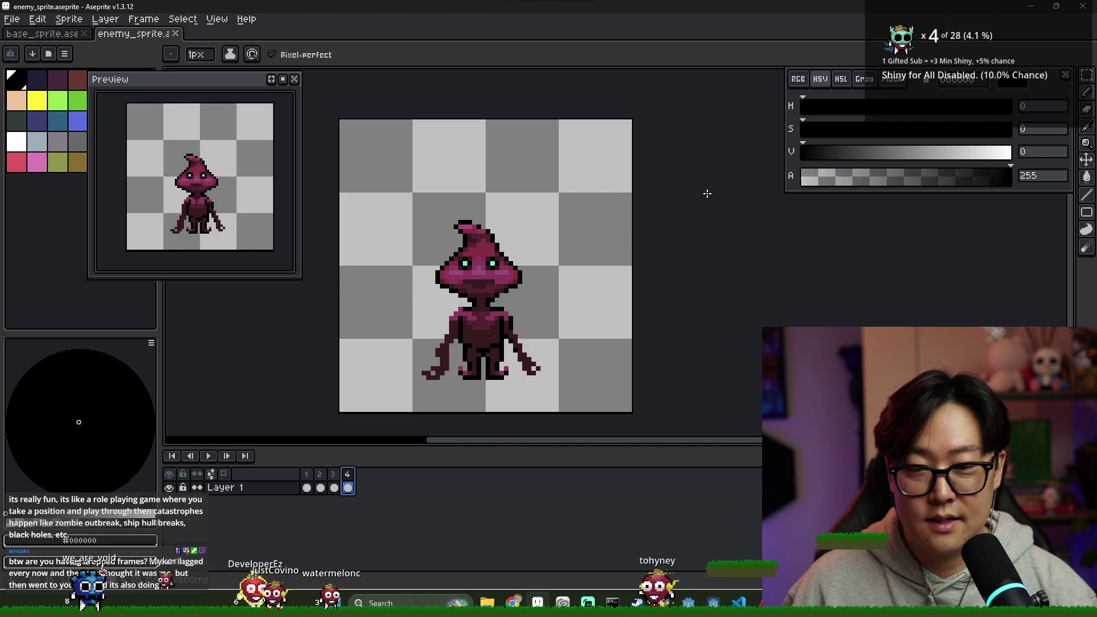
{"action": "key", "text": "ctrl+shift+Escape"}
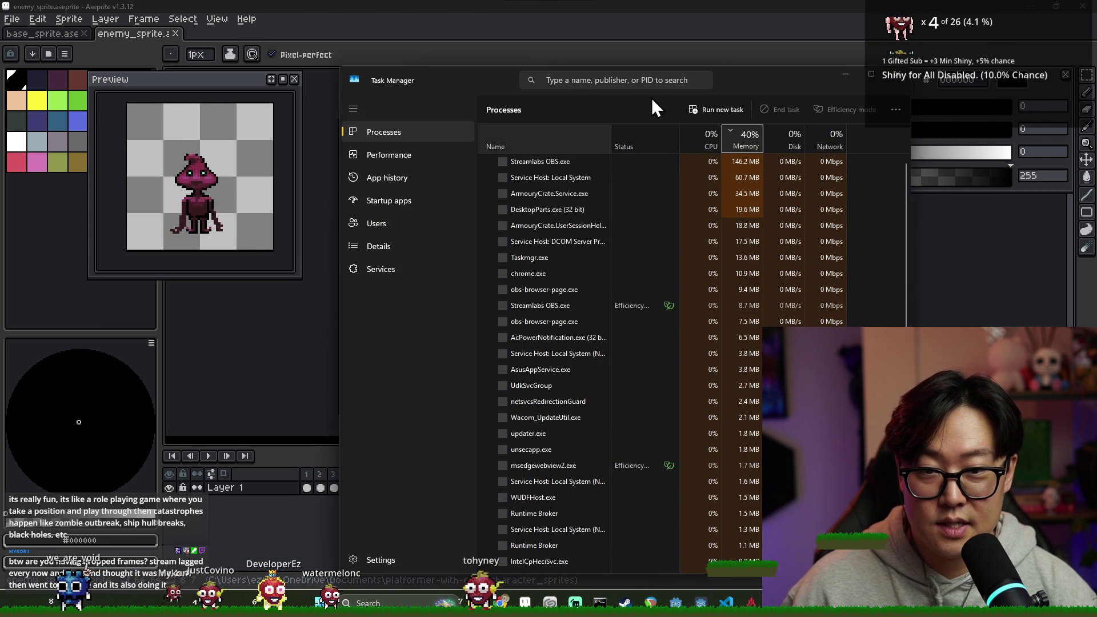
{"action": "left_click_drag", "start_coordinate": [729, 78], "coordinate": [528, 71]}
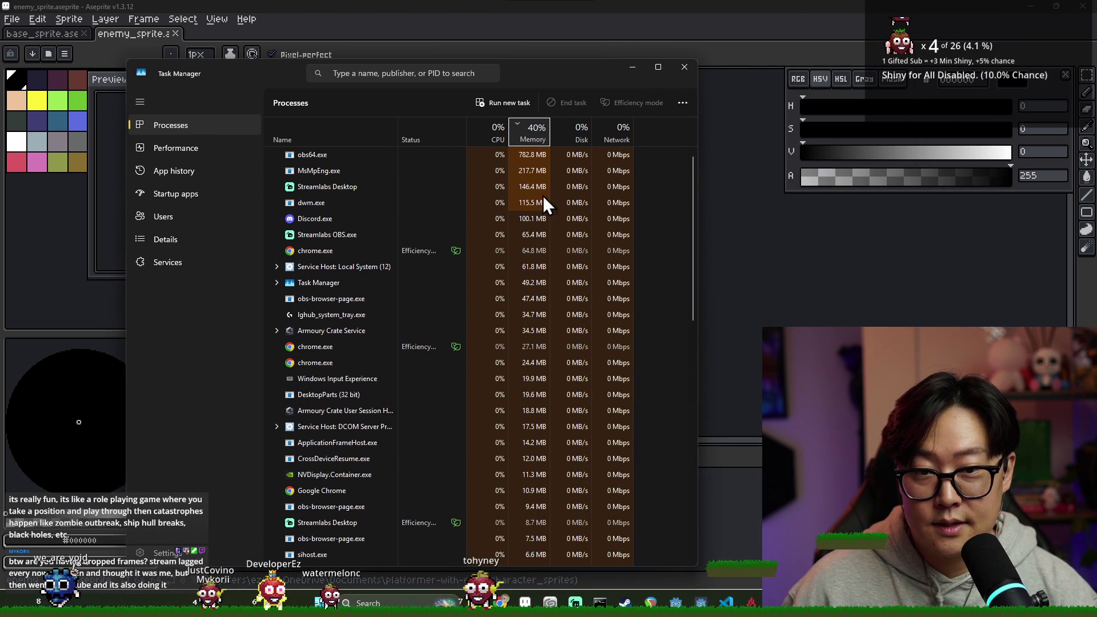
{"action": "left_click", "coordinate": [625, 134]}
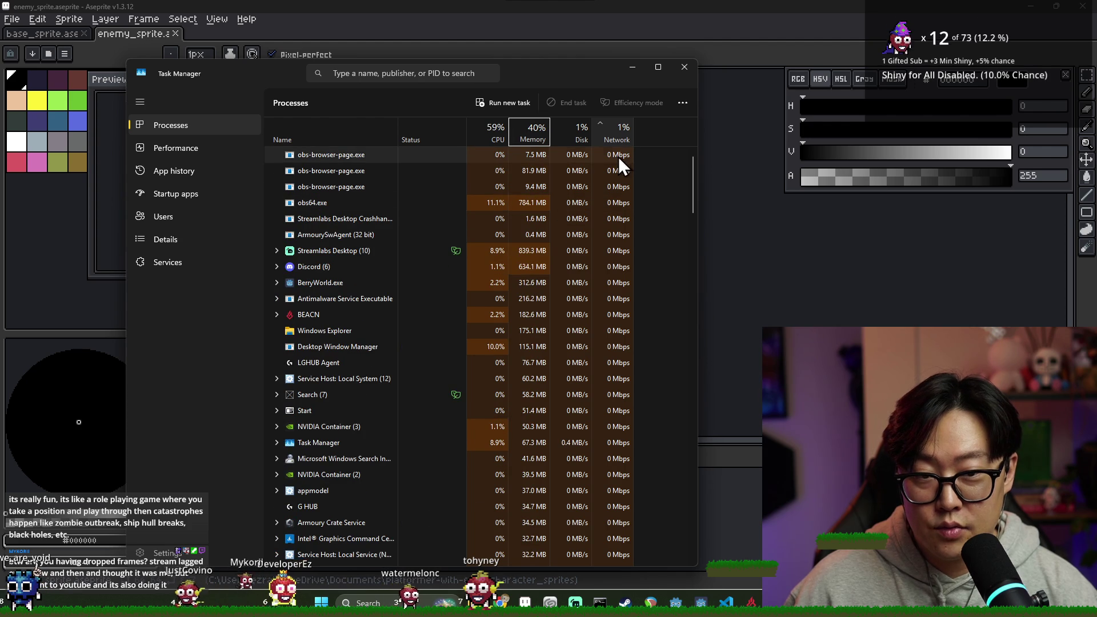
{"action": "left_click", "coordinate": [615, 134]}
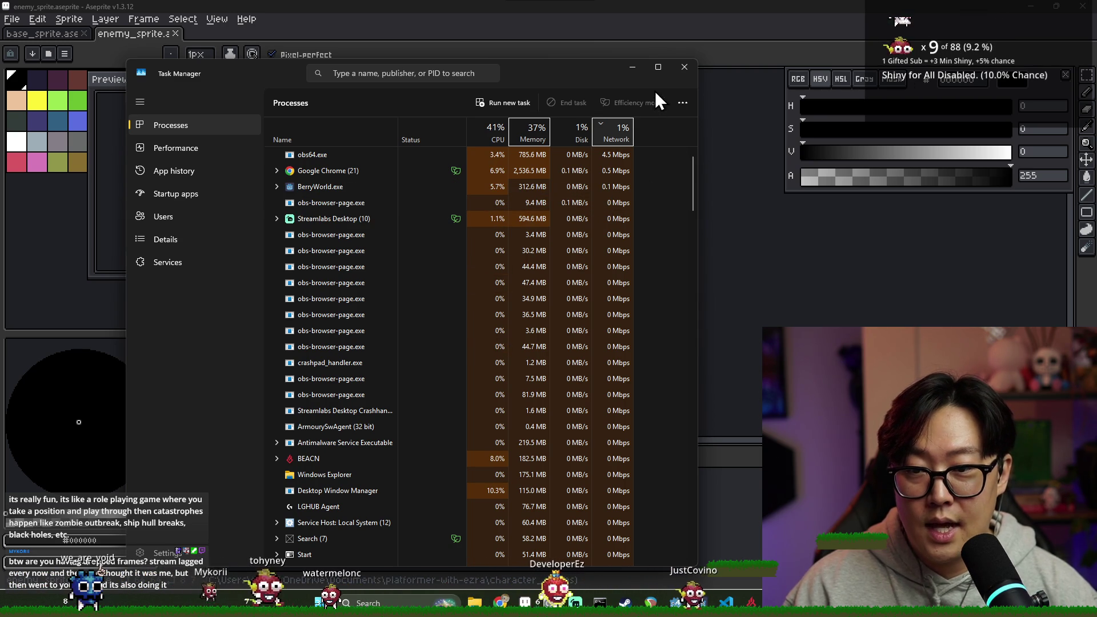
{"action": "left_click", "coordinate": [690, 67]}
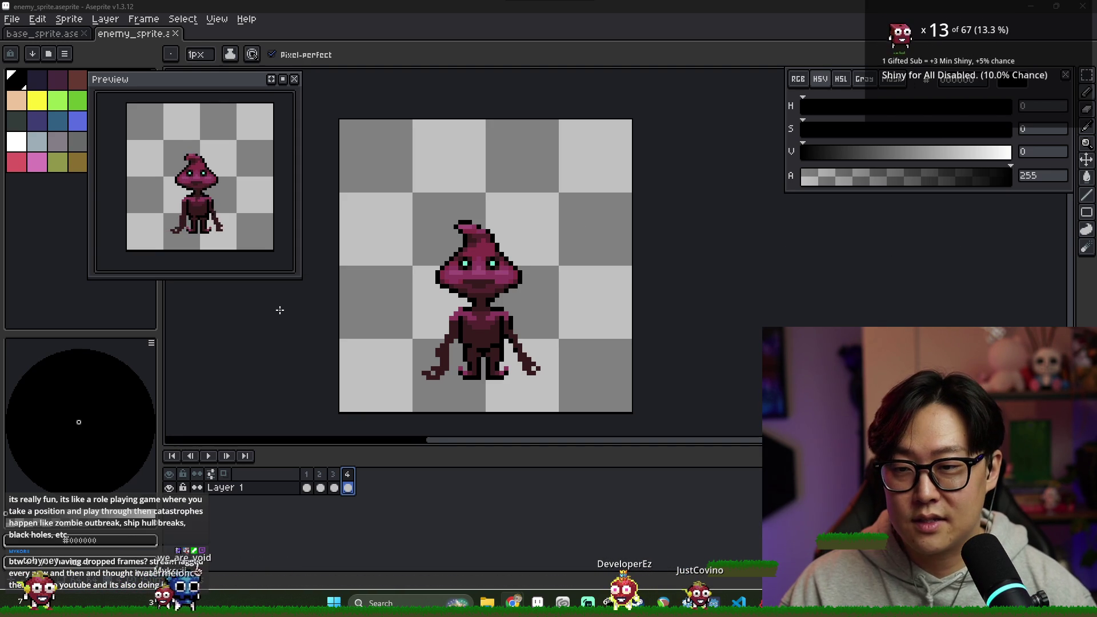
- On frame 2, sample the head colours and remove the black outline pixels at the head's sides
{"action": "scroll", "coordinate": [361, 421], "scroll_direction": "down", "scroll_amount": 1}
{"action": "left_click_drag", "start_coordinate": [361, 331], "coordinate": [455, 264]}
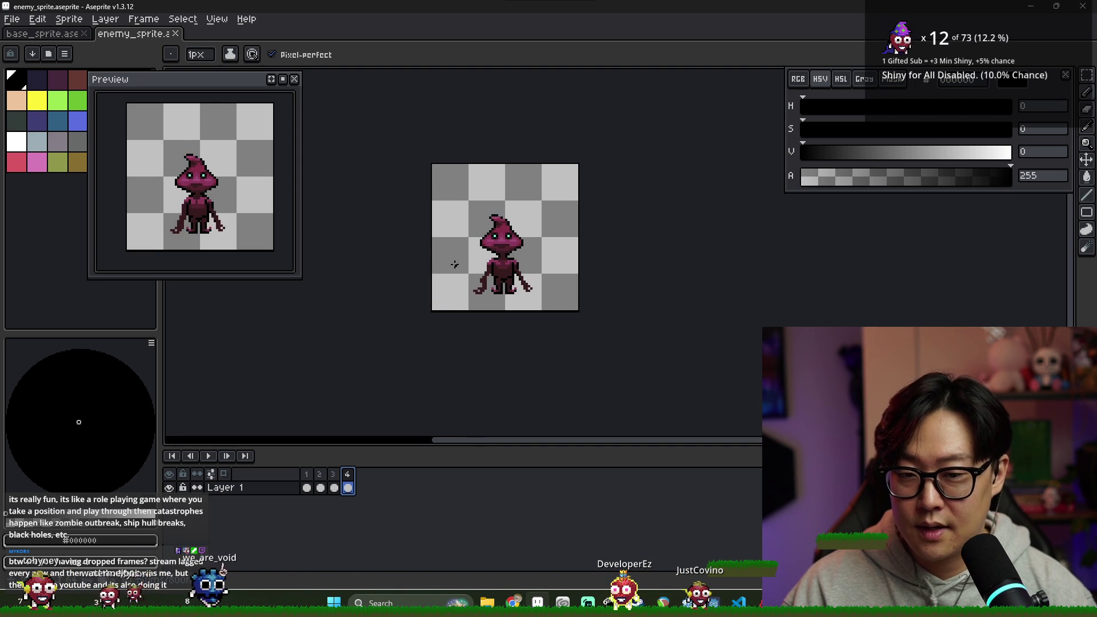
{"action": "left_click", "coordinate": [307, 475]}
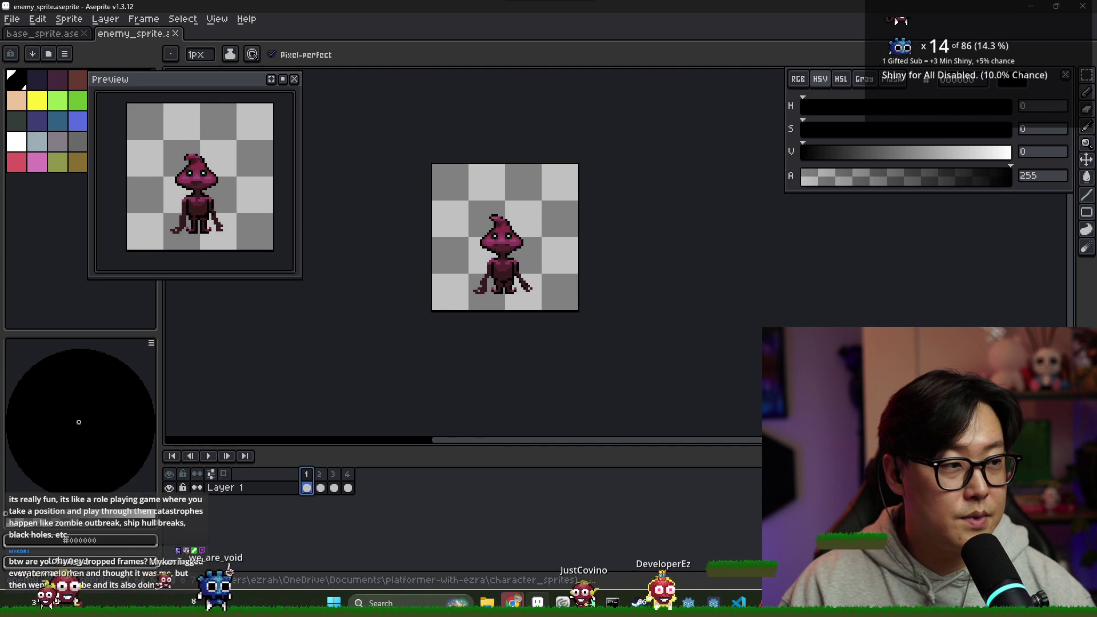
{"action": "left_click", "coordinate": [320, 474]}
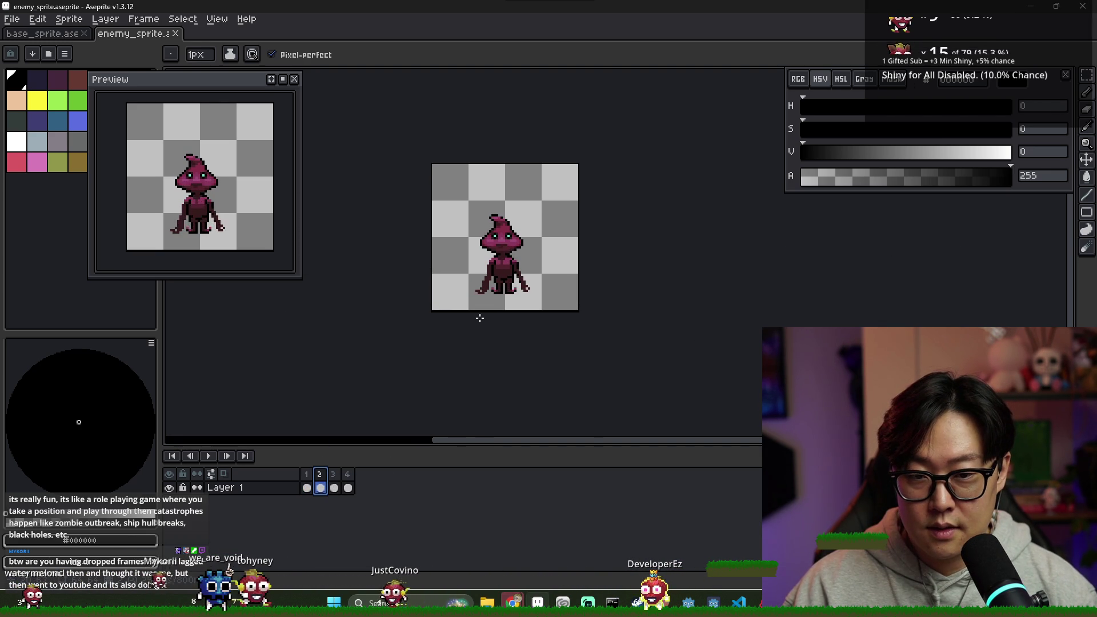
{"action": "scroll", "coordinate": [510, 234], "scroll_direction": "up", "scroll_amount": 2}
{"action": "scroll", "coordinate": [510, 234], "scroll_direction": "up", "scroll_amount": 2}
{"action": "scroll", "coordinate": [512, 223], "scroll_direction": "down", "scroll_amount": 2}
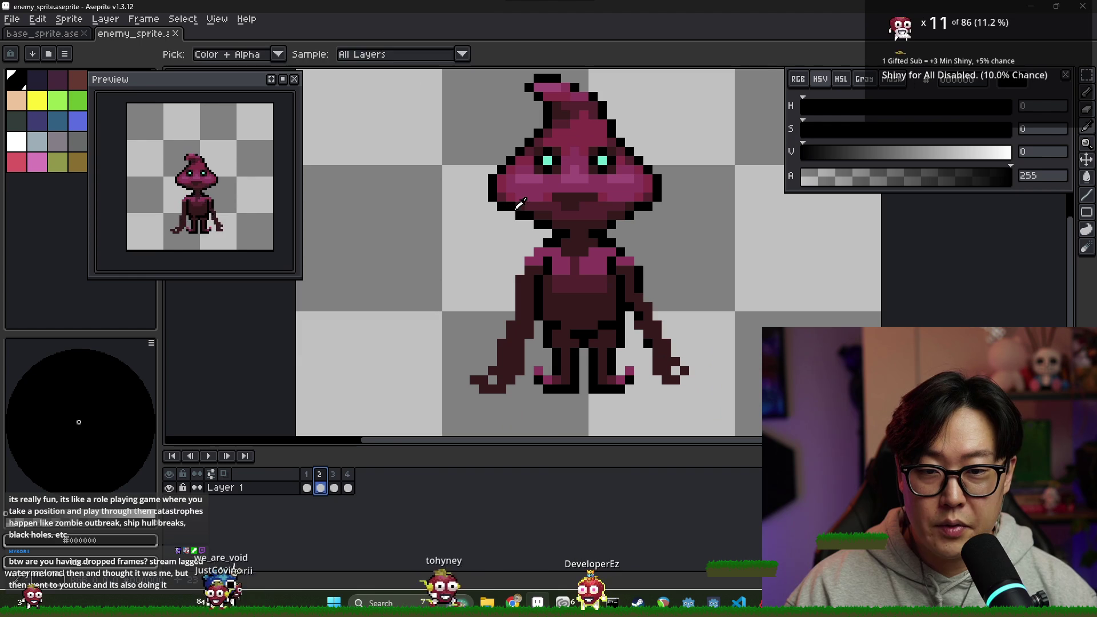
{"action": "scroll", "coordinate": [639, 214], "scroll_direction": "up", "scroll_amount": 1}
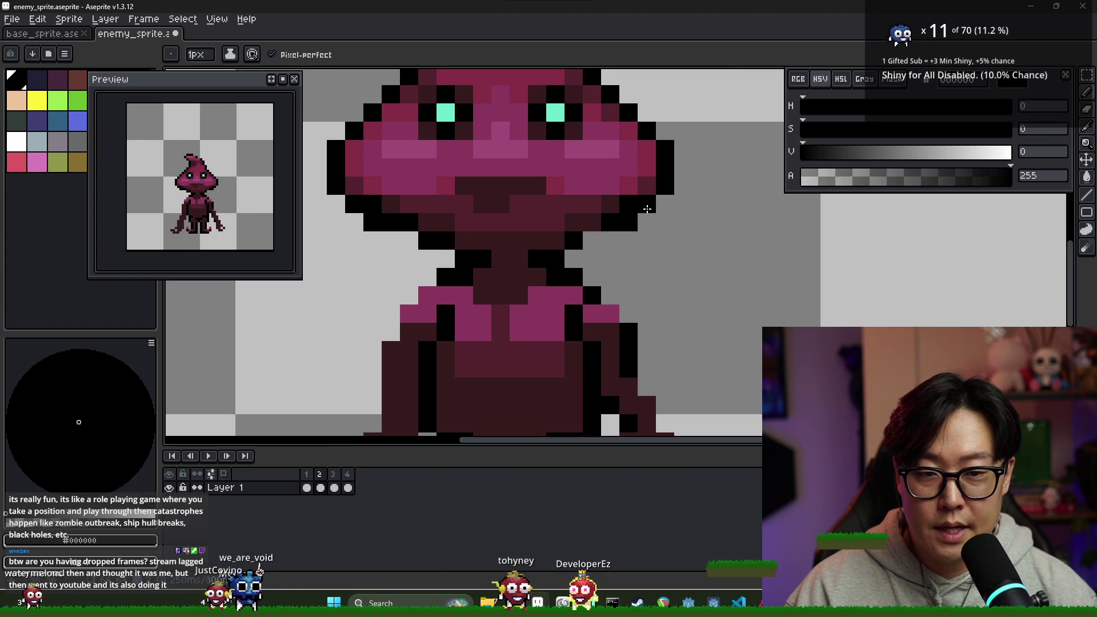
{"action": "left_click", "coordinate": [643, 180], "text": "alt"}
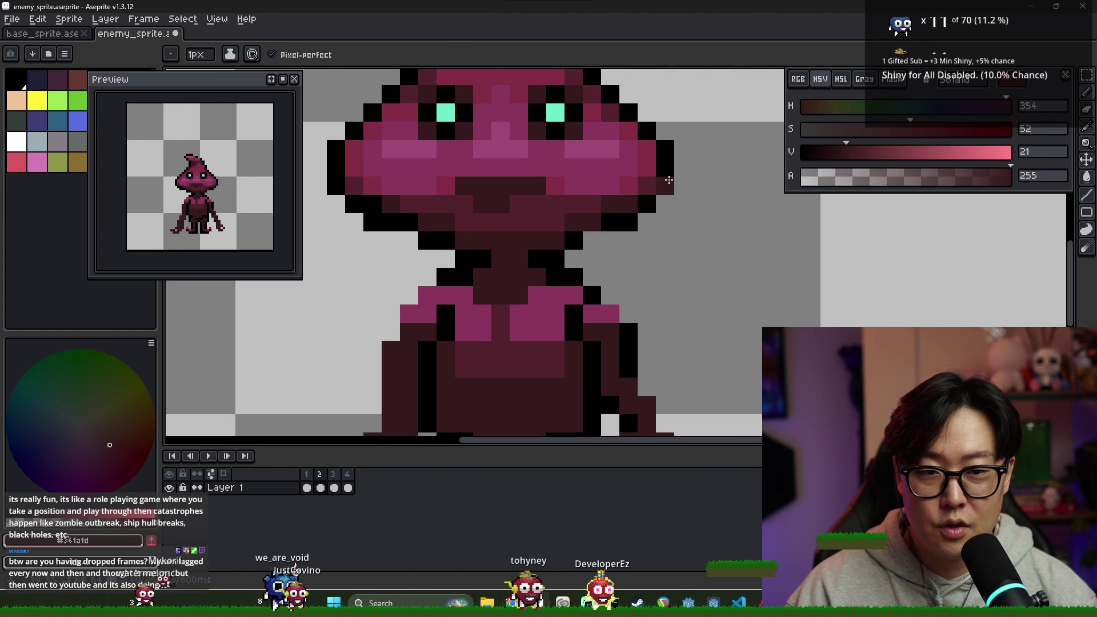
{"action": "left_click", "coordinate": [664, 167], "text": "alt"}
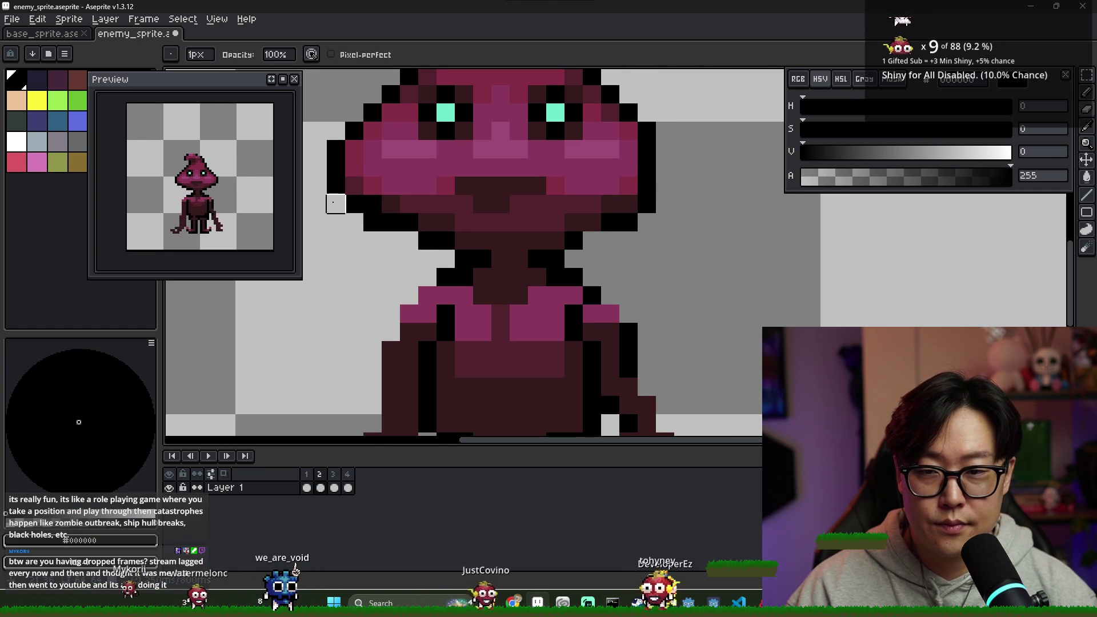
{"action": "key", "text": "ctrl+z"}
{"action": "left_click", "coordinate": [357, 182], "text": "alt"}
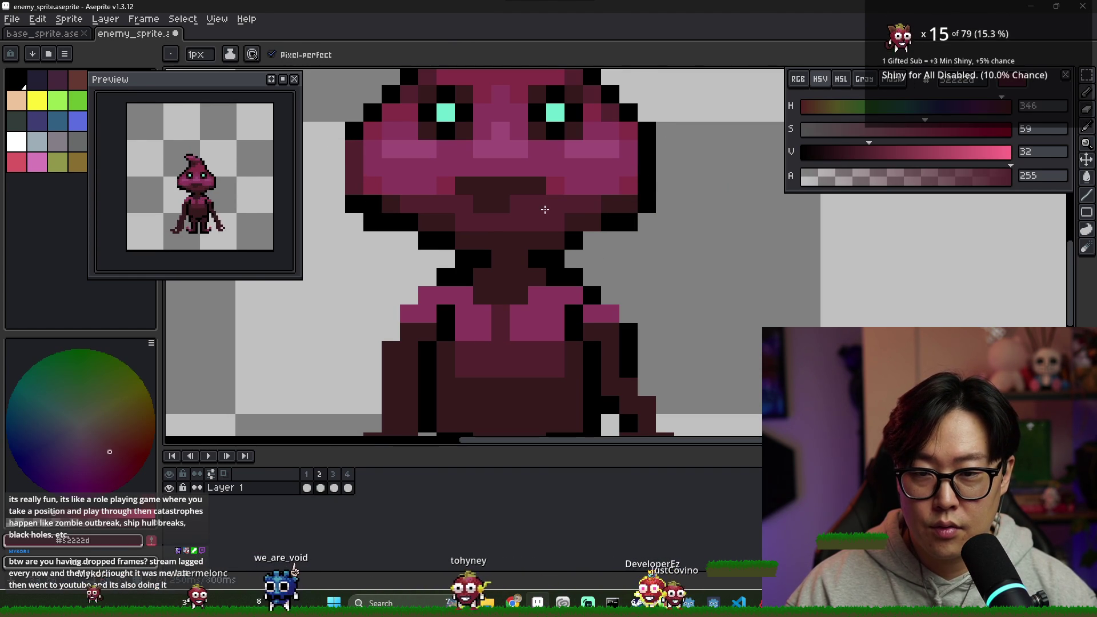
- Compare frames 1–3, then return to frame 2 and sample the dark maroon
{"action": "scroll", "coordinate": [648, 174], "scroll_direction": "down", "scroll_amount": 5}
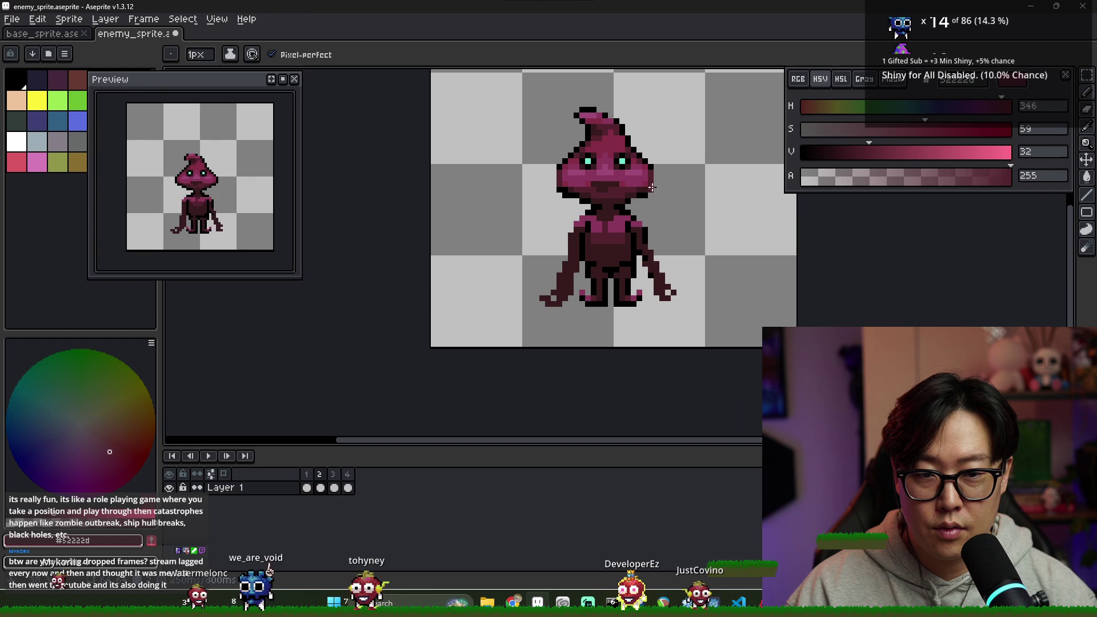
{"action": "left_click", "coordinate": [311, 486]}
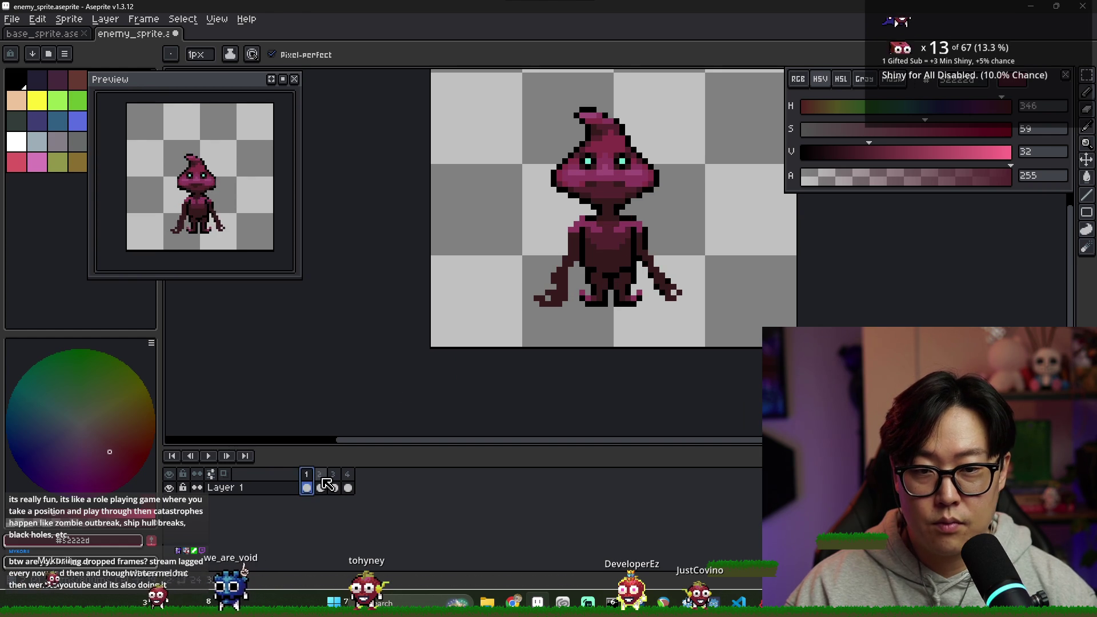
{"action": "left_click", "coordinate": [321, 487]}
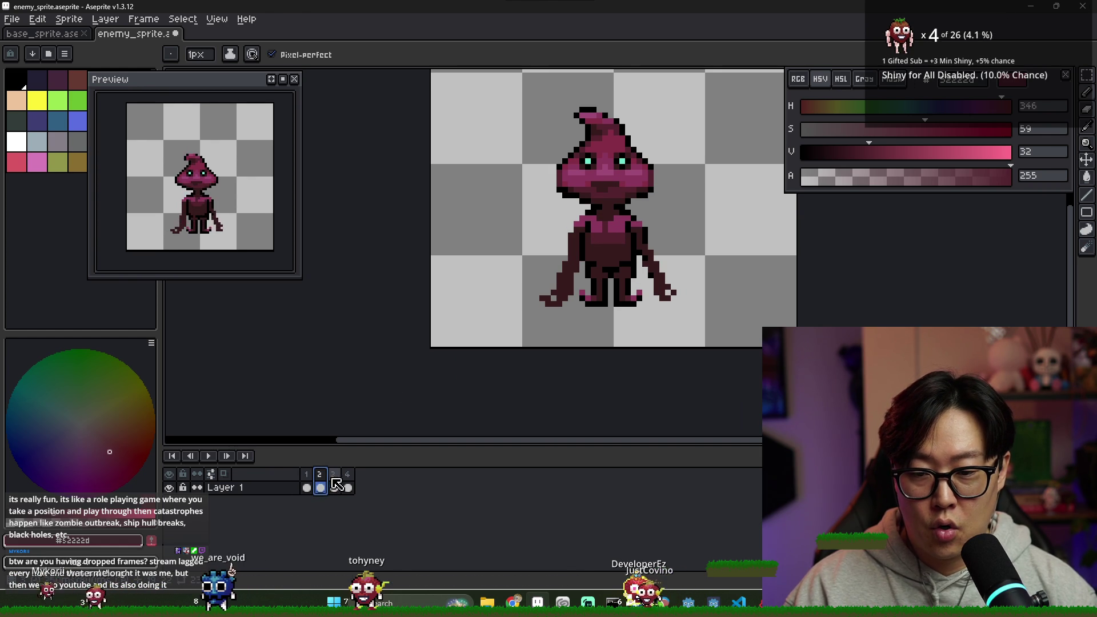
{"action": "left_click", "coordinate": [334, 488]}
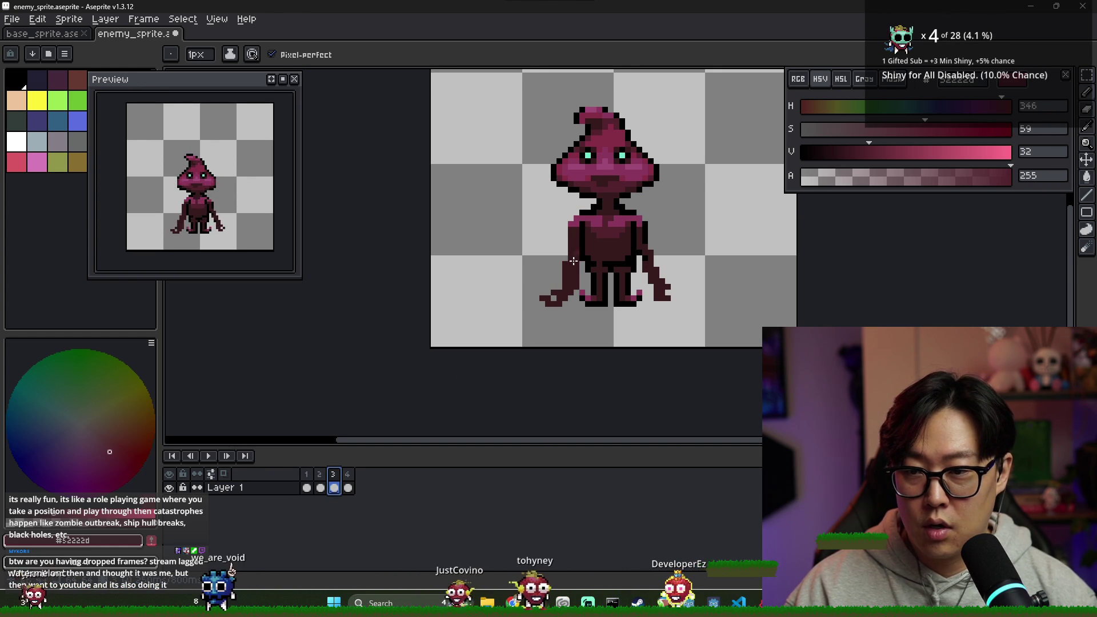
{"action": "scroll", "coordinate": [580, 161], "scroll_direction": "up", "scroll_amount": 4}
{"action": "key", "text": "comma"}
{"action": "left_click", "coordinate": [534, 247], "text": "alt"}
{"action": "scroll", "coordinate": [695, 284], "scroll_direction": "down", "scroll_amount": 2}
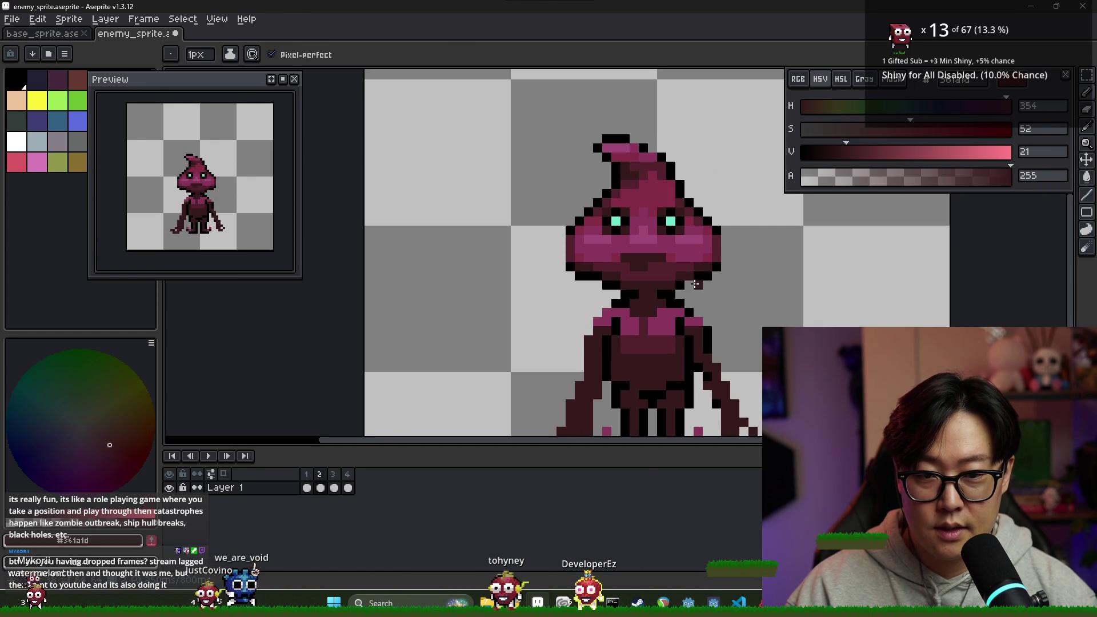
{"action": "scroll", "coordinate": [598, 280], "scroll_direction": "up", "scroll_amount": 2}
{"action": "left_click", "coordinate": [594, 284], "text": "alt"}
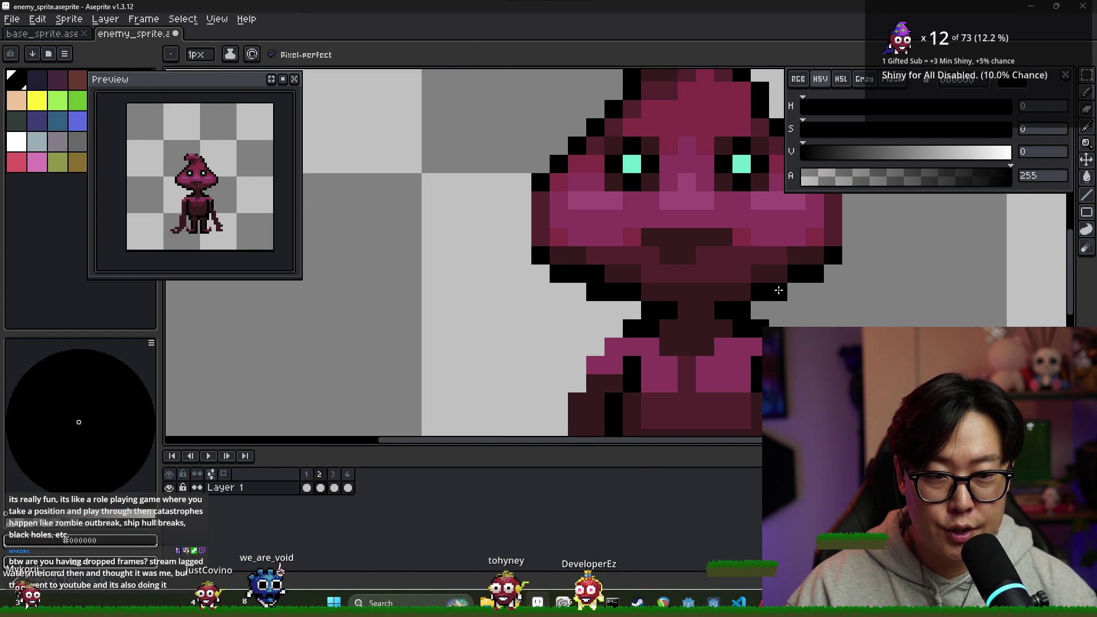
{"action": "key", "text": "ctrl+z"}
{"action": "left_click", "coordinate": [599, 275], "text": "alt"}
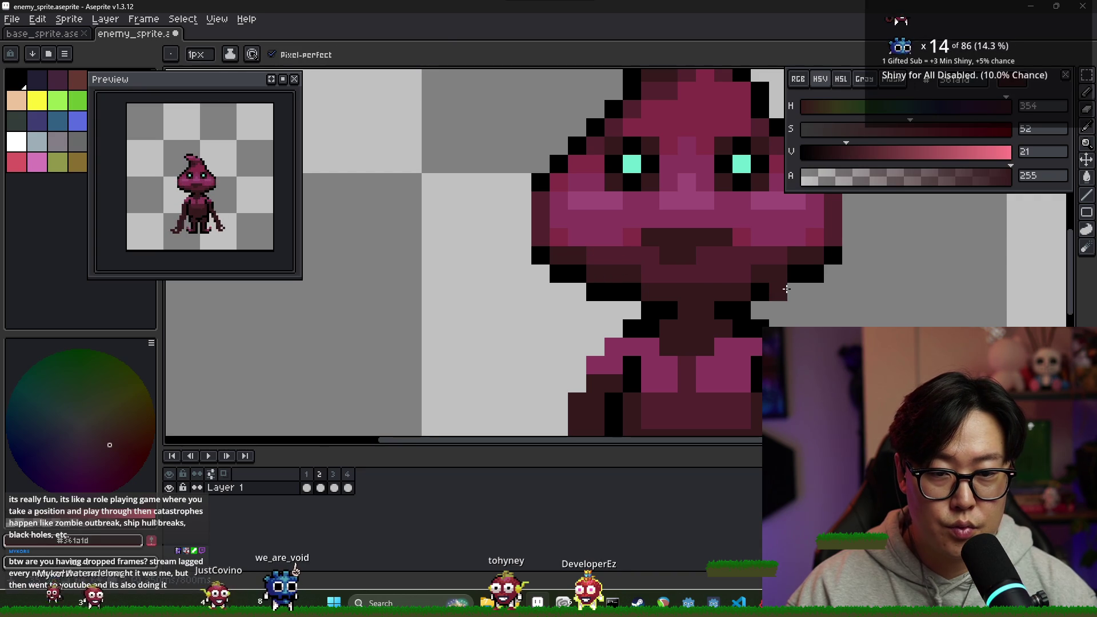
{"action": "scroll", "coordinate": [784, 303], "scroll_direction": "down", "scroll_amount": 3}
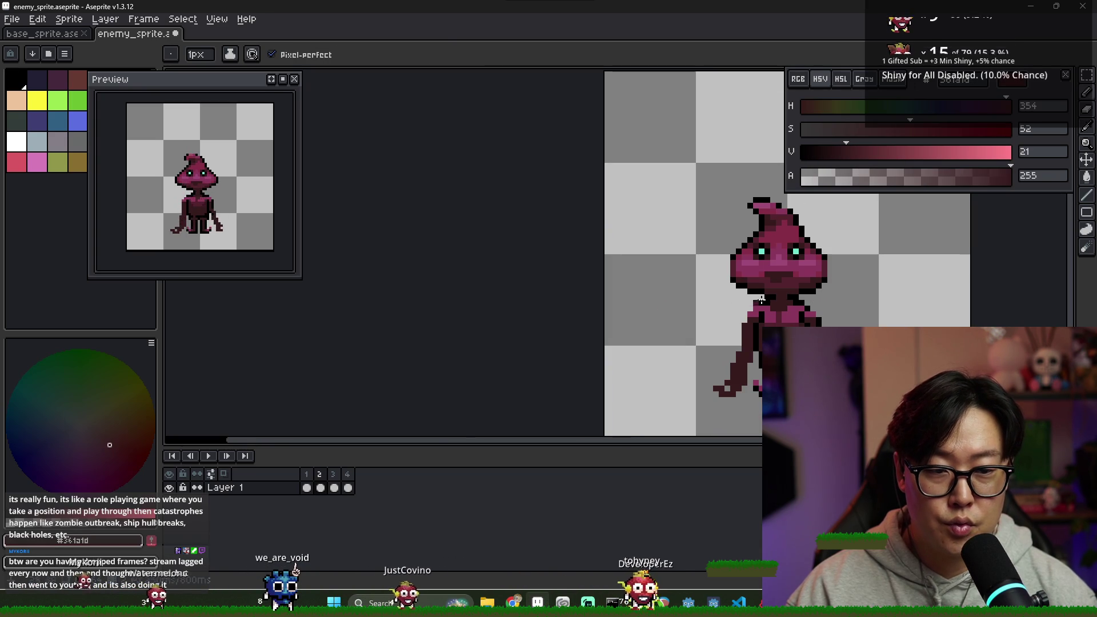
{"action": "left_click", "coordinate": [319, 487]}
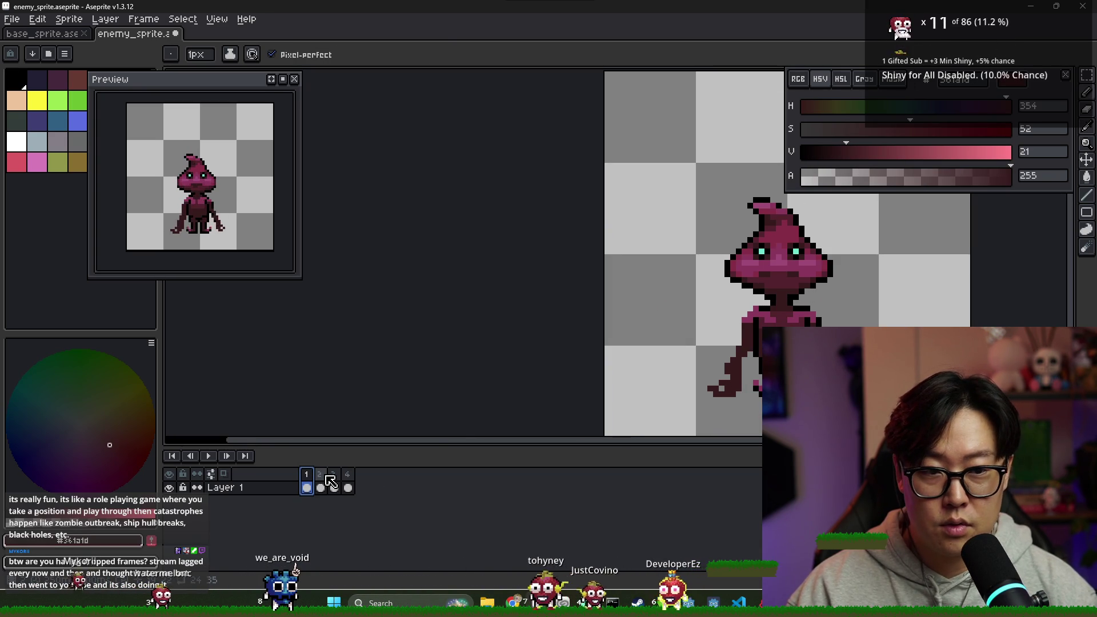
{"action": "scroll", "coordinate": [772, 252], "scroll_direction": "up", "scroll_amount": 3}
{"action": "key", "text": "alt"}
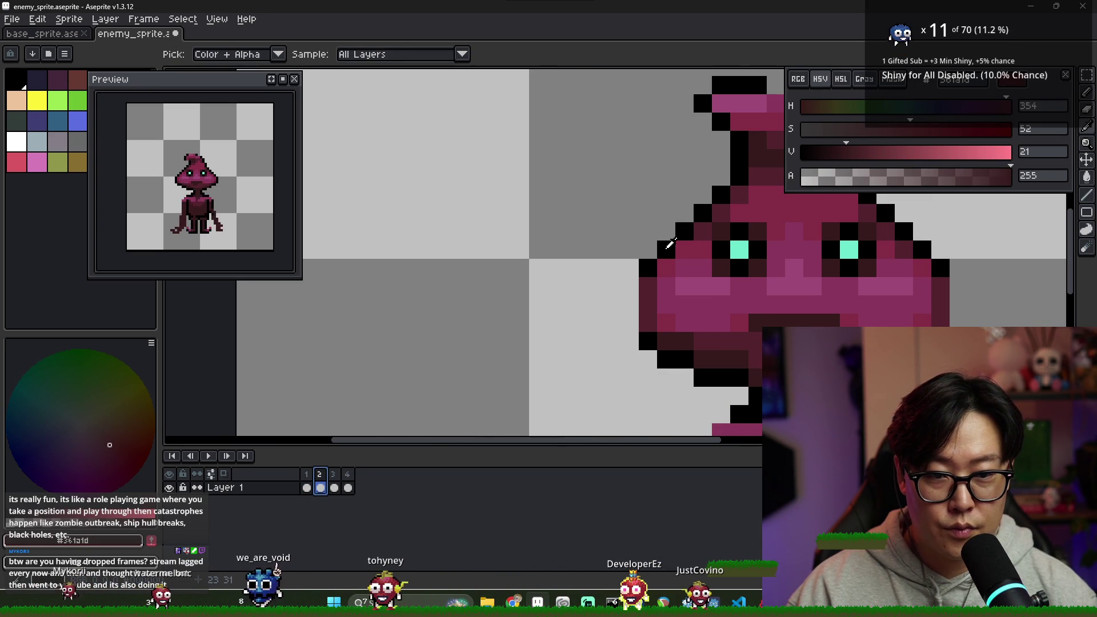
{"action": "left_click", "coordinate": [654, 263], "text": "alt"}
{"action": "scroll", "coordinate": [670, 302], "scroll_direction": "down", "scroll_amount": 3}
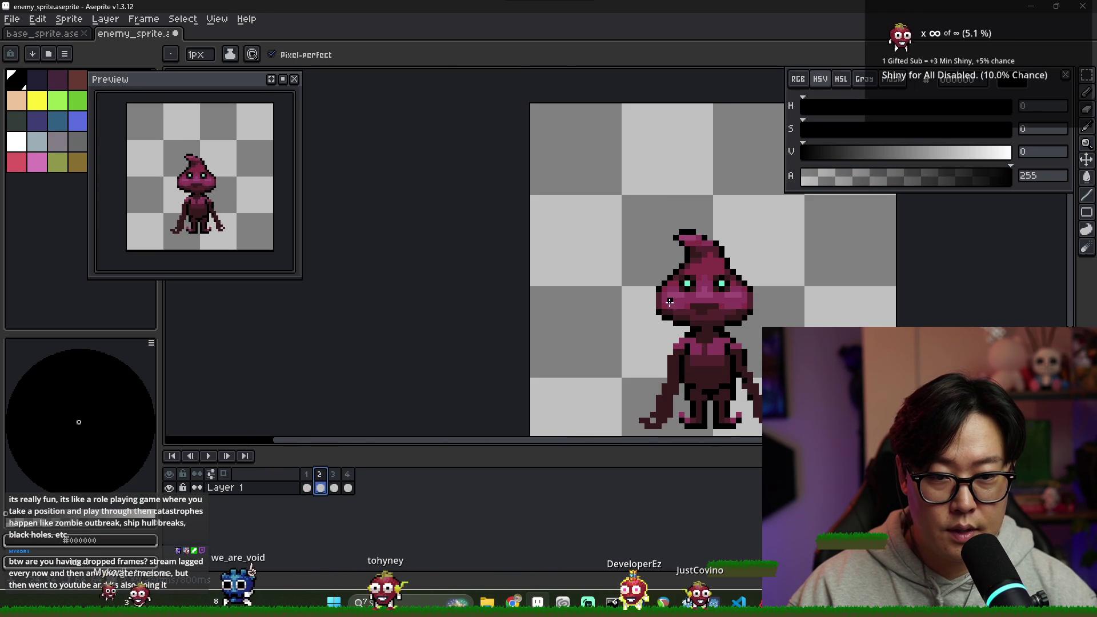
{"action": "scroll", "coordinate": [685, 323], "scroll_direction": "down", "scroll_amount": 2}
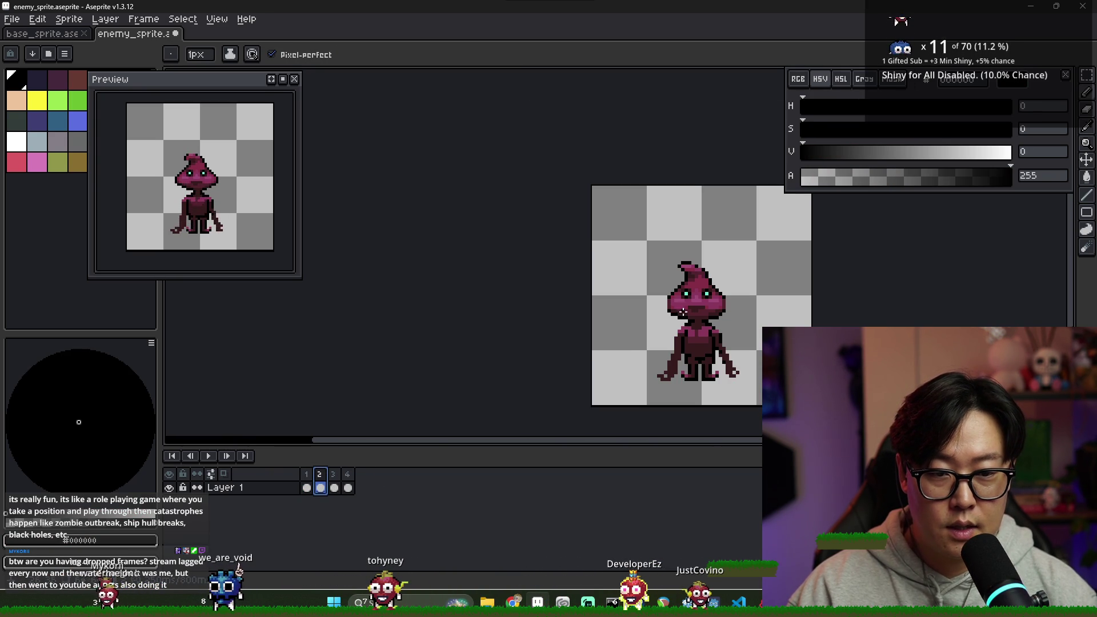
{"action": "left_click", "coordinate": [335, 486]}
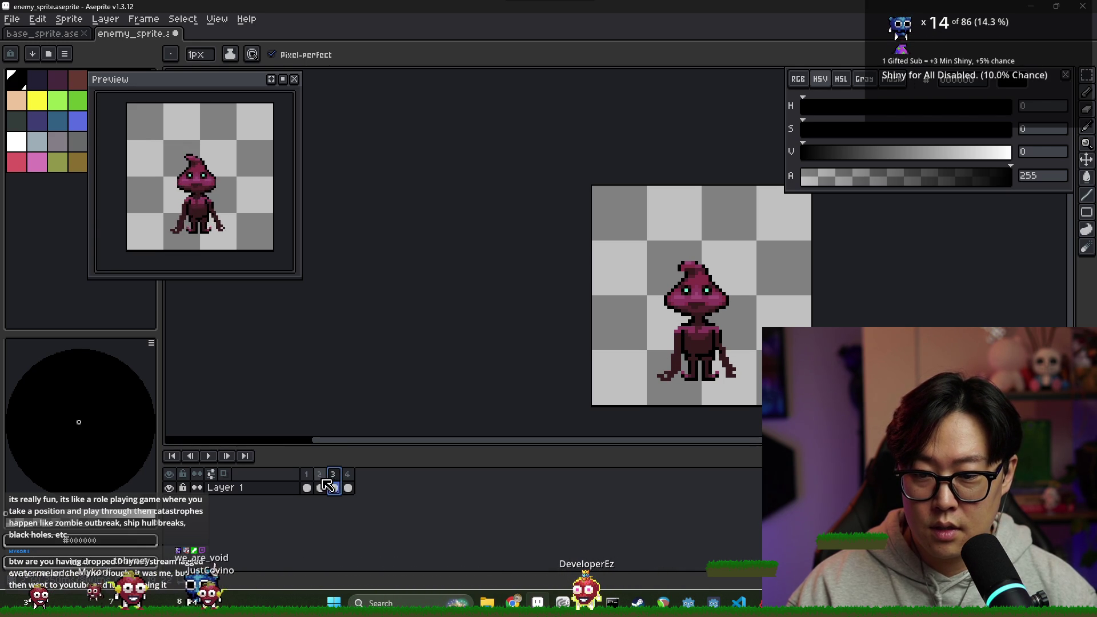
{"action": "left_click", "coordinate": [320, 487]}
{"action": "scroll", "coordinate": [609, 253], "scroll_direction": "up", "scroll_amount": 3}
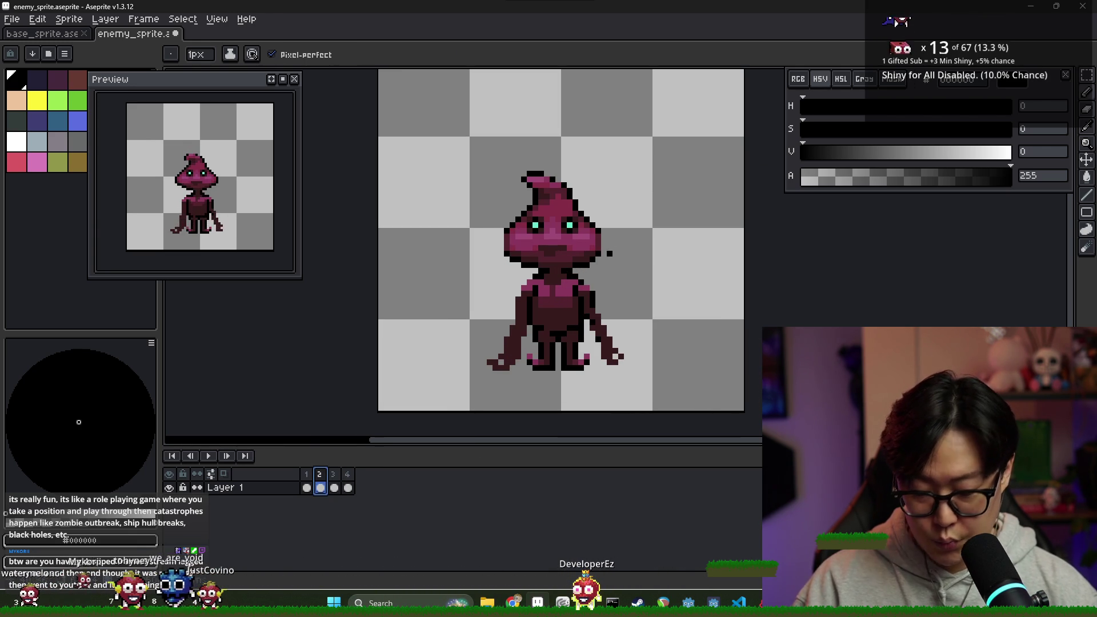
{"action": "key", "text": "m"}
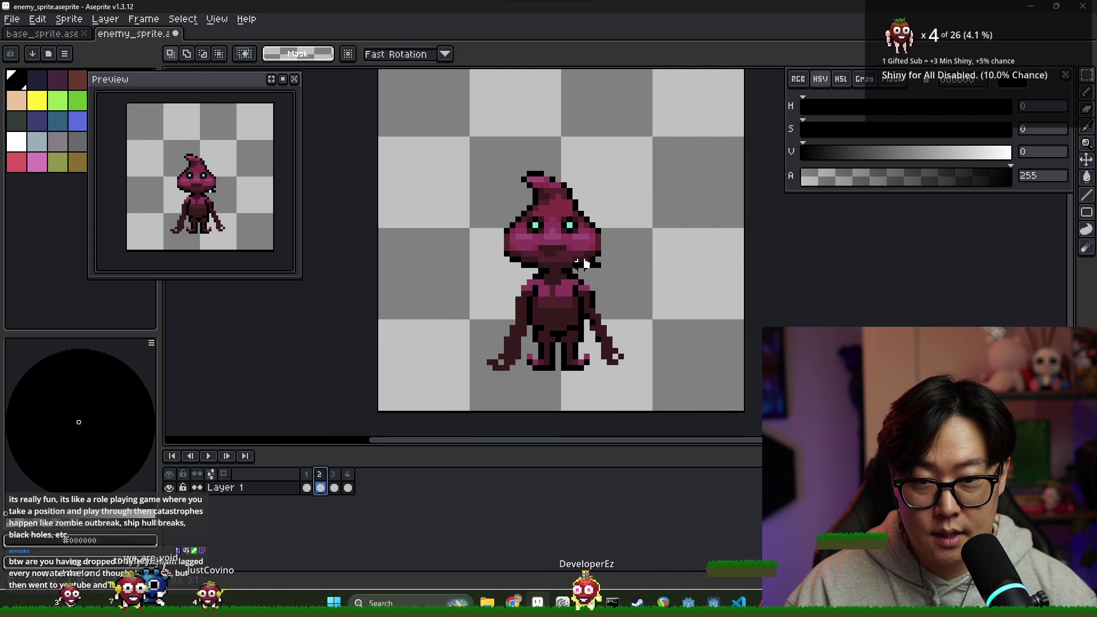
- Shift frame 3's face band up one pixel, undoing a stretch, and compare it with frame 2
{"action": "left_click_drag", "start_coordinate": [499, 237], "coordinate": [494, 230]}
{"action": "key", "text": "period"}
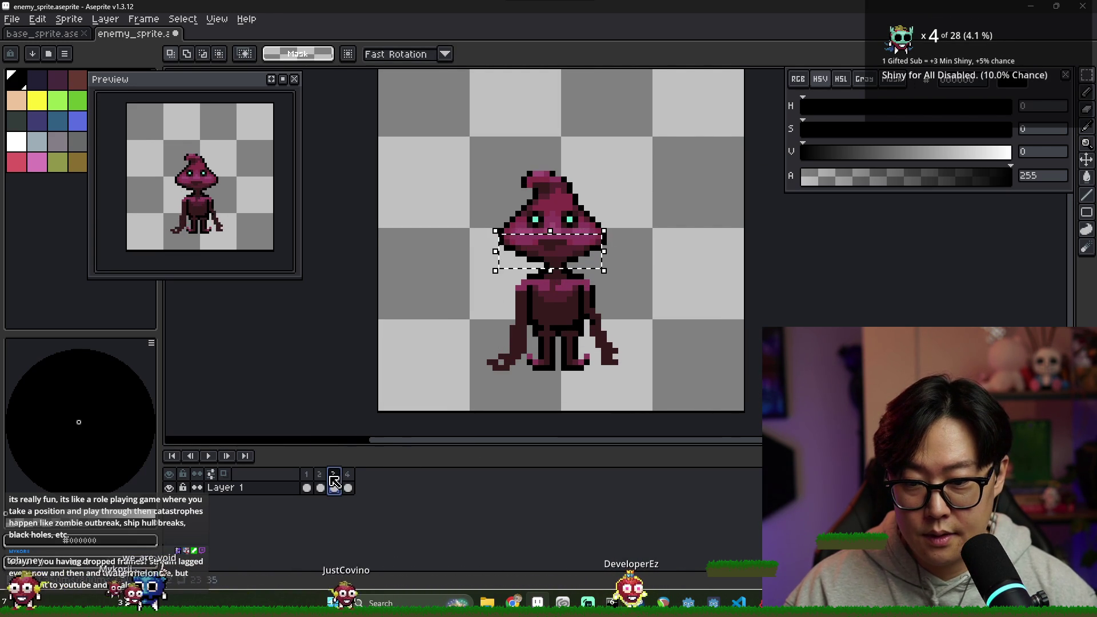
{"action": "mouse_move", "coordinate": [604, 251]}
{"action": "left_mouse_down"}
{"action": "mouse_move", "coordinate": [614, 252]}
{"action": "mouse_move", "coordinate": [611, 273]}
{"action": "mouse_move", "coordinate": [577, 252]}
{"action": "left_mouse_up"}
{"action": "key", "text": "ctrl+z"}
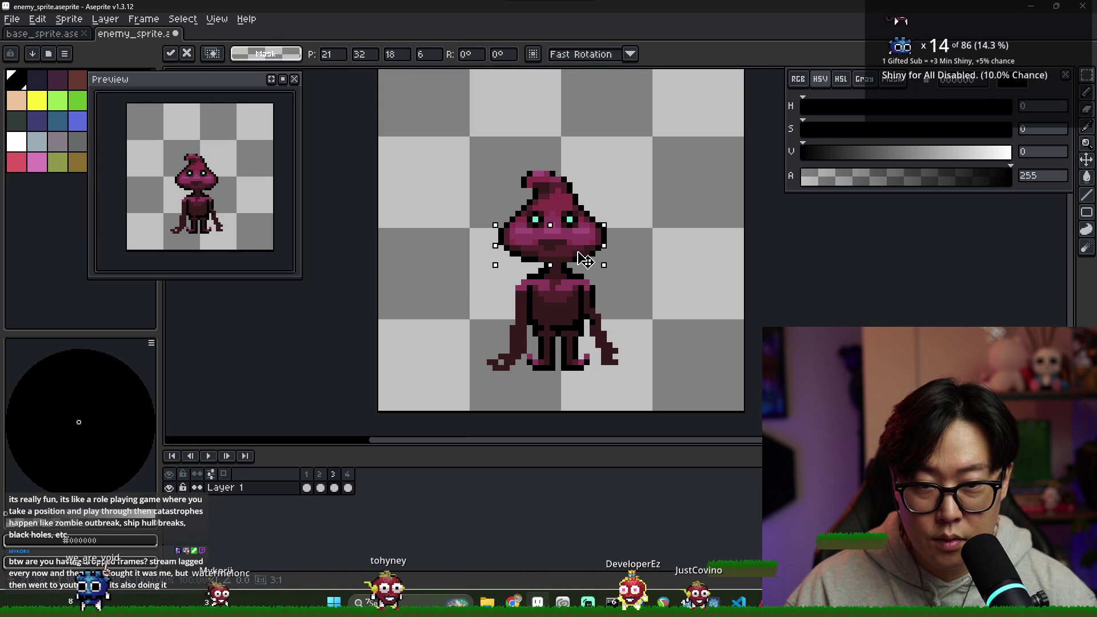
{"action": "key", "text": "ctrl+d"}
{"action": "left_click", "coordinate": [320, 474]}
{"action": "left_click", "coordinate": [334, 474]}
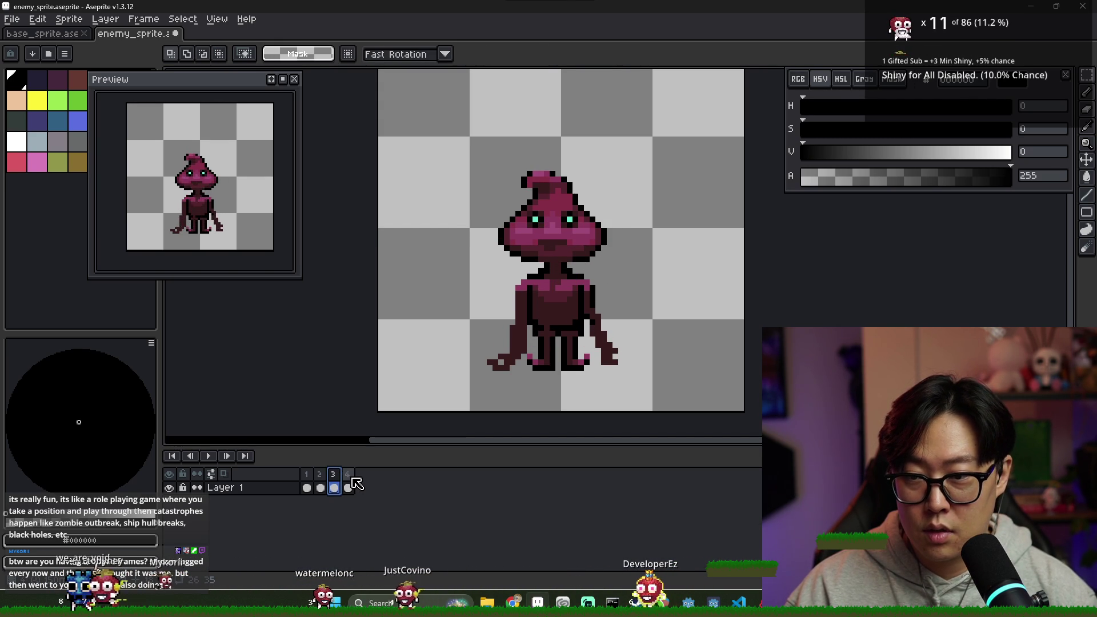
{"action": "scroll", "coordinate": [515, 288], "scroll_direction": "up", "scroll_amount": 2}
- With the pencil active, review frames 1, 3 and 4 and sample the dark outline colour
{"action": "key", "text": "b"}
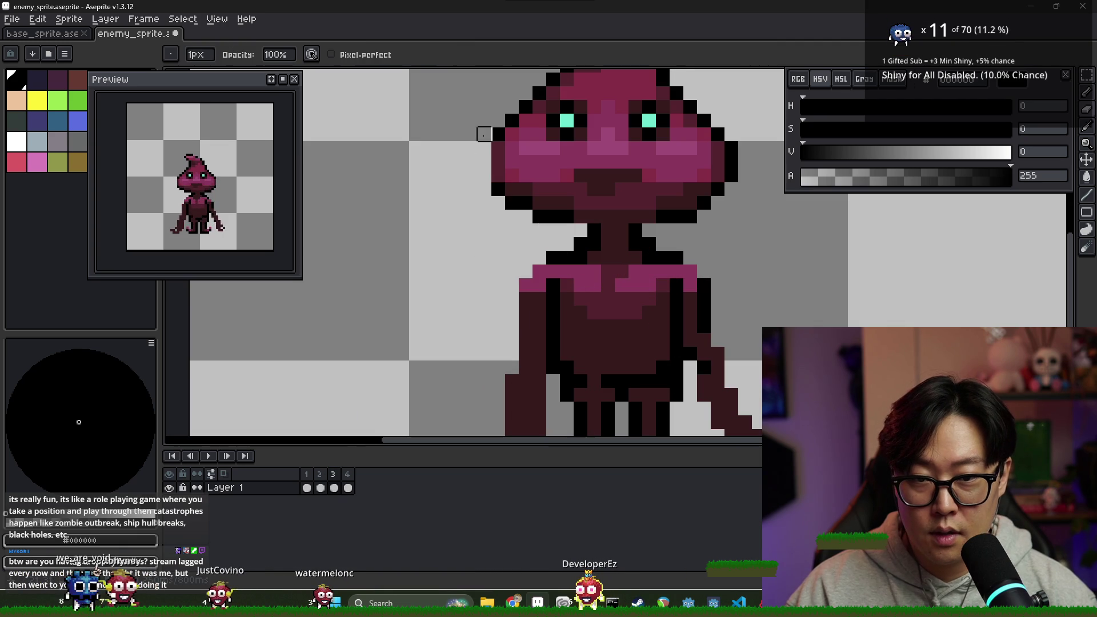
{"action": "scroll", "coordinate": [731, 216], "scroll_direction": "down", "scroll_amount": 4}
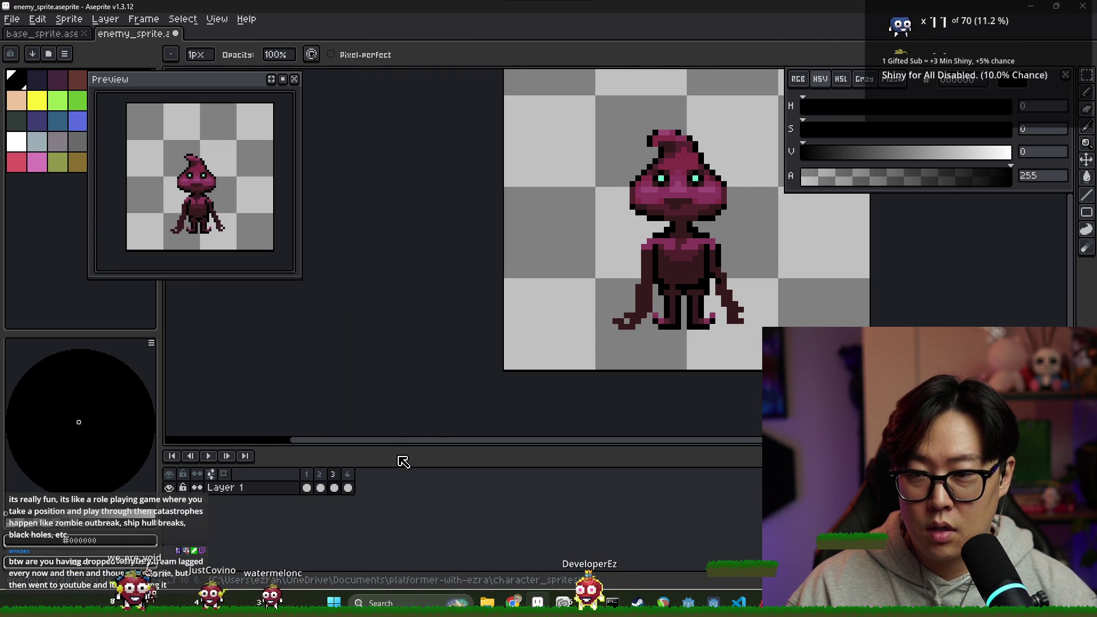
{"action": "left_click", "coordinate": [334, 487]}
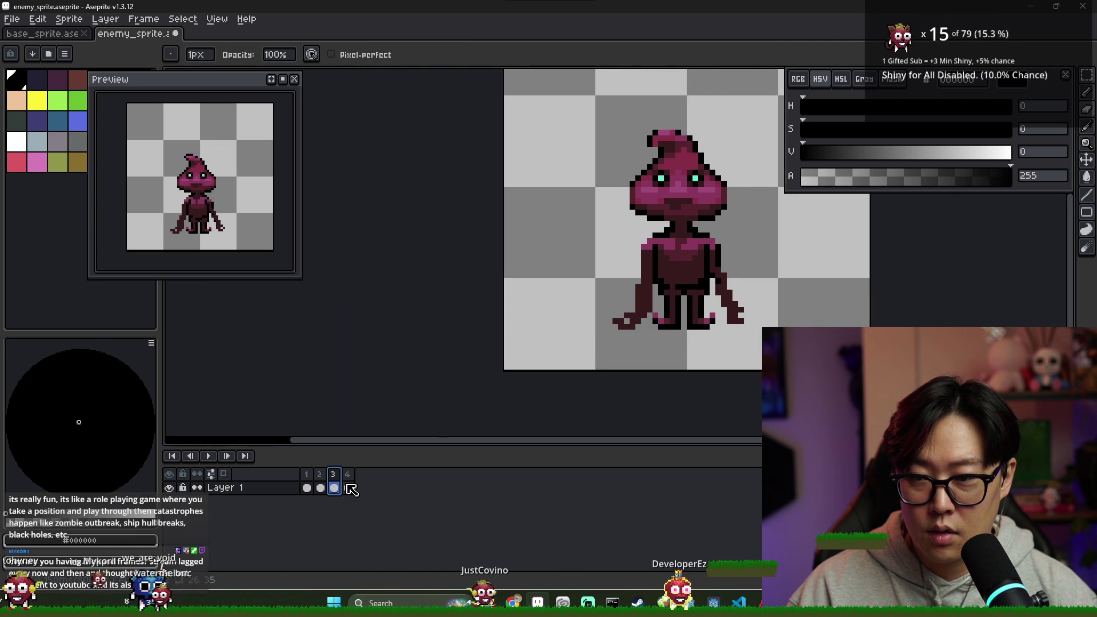
{"action": "key", "text": "Home"}
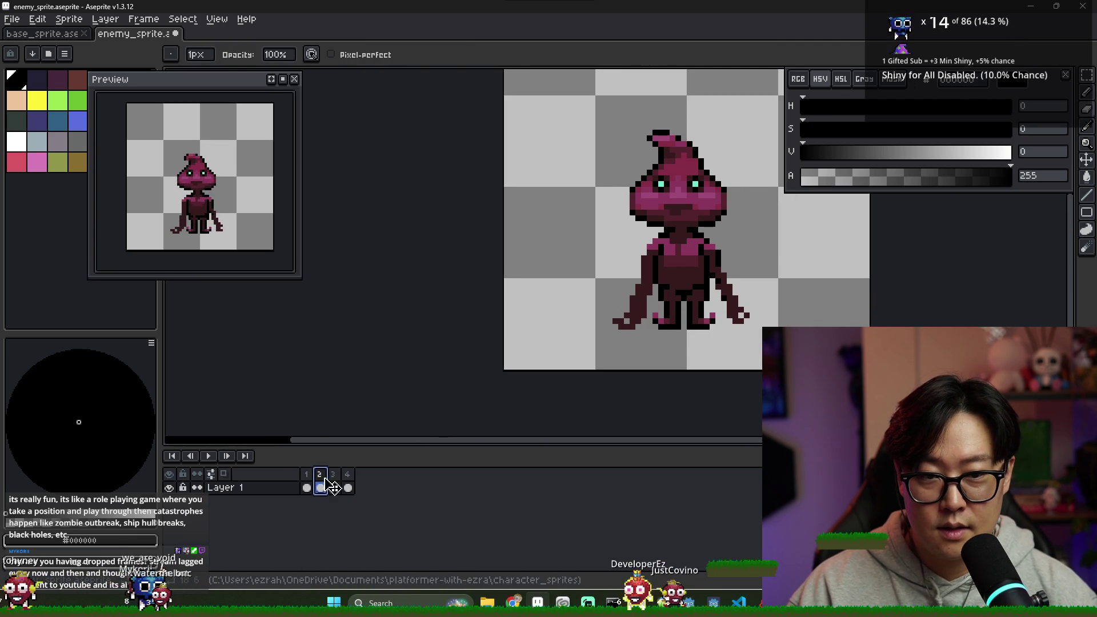
{"action": "left_click", "coordinate": [334, 487]}
{"action": "left_click", "coordinate": [348, 487]}
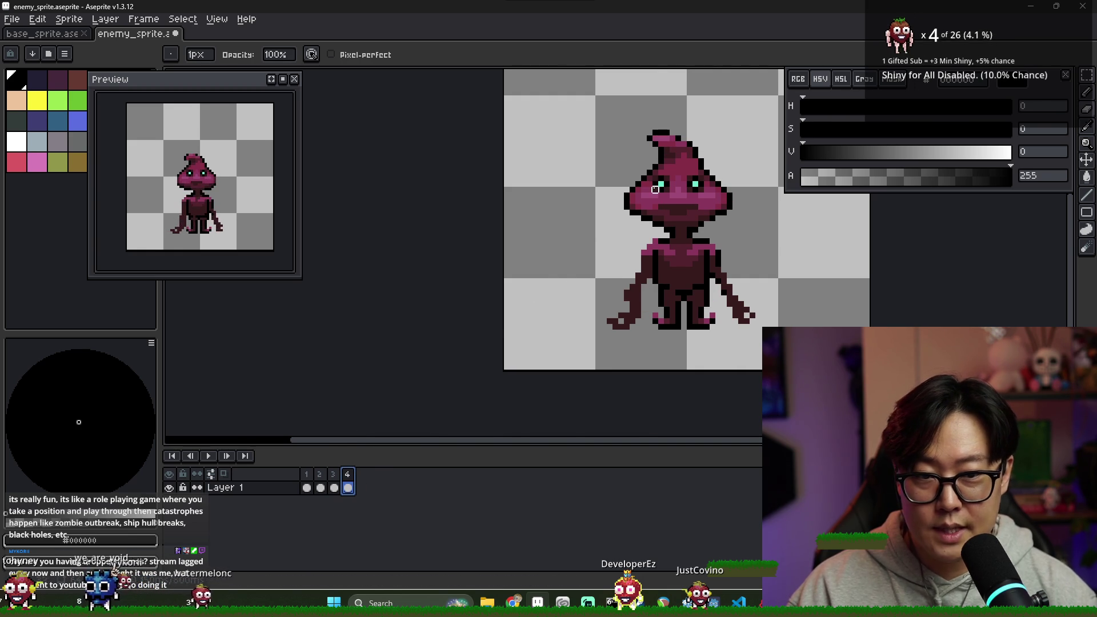
{"action": "scroll", "coordinate": [655, 189], "scroll_direction": "up", "scroll_amount": 4}
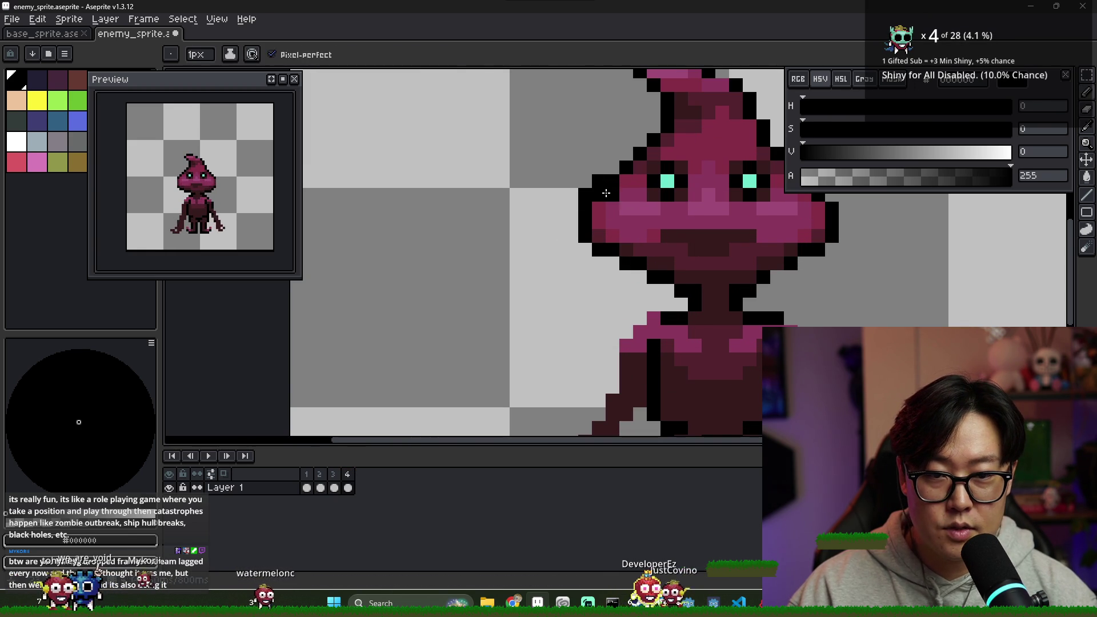
{"action": "left_click", "coordinate": [600, 227], "text": "alt"}
{"action": "scroll", "coordinate": [675, 229], "scroll_direction": "down", "scroll_amount": 2}
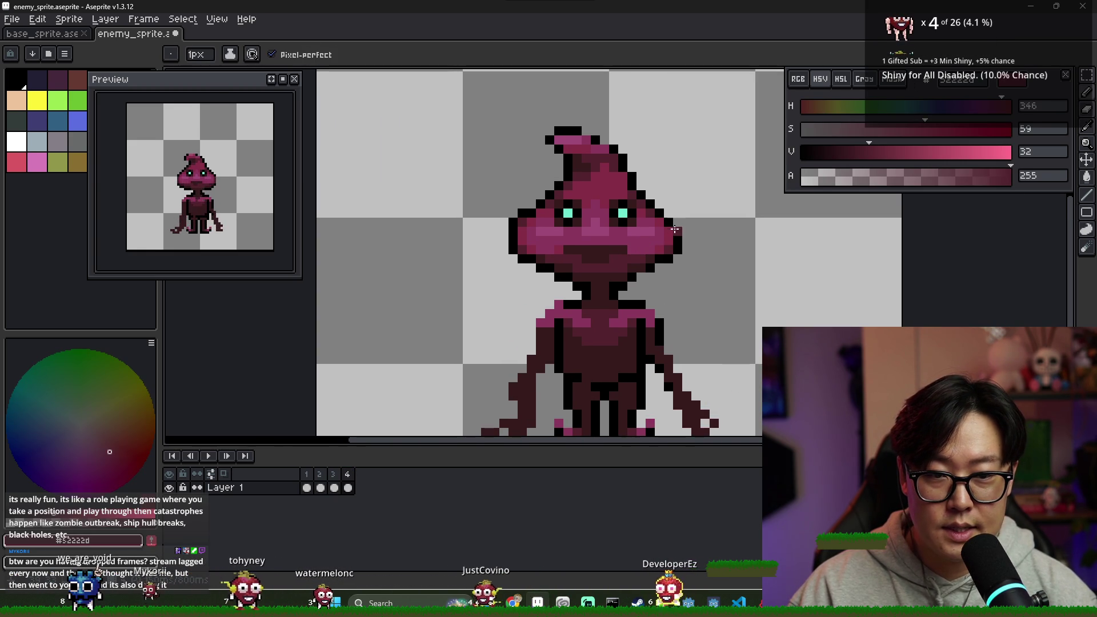
{"action": "left_click", "coordinate": [526, 214], "text": "alt"}
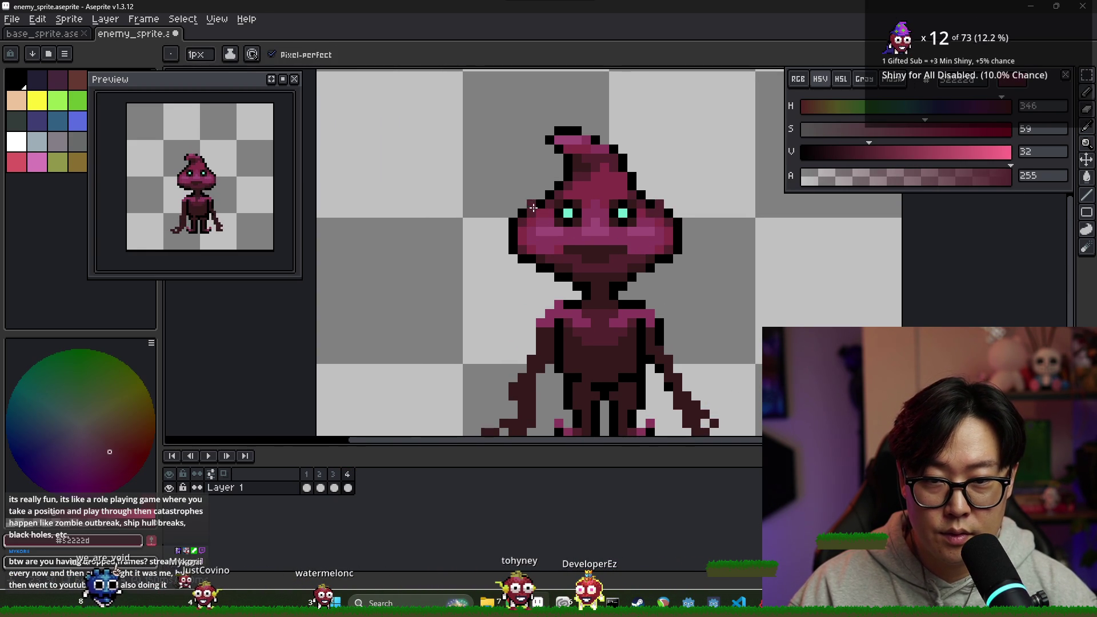
{"action": "scroll", "coordinate": [670, 237], "scroll_direction": "down", "scroll_amount": 2}
{"action": "left_click", "coordinate": [348, 487]}
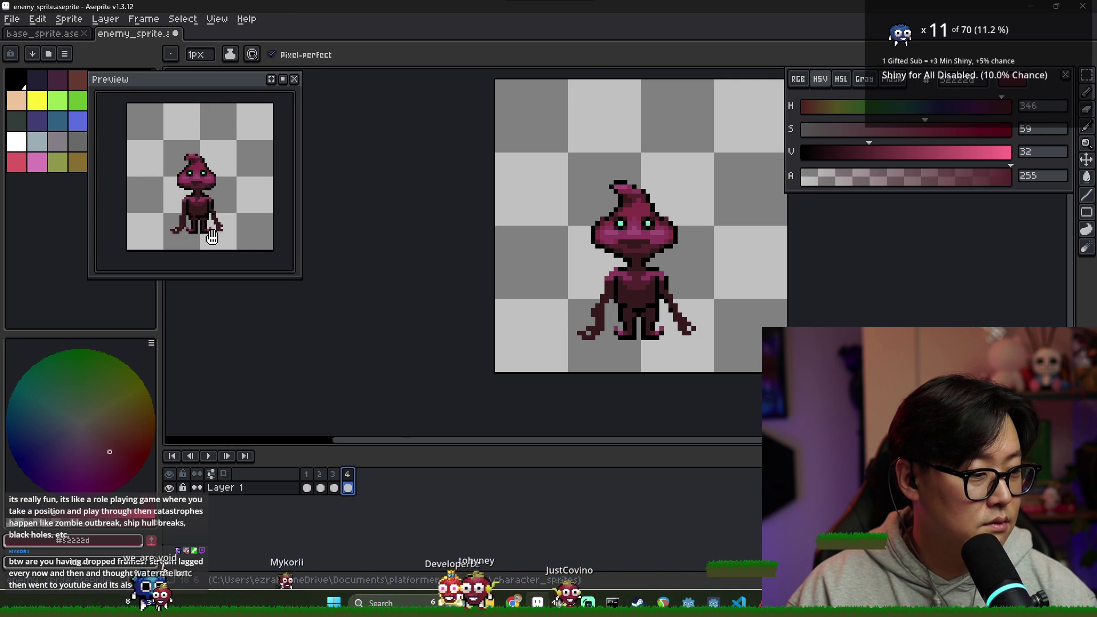
- Save enemy_sprite, then step through frames 1–3 and settle on frame 2
{"action": "key", "text": "ctrl+s"}
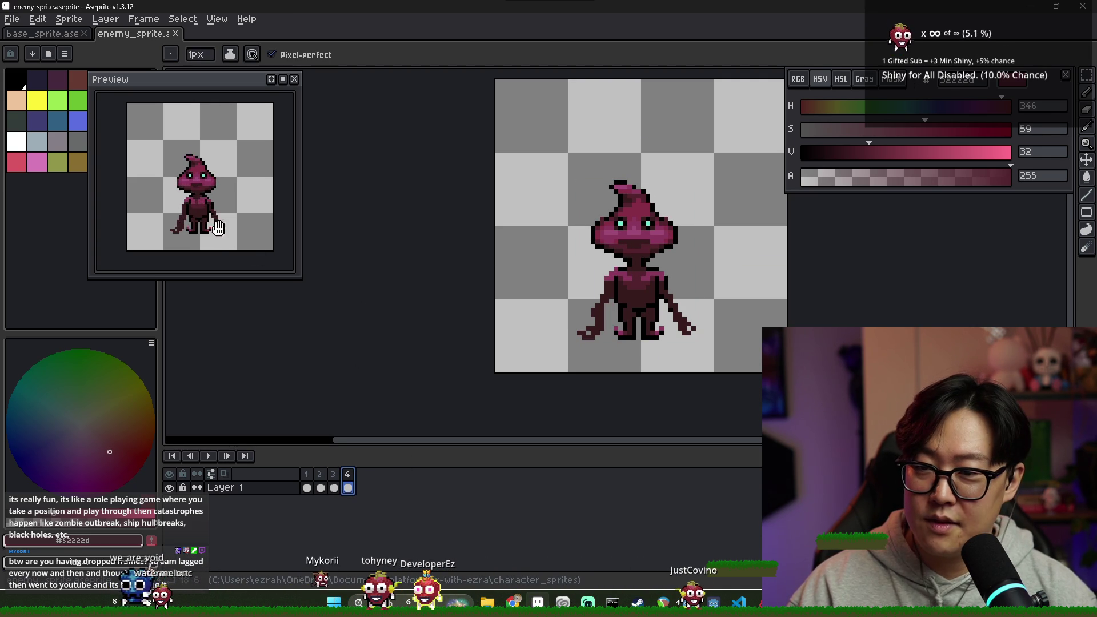
{"action": "left_click", "coordinate": [308, 487]}
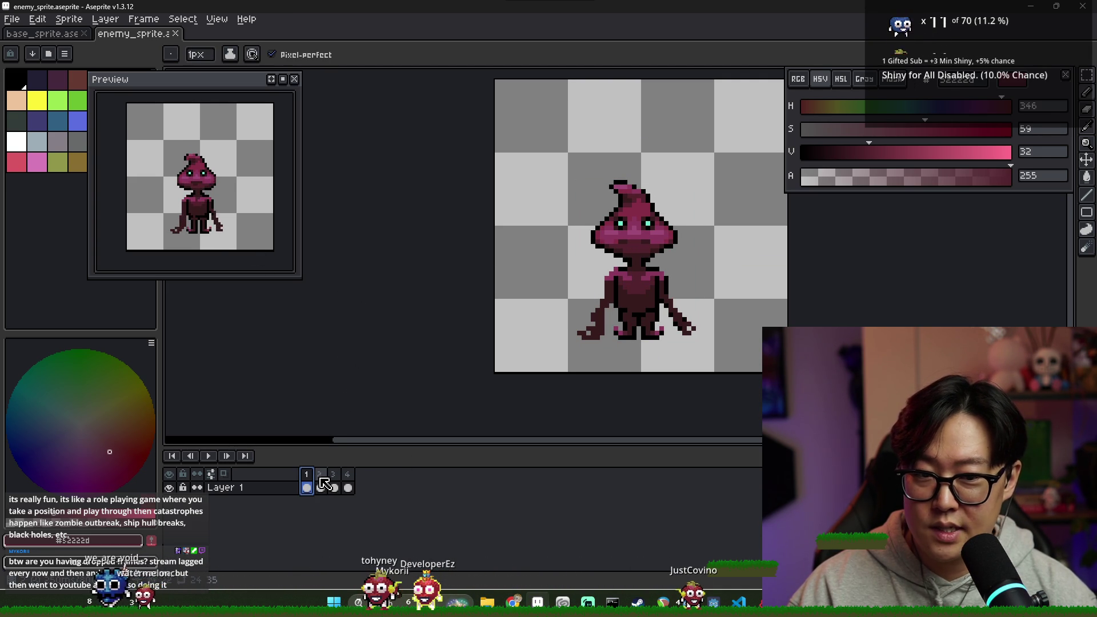
{"action": "left_click", "coordinate": [320, 487]}
{"action": "left_click", "coordinate": [335, 487]}
{"action": "left_click", "coordinate": [321, 486]}
{"action": "scroll", "coordinate": [577, 303], "scroll_direction": "up", "scroll_amount": 4}
{"action": "left_click", "coordinate": [577, 303]}
{"action": "right_click", "coordinate": [577, 284]}
{"action": "left_click", "coordinate": [759, 303]}
{"action": "right_click", "coordinate": [760, 284]}
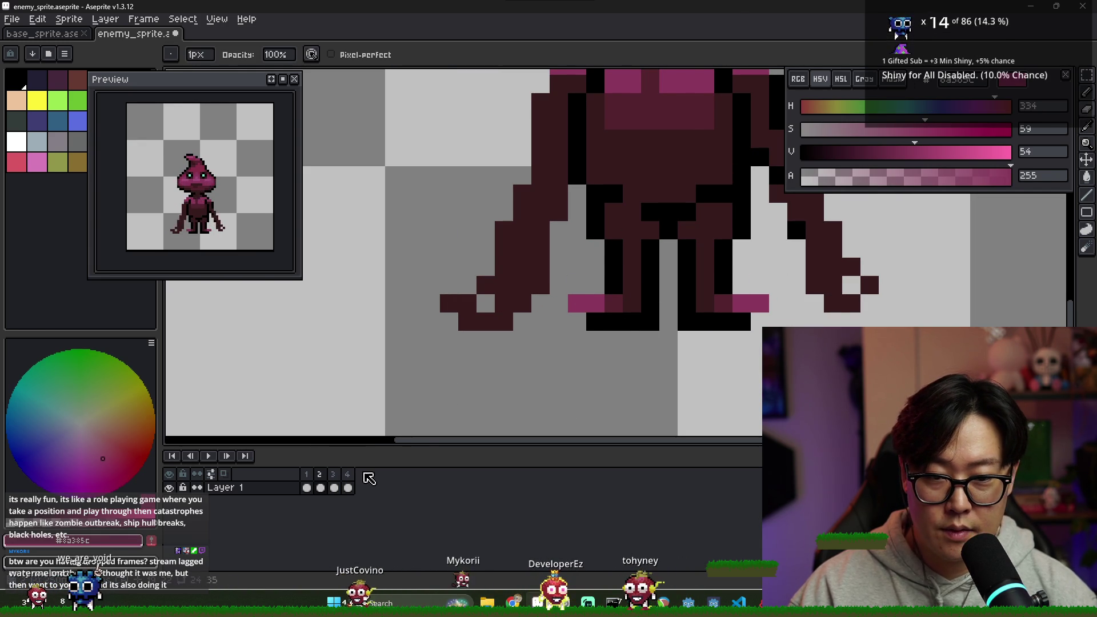
{"action": "left_click", "coordinate": [307, 488]}
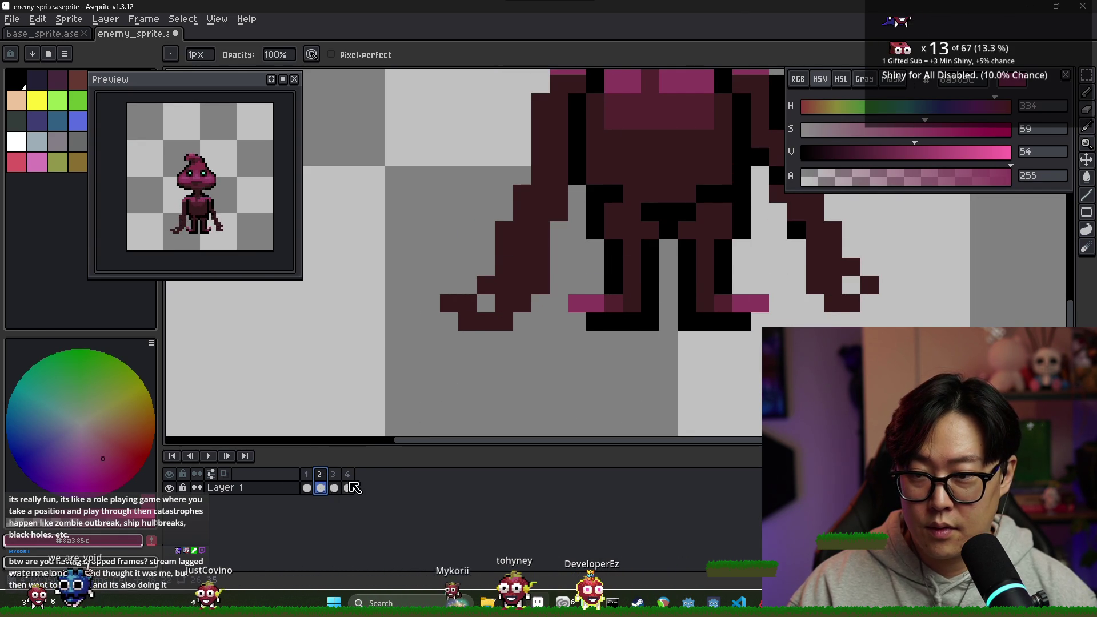
{"action": "left_click", "coordinate": [334, 487]}
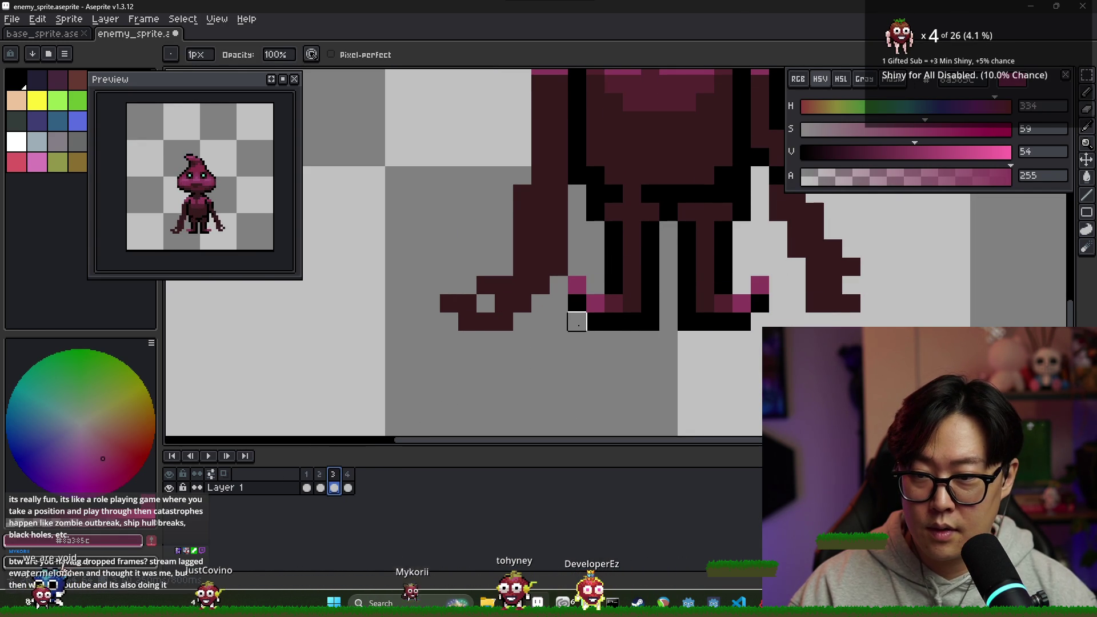
{"action": "left_click", "coordinate": [320, 488]}
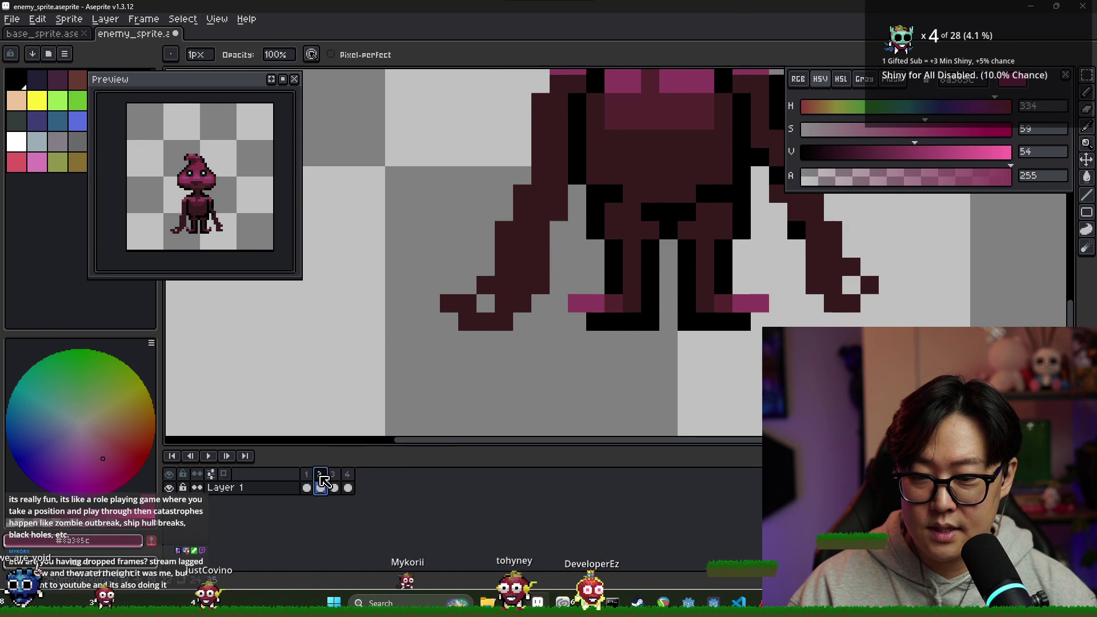
{"action": "key", "text": "ctrl+z"}
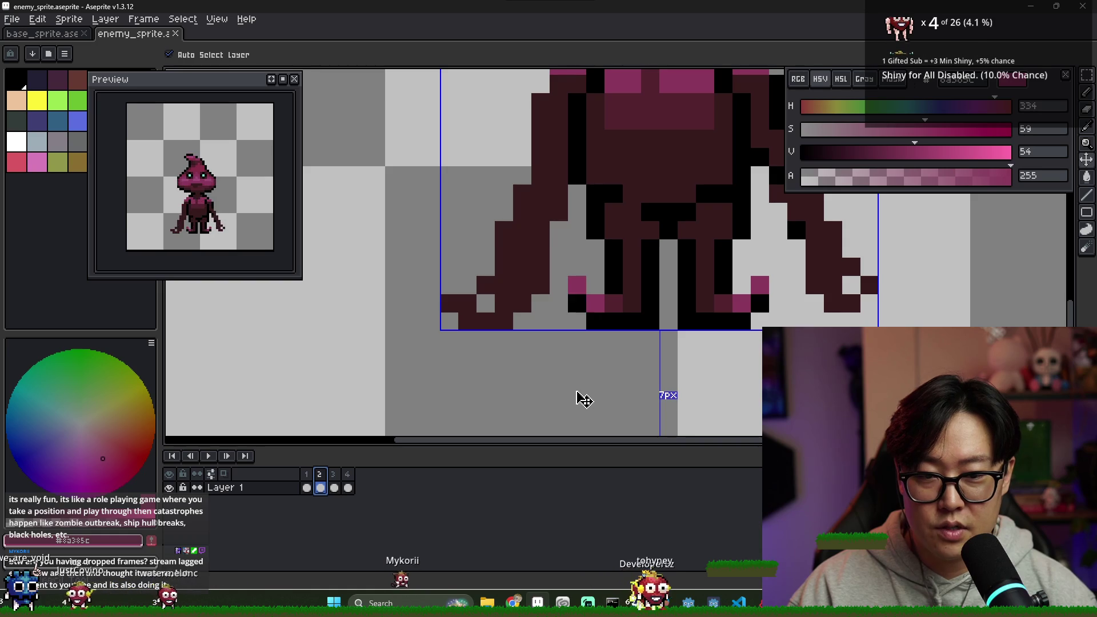
{"action": "scroll", "coordinate": [595, 358], "scroll_direction": "down", "scroll_amount": 3}
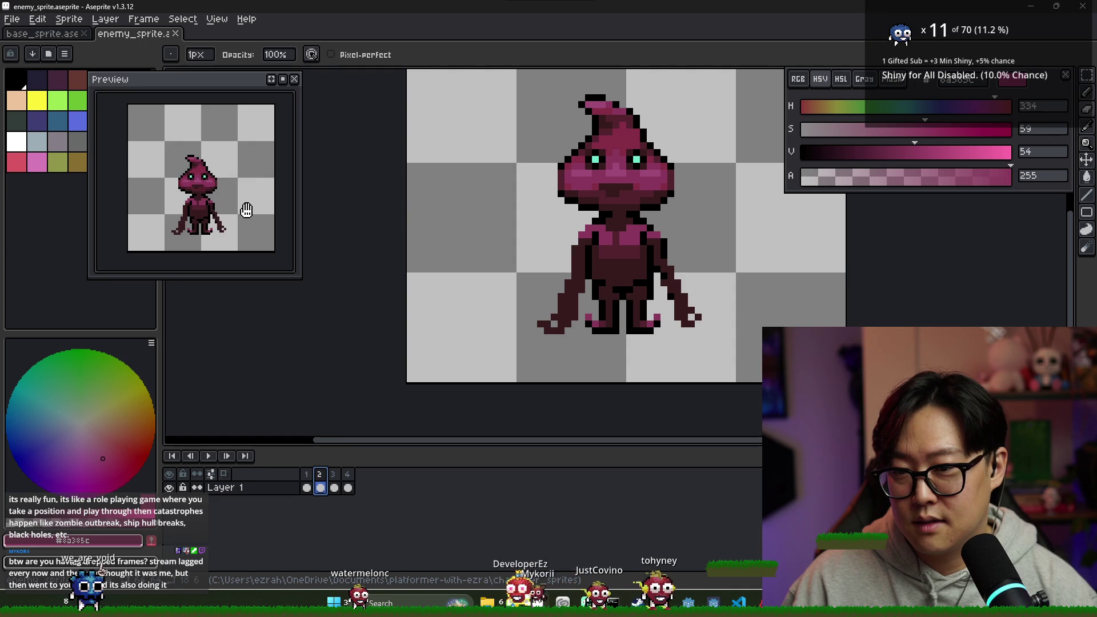
{"action": "scroll", "coordinate": [246, 211], "scroll_direction": "down", "scroll_amount": 1}
{"action": "scroll", "coordinate": [264, 218], "scroll_direction": "up", "scroll_amount": 1}
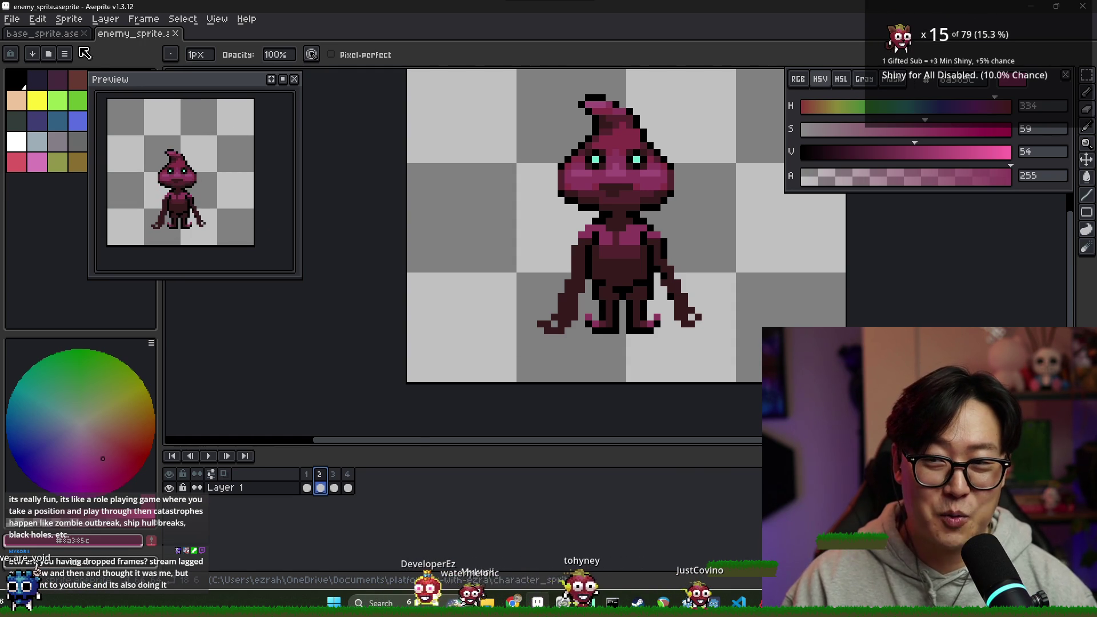
{"action": "key", "text": "ctrl+Tab"}
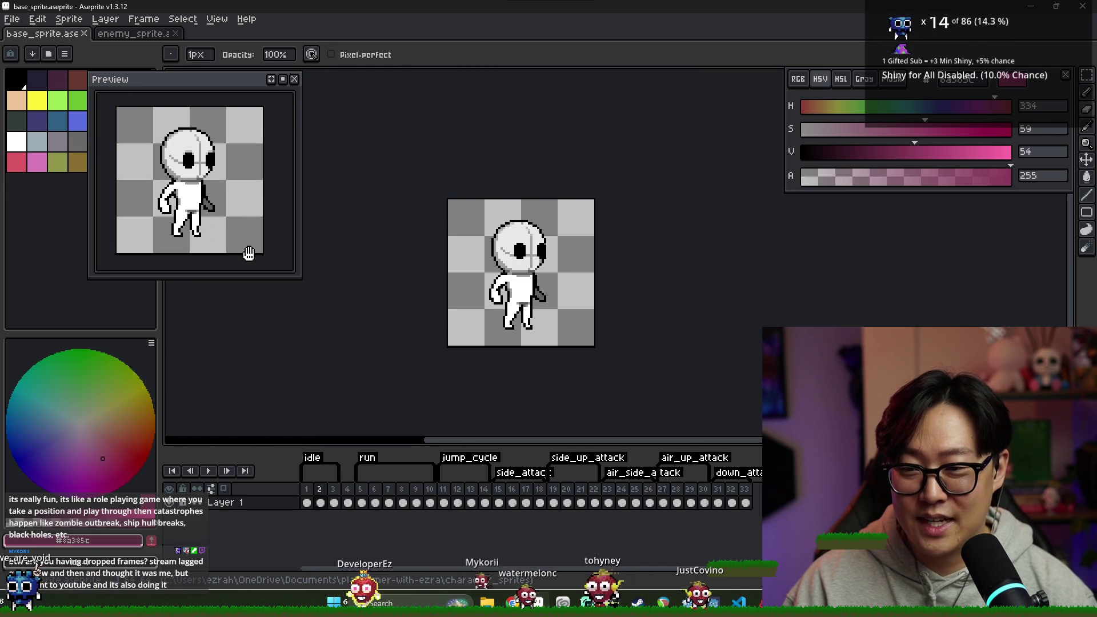
{"action": "left_click", "coordinate": [136, 38]}
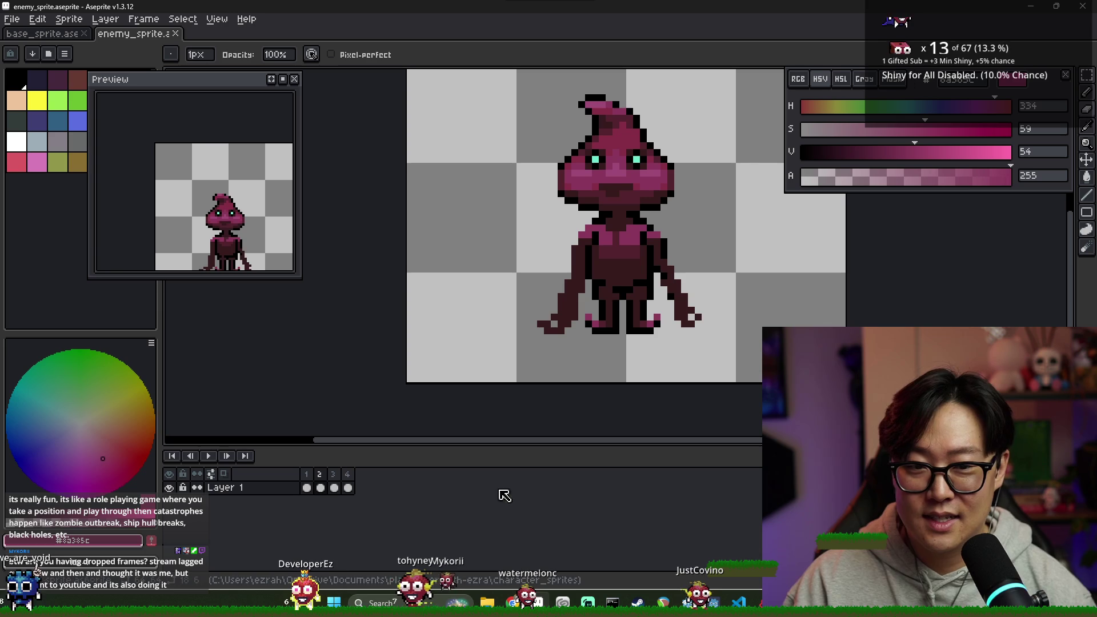
{"action": "left_click", "coordinate": [307, 477]}
{"action": "left_click", "coordinate": [321, 488]}
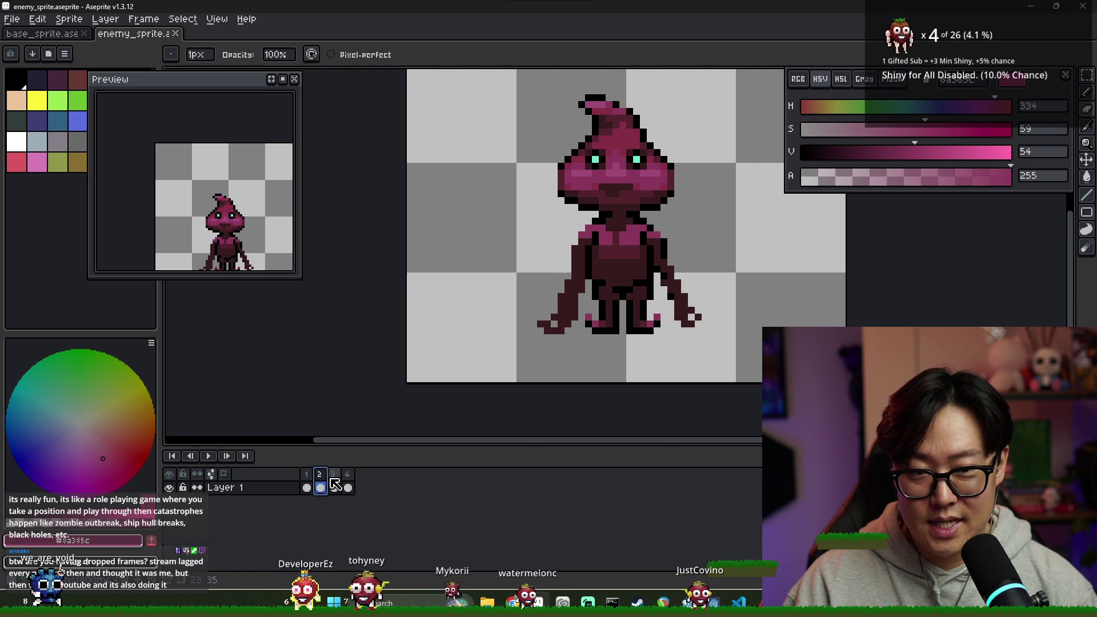
{"action": "left_click", "coordinate": [334, 487]}
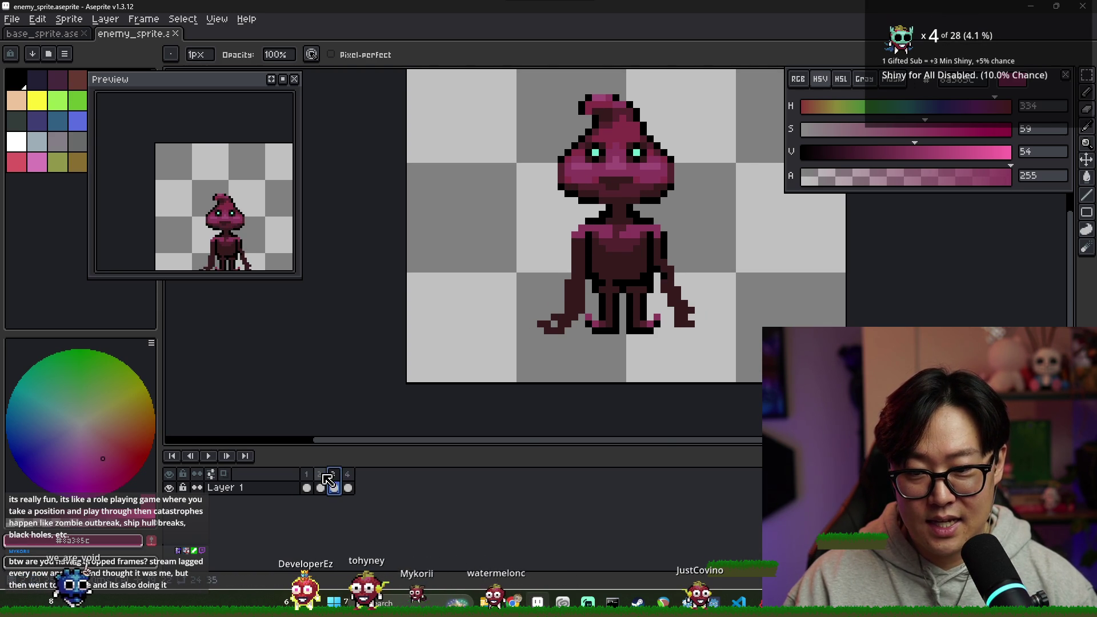
{"action": "key", "text": "Left"}
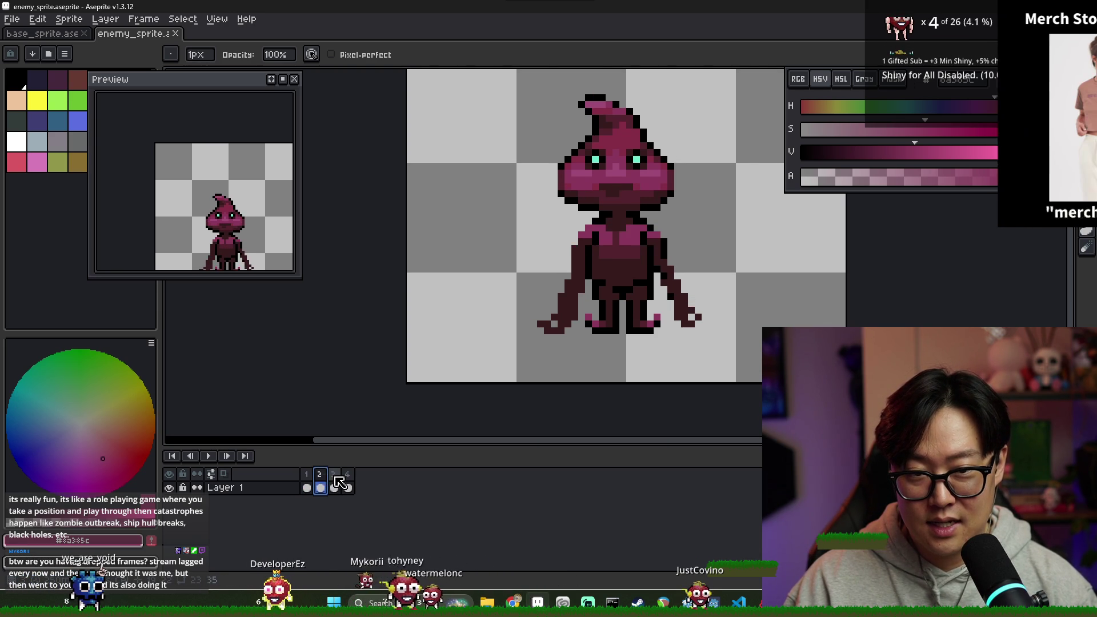
{"action": "left_click", "coordinate": [336, 477]}
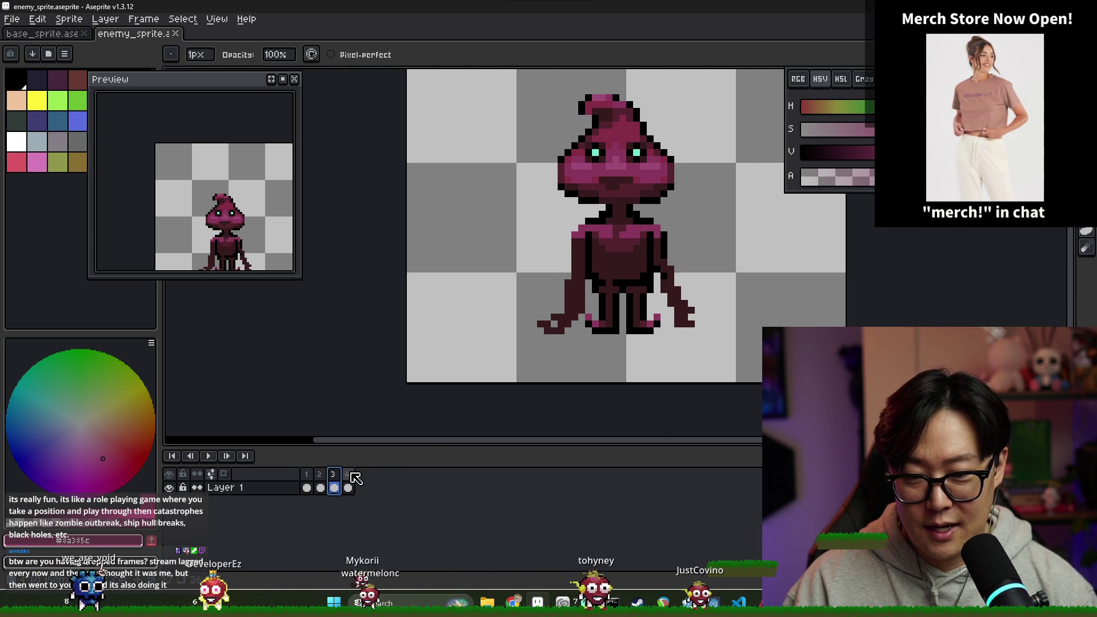
{"action": "left_click", "coordinate": [348, 474]}
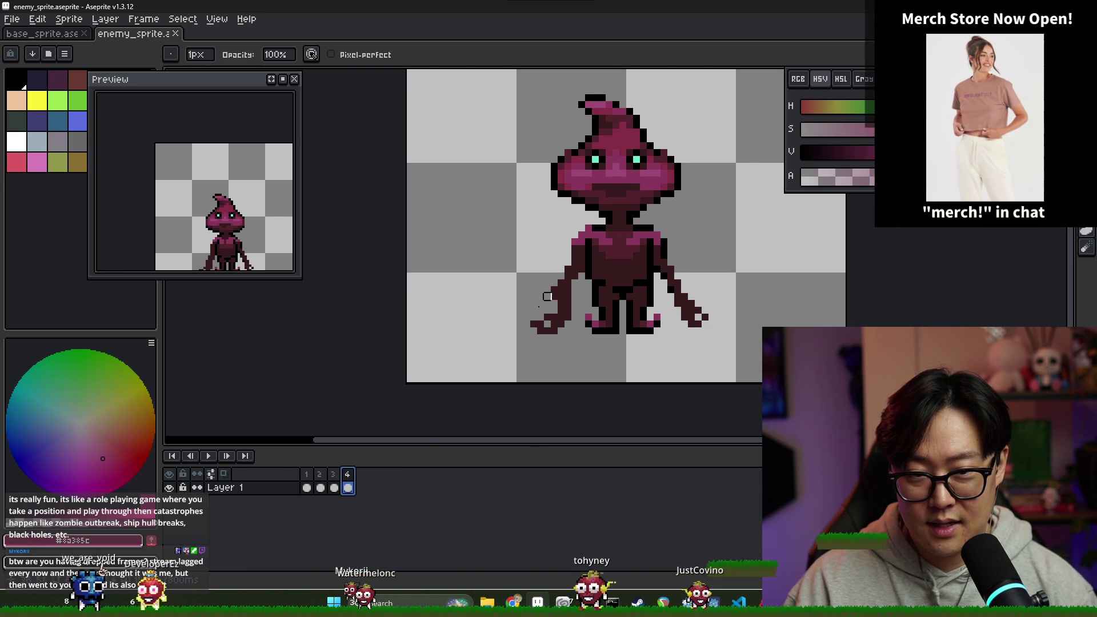
{"action": "scroll", "coordinate": [614, 141], "scroll_direction": "up", "scroll_amount": 2}
{"action": "key", "text": "m"}
- Move the right eye pixels up one pixel to level with the left eye, then zoom out
{"action": "left_click_drag", "start_coordinate": [550, 154], "coordinate": [678, 201]}
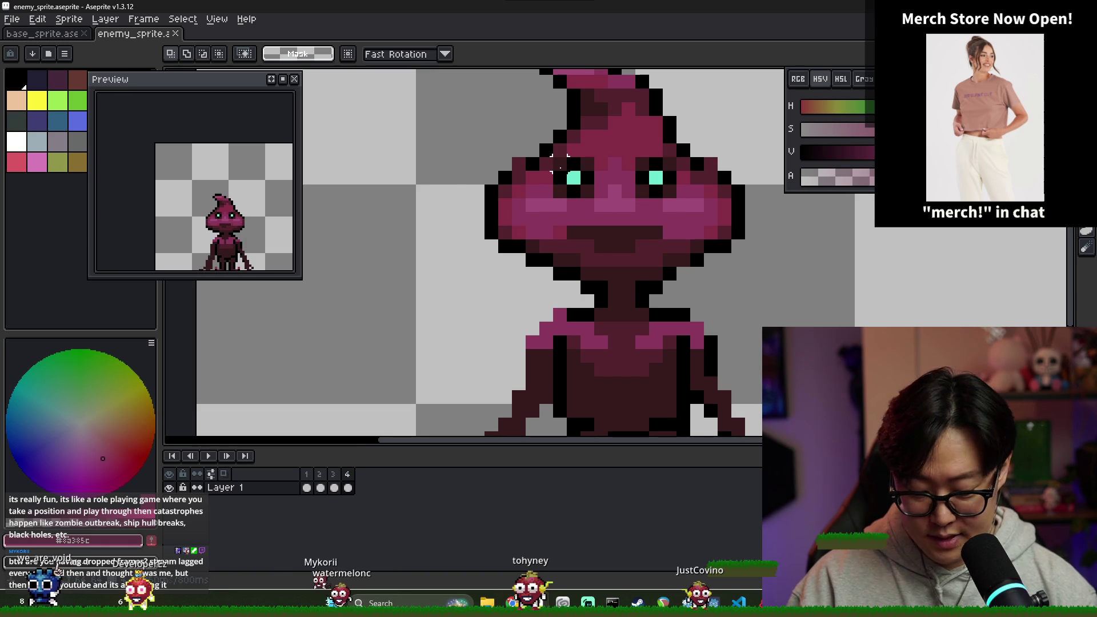
{"action": "mouse_move", "coordinate": [578, 181]}
{"action": "left_mouse_down"}
{"action": "mouse_move", "coordinate": [578, 168]}
{"action": "mouse_move", "coordinate": [678, 201]}
{"action": "left_mouse_up"}
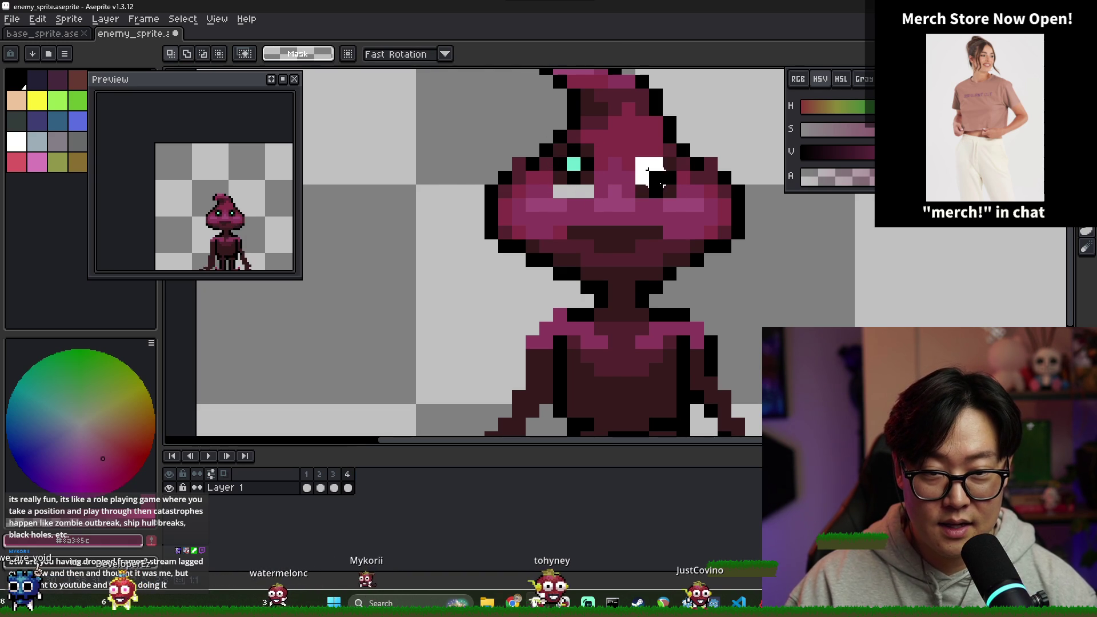
{"action": "left_click", "coordinate": [667, 191]}
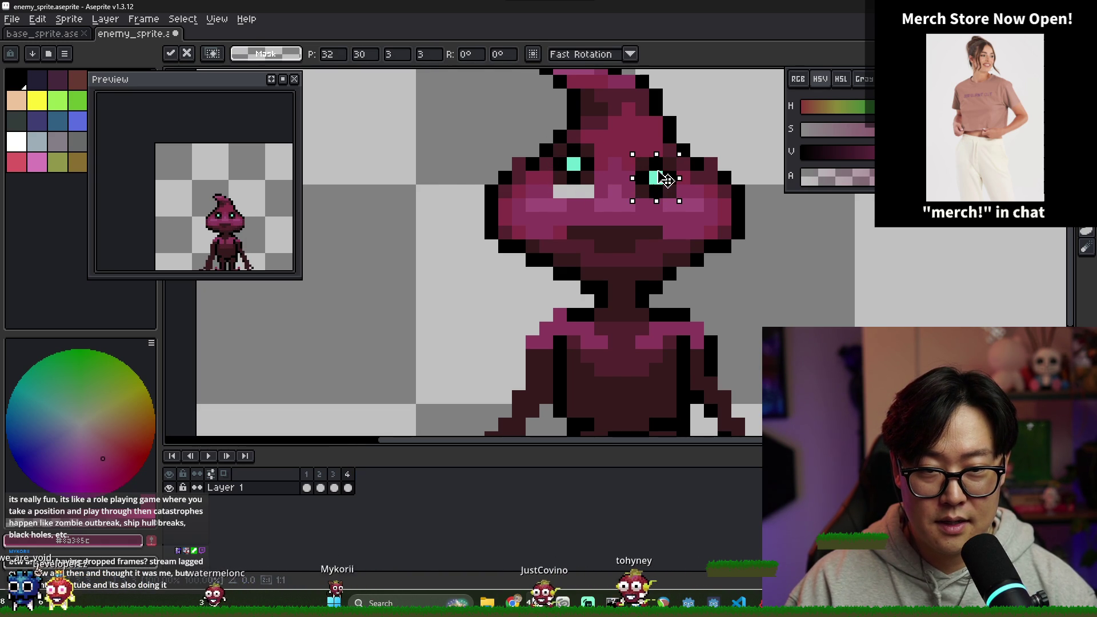
{"action": "left_click_drag", "start_coordinate": [663, 189], "coordinate": [663, 176]}
{"action": "key", "text": "b"}
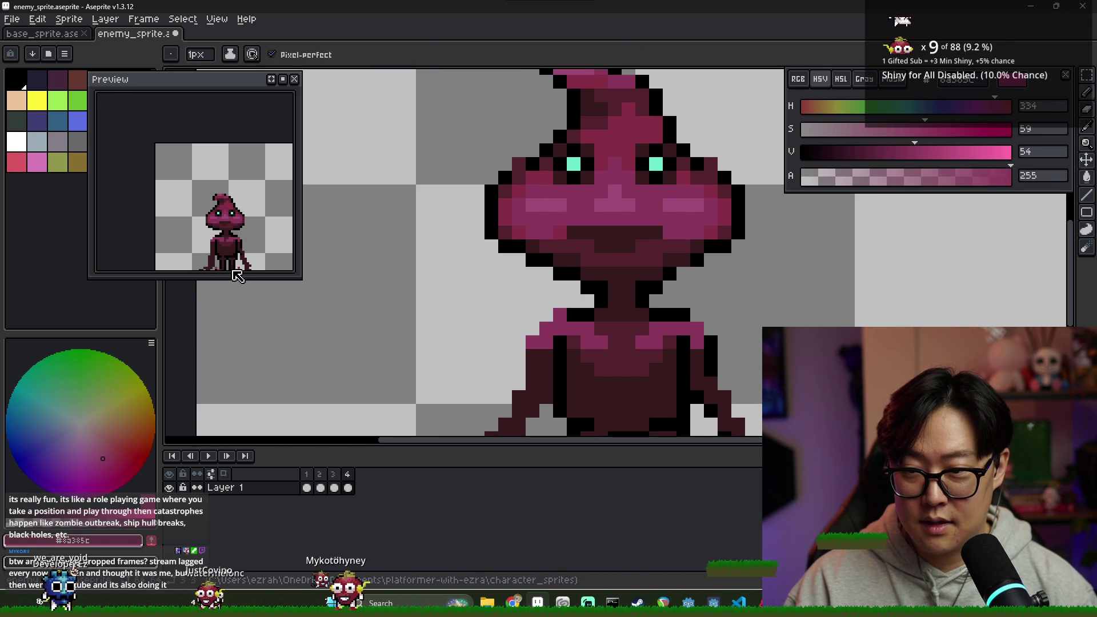
{"action": "scroll", "coordinate": [406, 228], "scroll_direction": "down", "scroll_amount": 3}
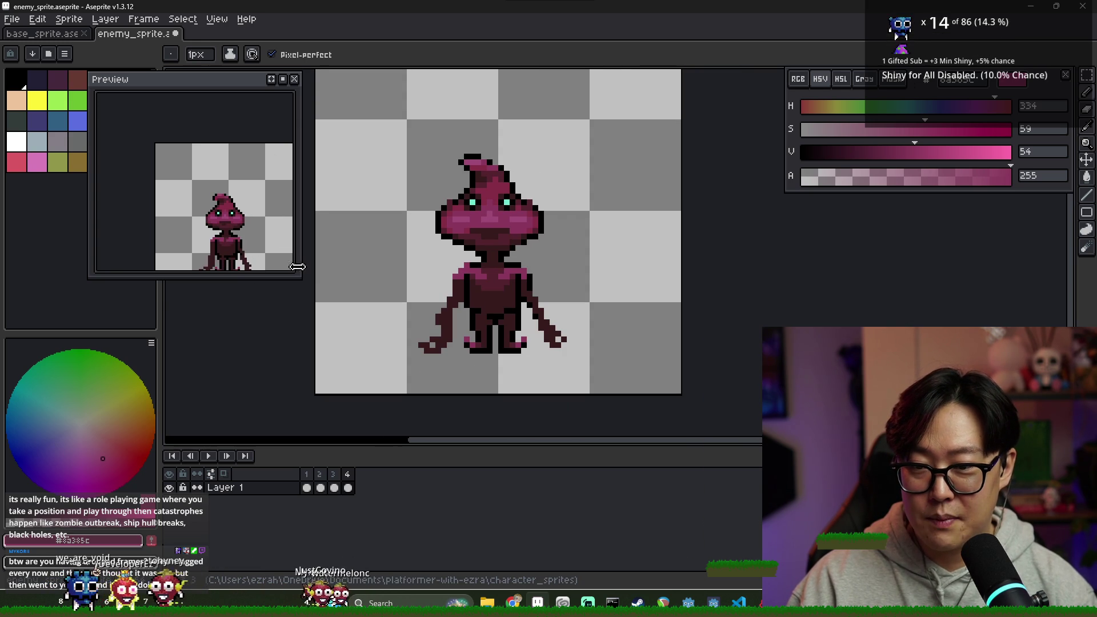
- Enlarge the Preview window, move it left, and adjust its zoom to show the whole sprite
{"action": "left_click_drag", "start_coordinate": [297, 278], "coordinate": [319, 307]}
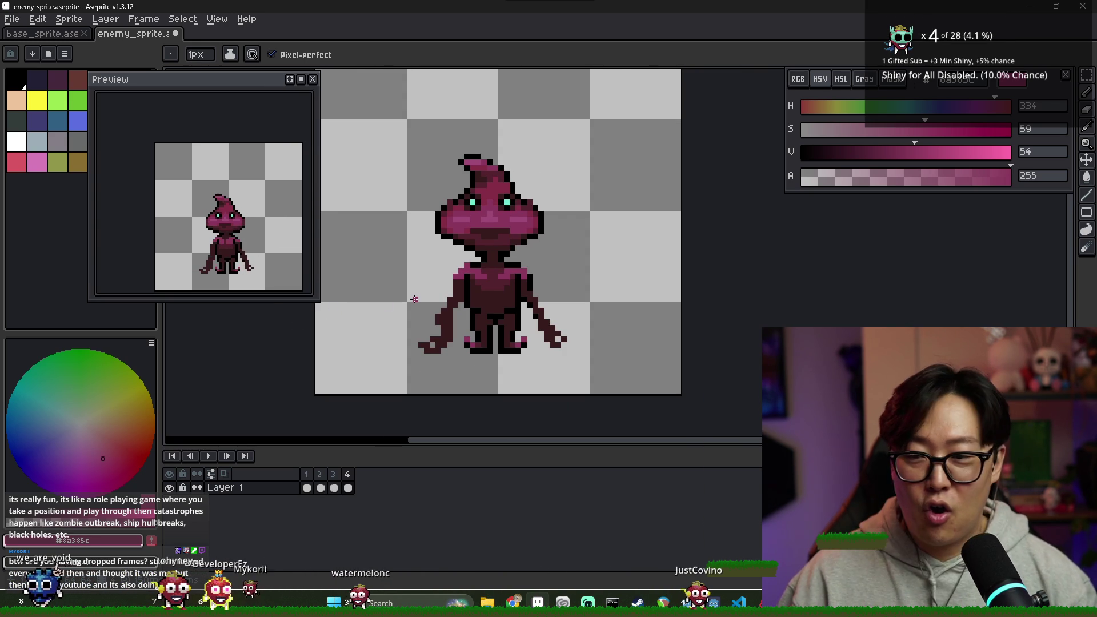
{"action": "left_click_drag", "start_coordinate": [210, 87], "coordinate": [185, 85]}
{"action": "scroll", "coordinate": [226, 214], "scroll_direction": "down", "scroll_amount": 1}
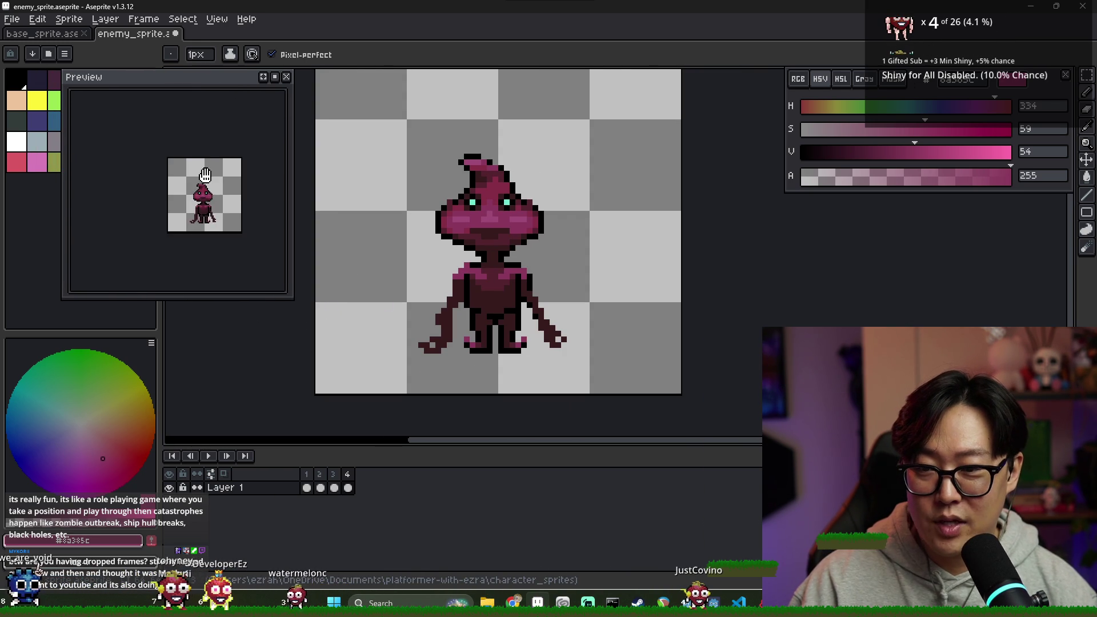
{"action": "scroll", "coordinate": [226, 214], "scroll_direction": "up", "scroll_amount": 2}
{"action": "scroll", "coordinate": [226, 214], "scroll_direction": "down", "scroll_amount": 2}
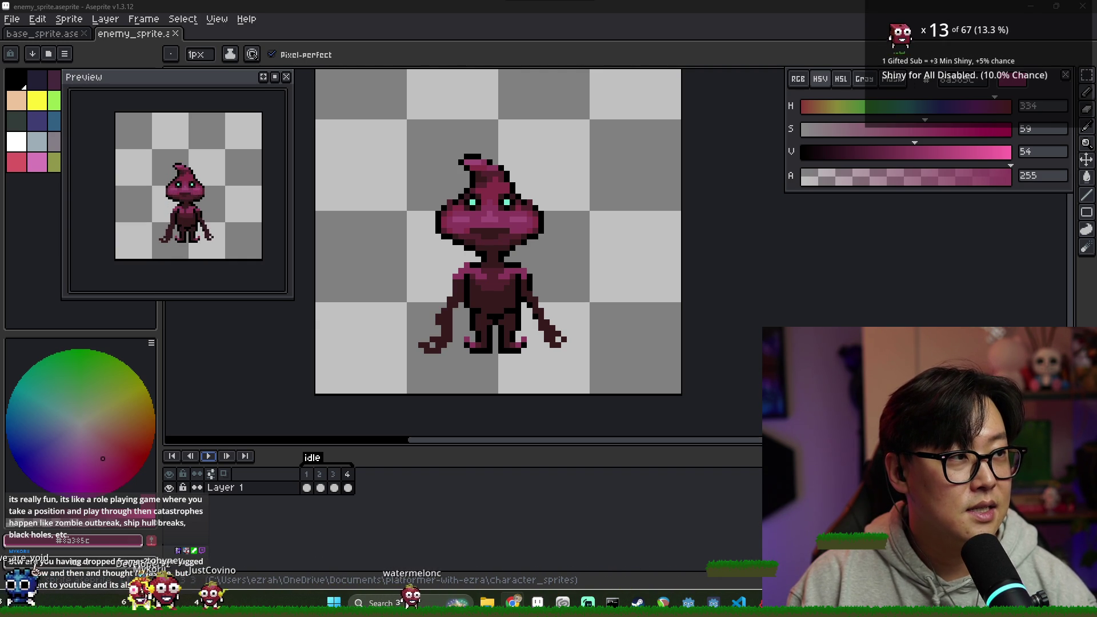
{"action": "key", "text": "alt+Tab"}
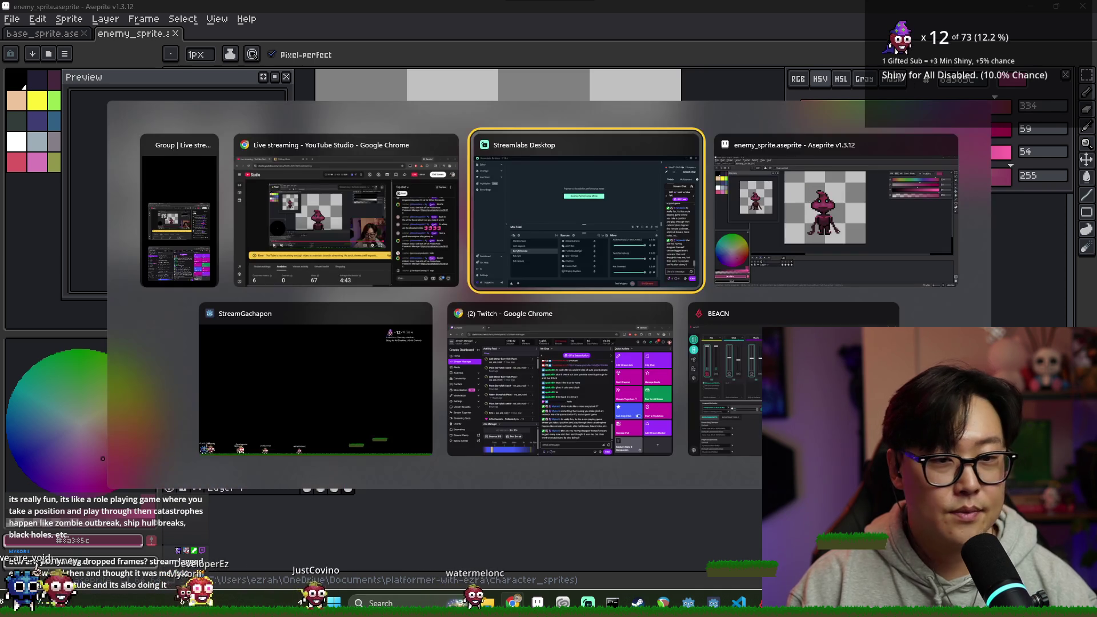
- Return to Aseprite and add new frames after frame 4 with Alt+N
{"action": "key", "text": "Escape"}
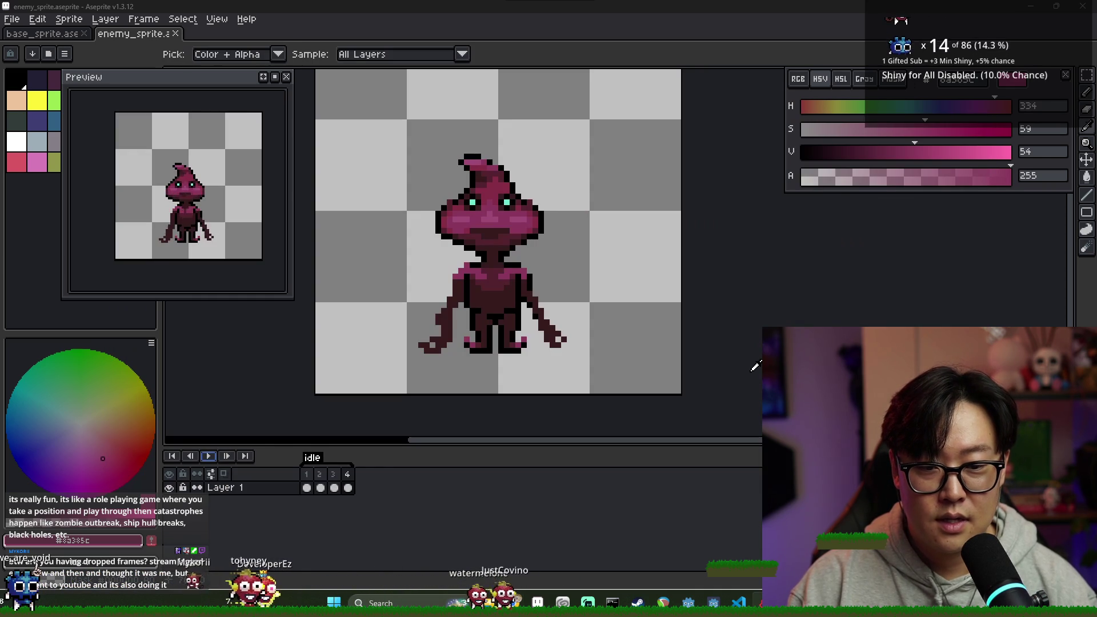
{"action": "key", "text": "alt+n"}
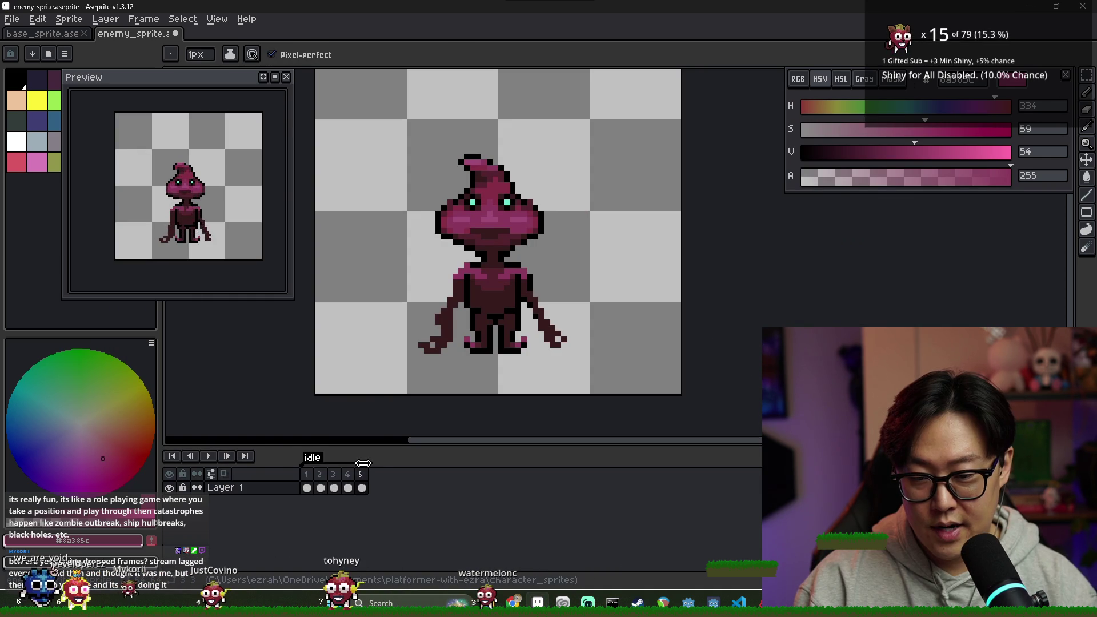
{"action": "left_click", "coordinate": [364, 487]}
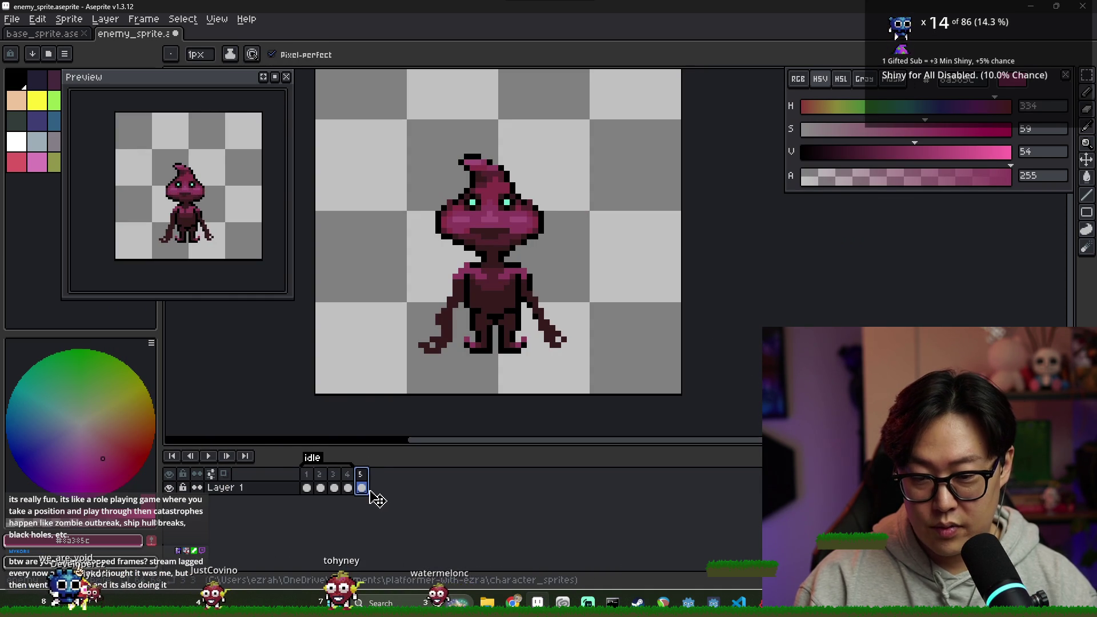
{"action": "key", "text": "alt+n"}
{"action": "left_click", "coordinate": [362, 487]}
{"action": "key", "text": "ctrl+a"}
{"action": "key", "text": "ctrl+d"}
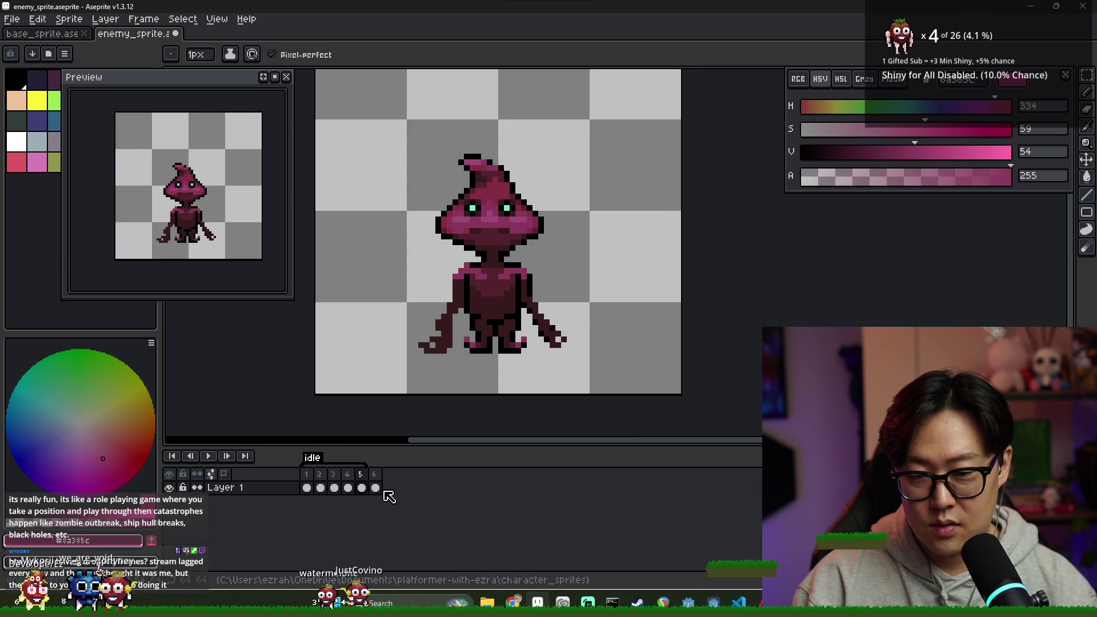
- Delete the surplus frame 6 twice, then add a fresh frame 6 after frame 5
{"action": "left_click", "coordinate": [348, 487]}
{"action": "left_click", "coordinate": [364, 478]}
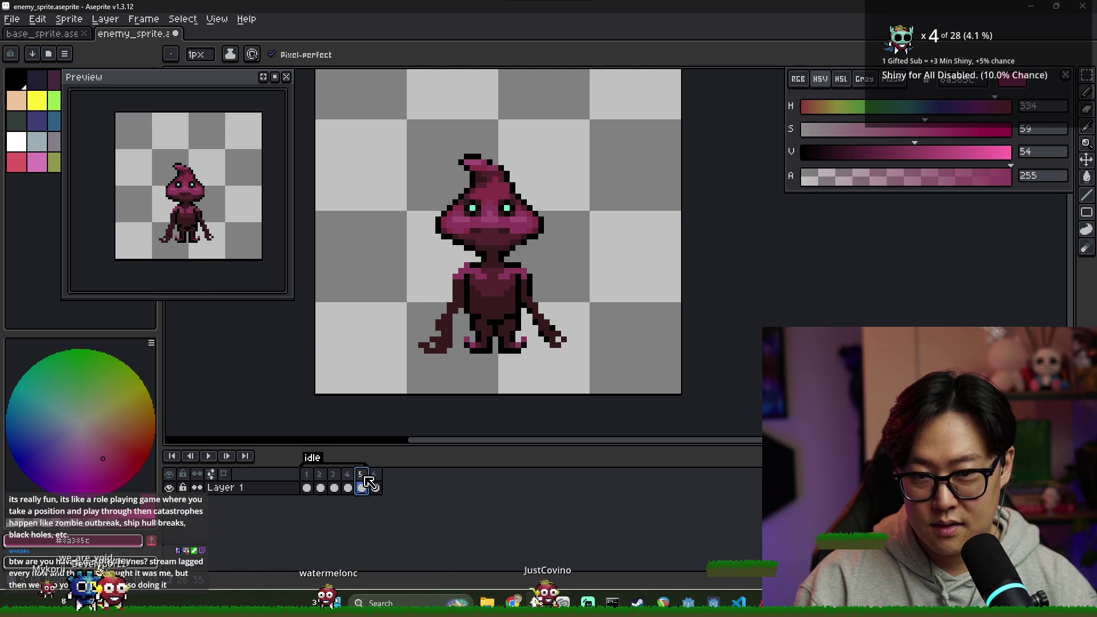
{"action": "right_click", "coordinate": [367, 482]}
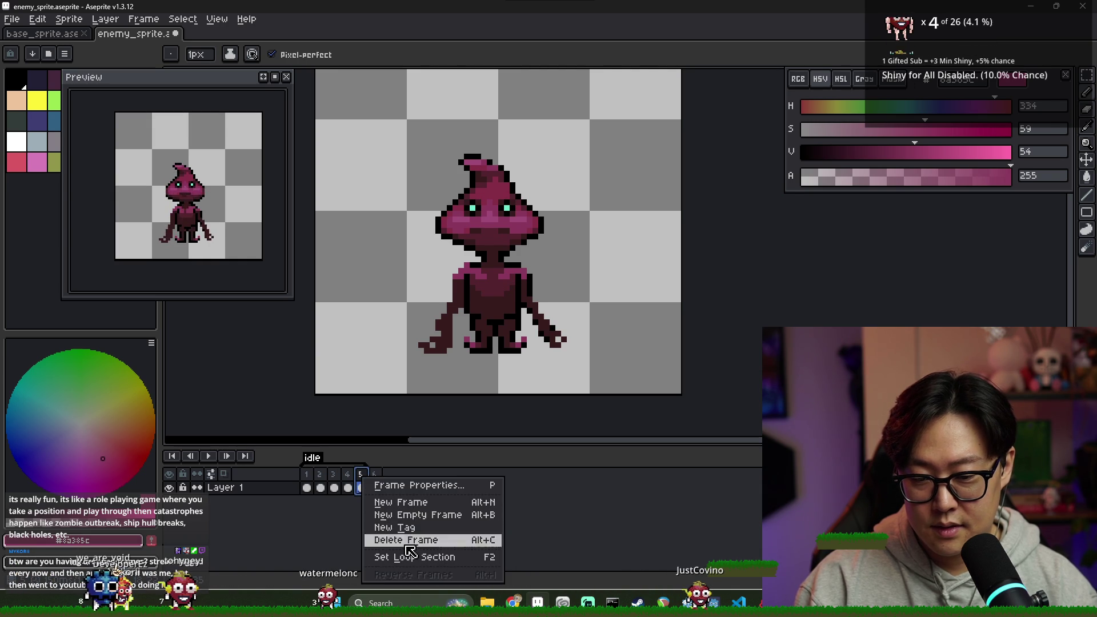
{"action": "left_click", "coordinate": [394, 537]}
{"action": "key", "text": "Return"}
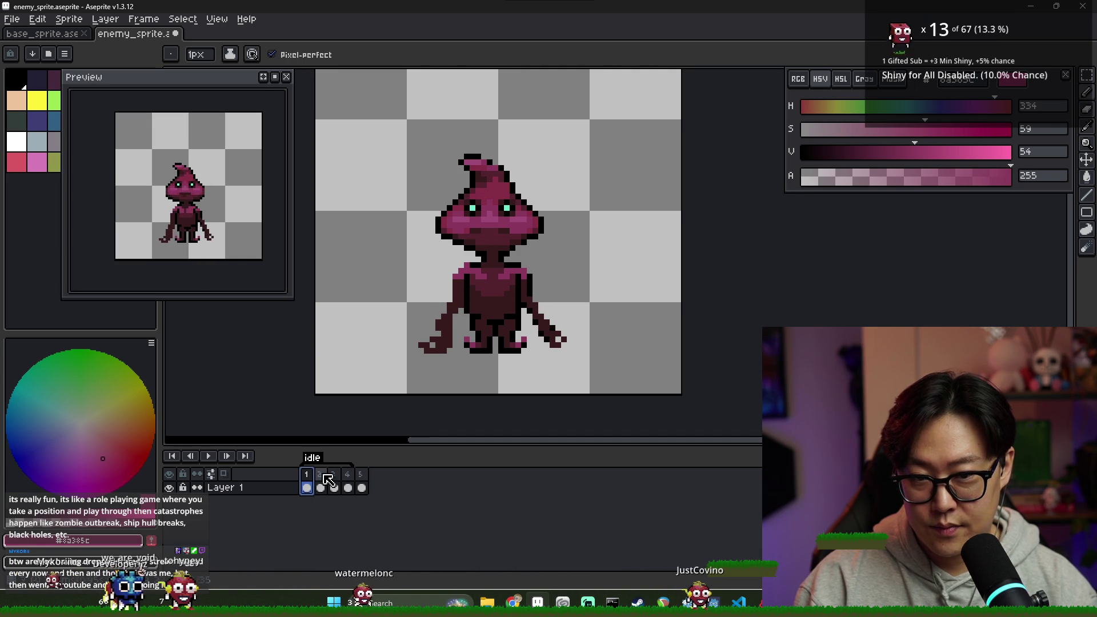
{"action": "left_click", "coordinate": [362, 489]}
{"action": "left_click_drag", "start_coordinate": [377, 482], "coordinate": [375, 487]}
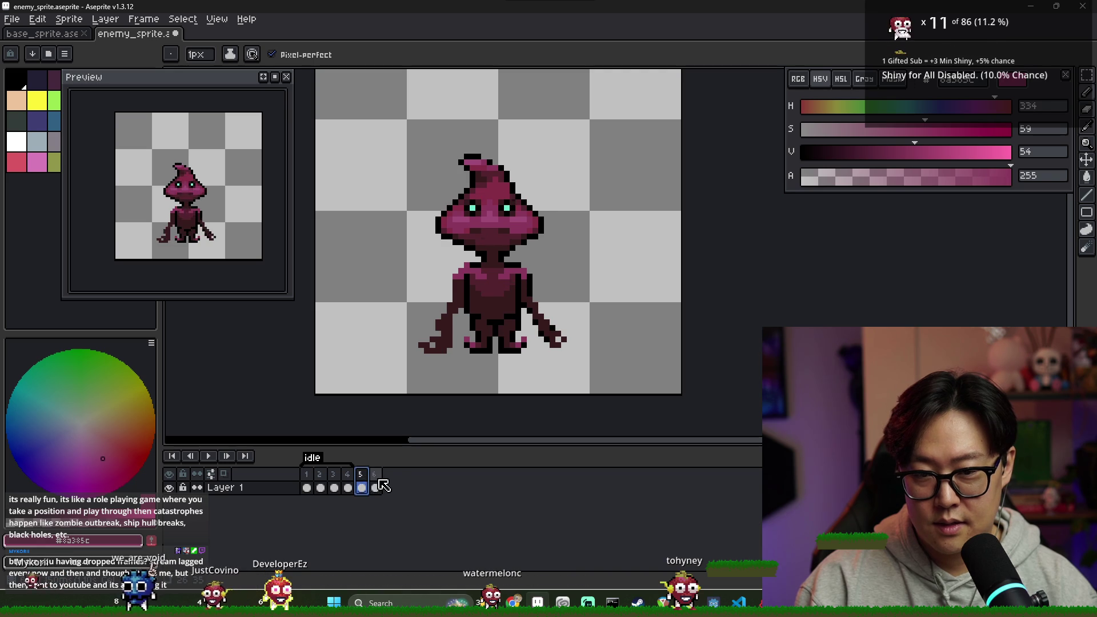
{"action": "right_click", "coordinate": [379, 481]}
{"action": "left_click", "coordinate": [420, 542]}
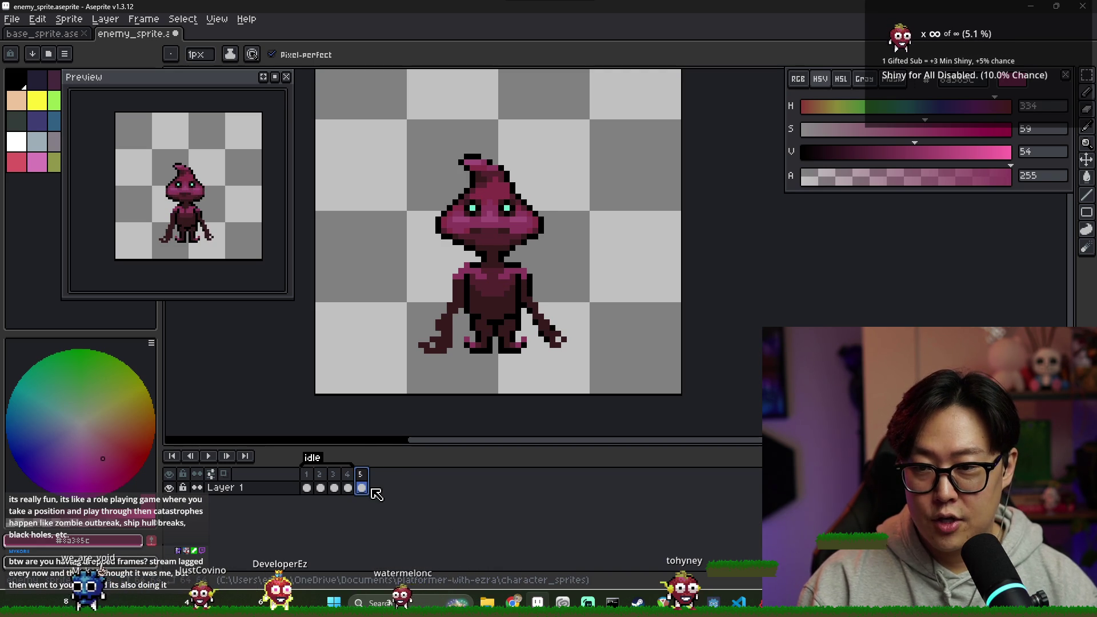
{"action": "key", "text": "alt+n"}
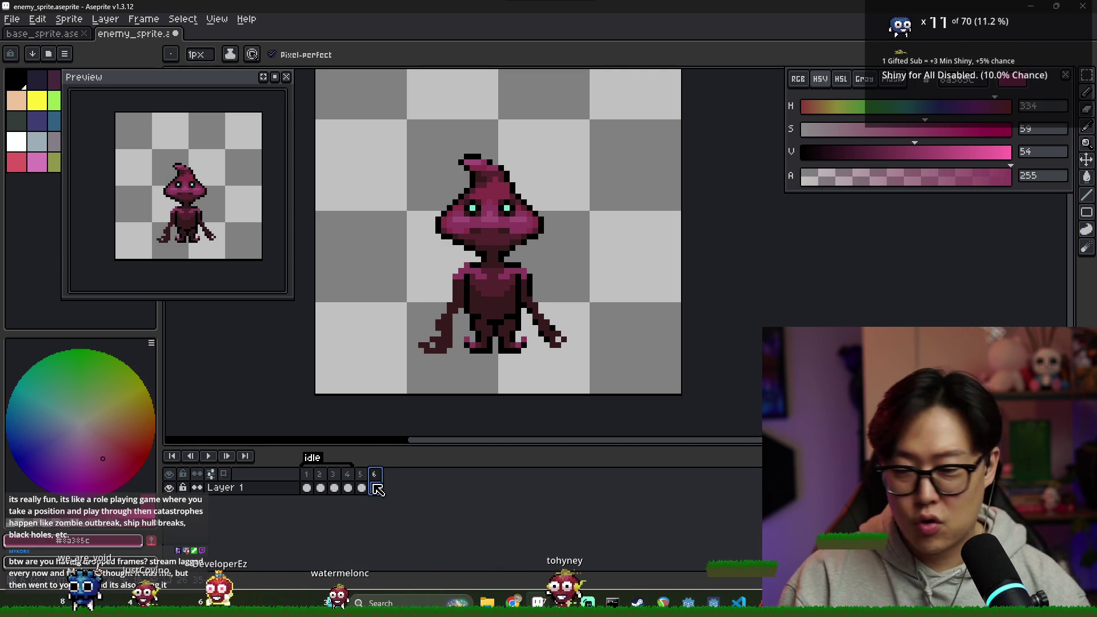
- Zoom in on frame 6's head and sample the maroon body and black outline colours
{"action": "scroll", "coordinate": [505, 291], "scroll_direction": "up", "scroll_amount": 1}
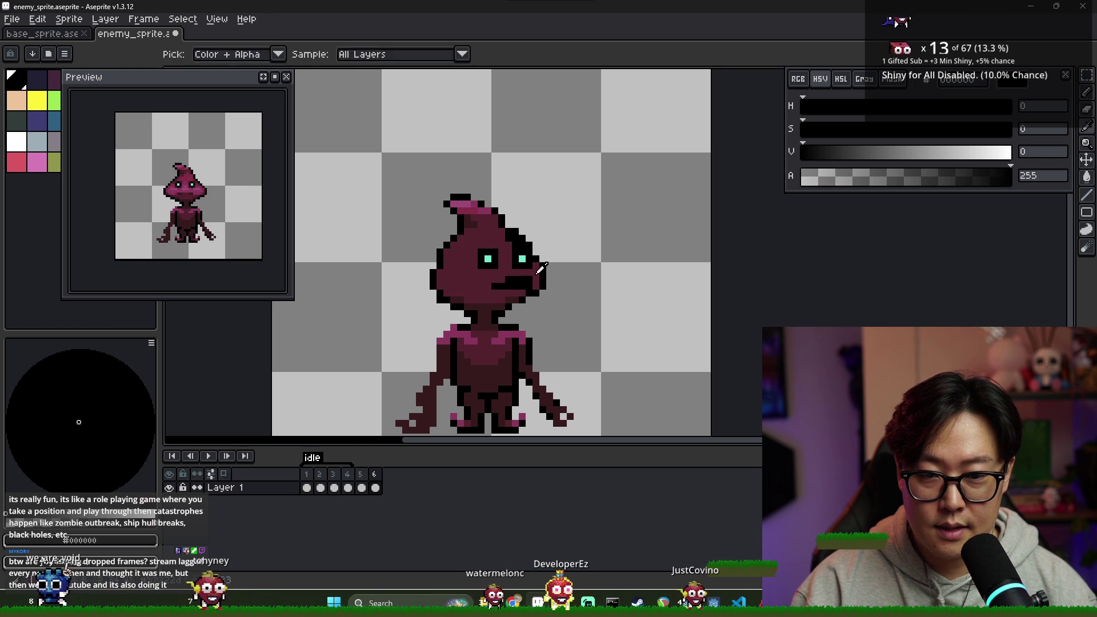
{"action": "left_click", "coordinate": [500, 281], "text": "alt"}
{"action": "scroll", "coordinate": [514, 262], "scroll_direction": "up", "scroll_amount": 2}
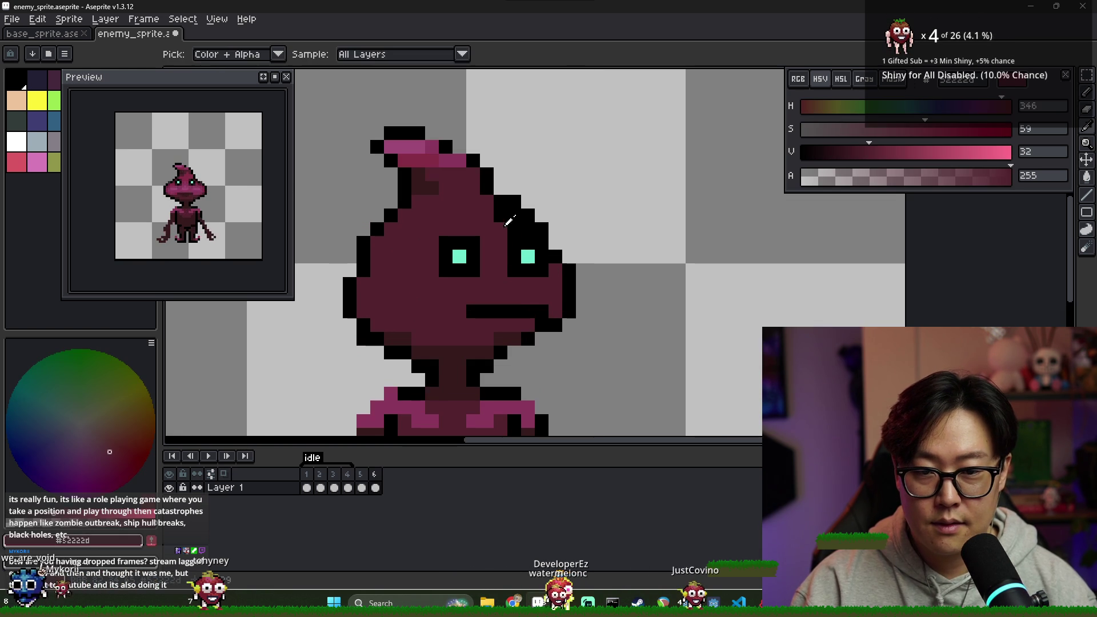
{"action": "scroll", "coordinate": [518, 223], "scroll_direction": "down", "scroll_amount": 2}
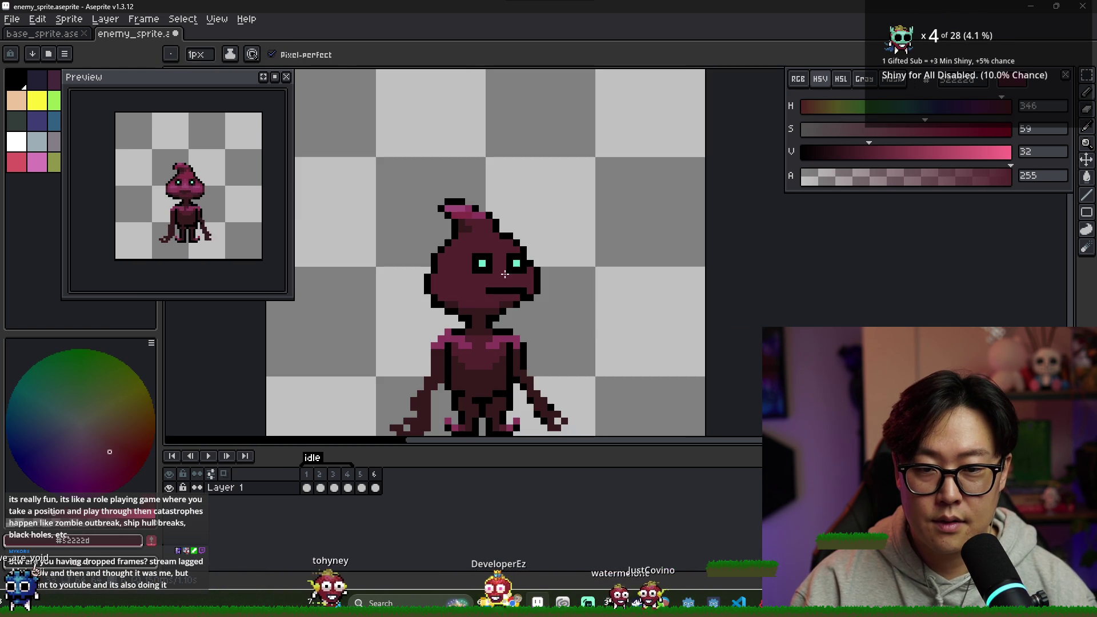
{"action": "scroll", "coordinate": [524, 257], "scroll_direction": "up", "scroll_amount": 1}
{"action": "scroll", "coordinate": [524, 257], "scroll_direction": "up", "scroll_amount": 1}
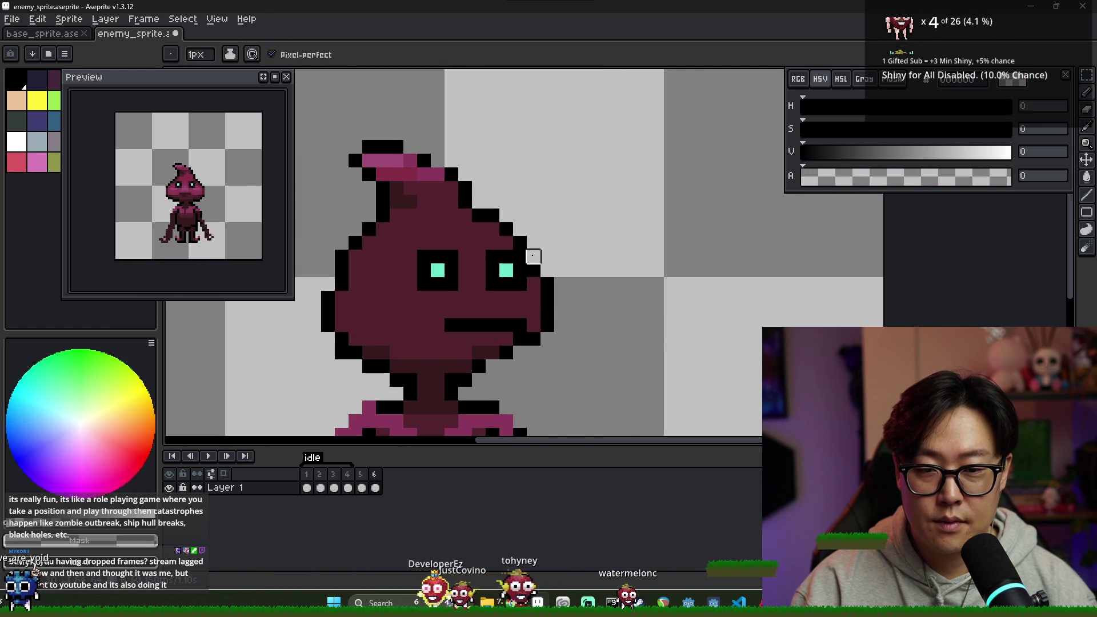
{"action": "left_click", "coordinate": [526, 258], "text": "alt"}
{"action": "scroll", "coordinate": [526, 257], "scroll_direction": "down", "scroll_amount": 1}
{"action": "scroll", "coordinate": [490, 260], "scroll_direction": "up", "scroll_amount": 2}
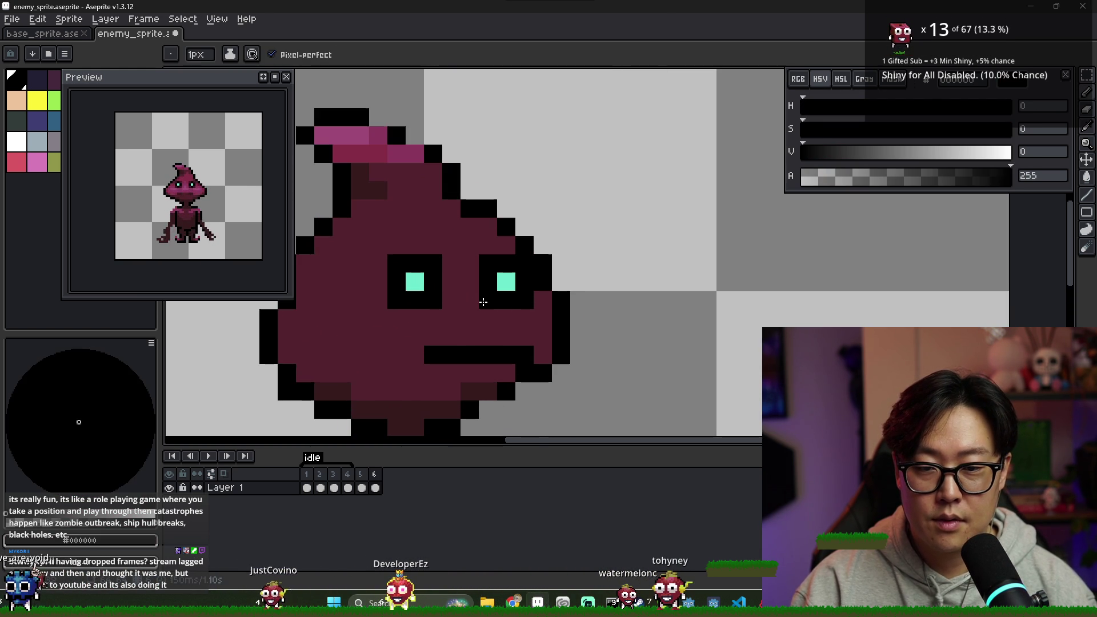
- Paint over the right eye in maroon, blacken a pixel below it, and redraw the eye in teal
{"action": "left_click", "coordinate": [488, 260], "text": "alt"}
{"action": "left_click", "coordinate": [506, 281]}
{"action": "left_click", "coordinate": [527, 286], "text": "alt"}
{"action": "left_click", "coordinate": [513, 298]}
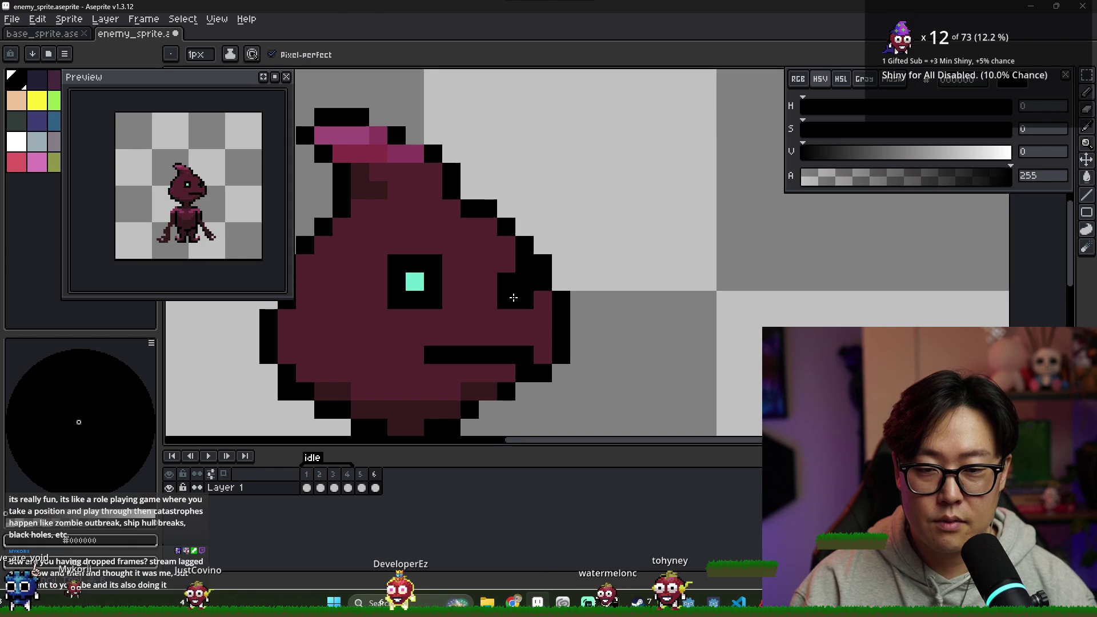
{"action": "left_click", "coordinate": [415, 281], "text": "alt"}
{"action": "left_click", "coordinate": [525, 282]}
{"action": "scroll", "coordinate": [520, 297], "scroll_direction": "down", "scroll_amount": 2}
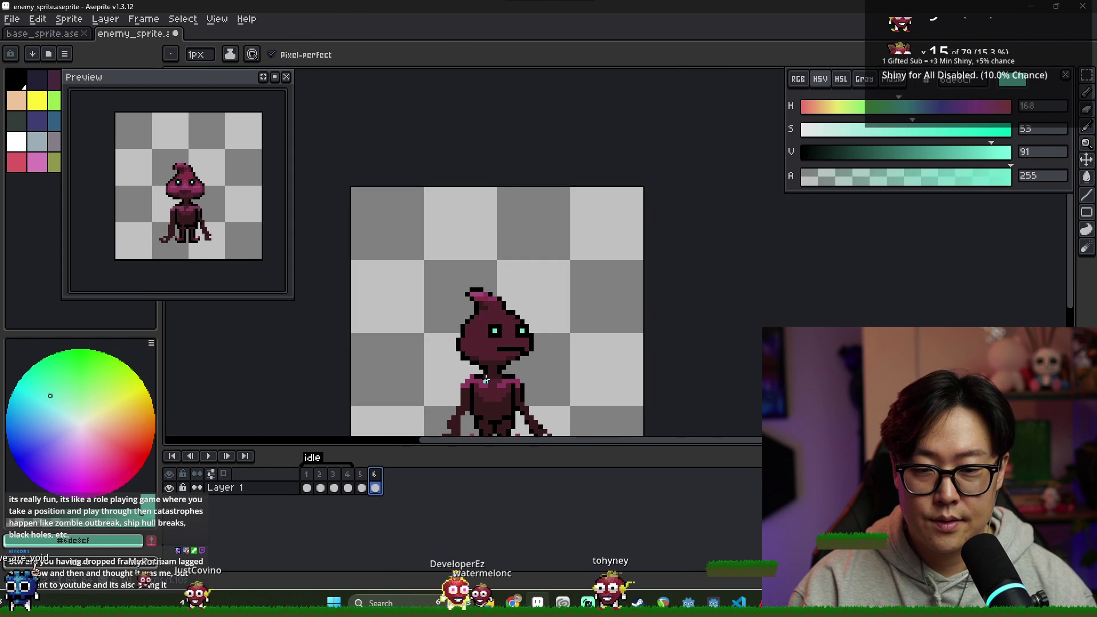
{"action": "scroll", "coordinate": [434, 314], "scroll_direction": "up", "scroll_amount": 2}
{"action": "scroll", "coordinate": [435, 314], "scroll_direction": "up", "scroll_amount": 2}
- Draw two black outline pixels on the head and erase the black outline at the hood tip
{"action": "left_click", "coordinate": [470, 276], "text": "alt"}
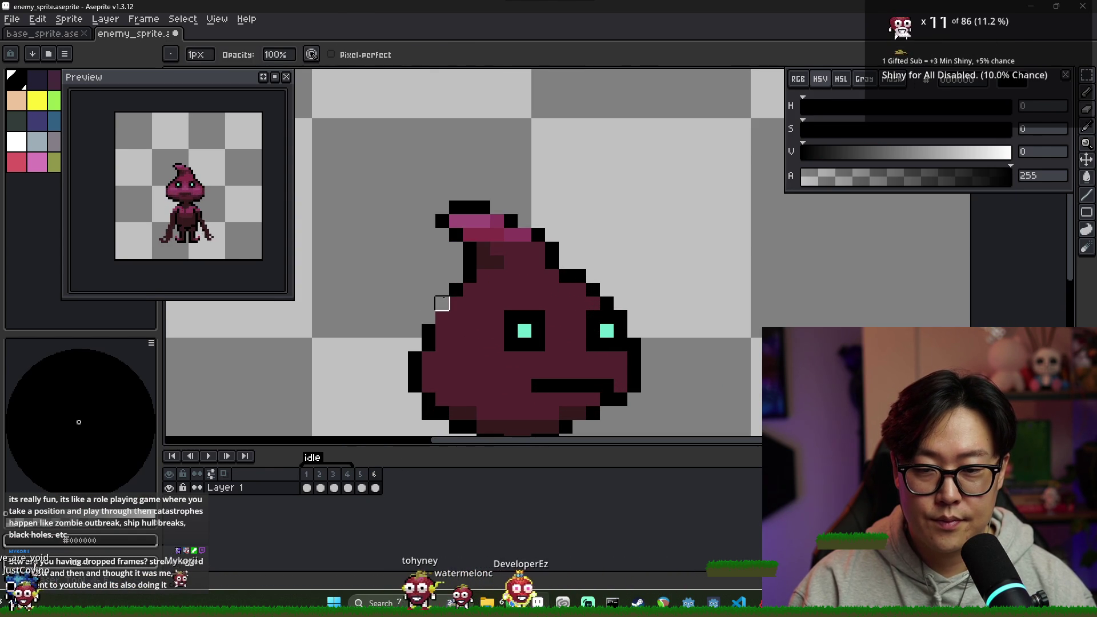
{"action": "left_click_drag", "start_coordinate": [483, 276], "coordinate": [481, 293]}
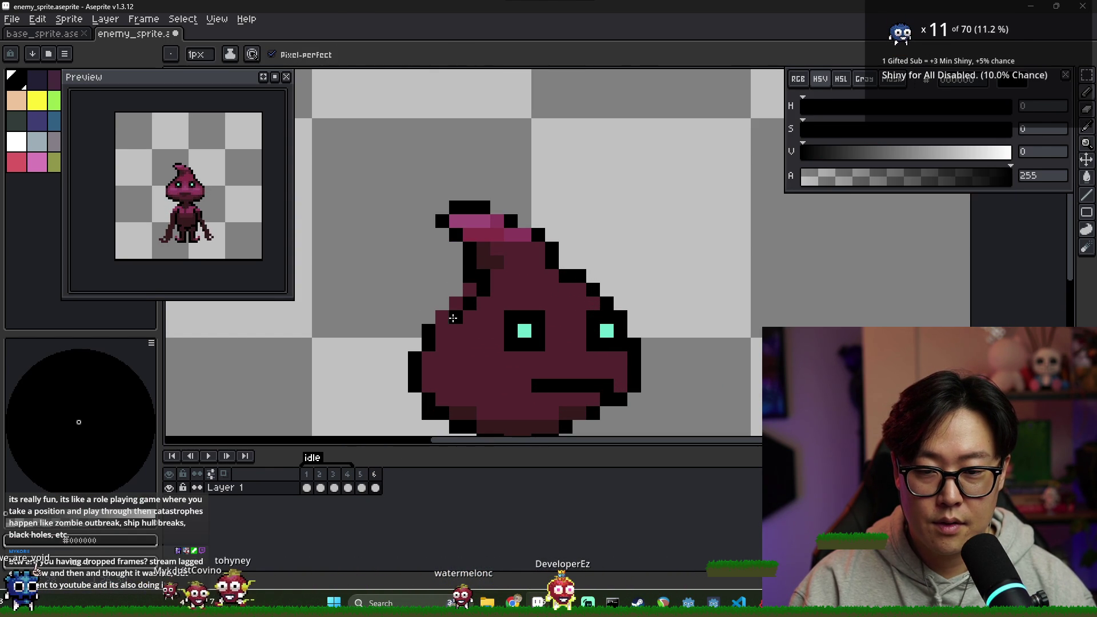
{"action": "key", "text": "e"}
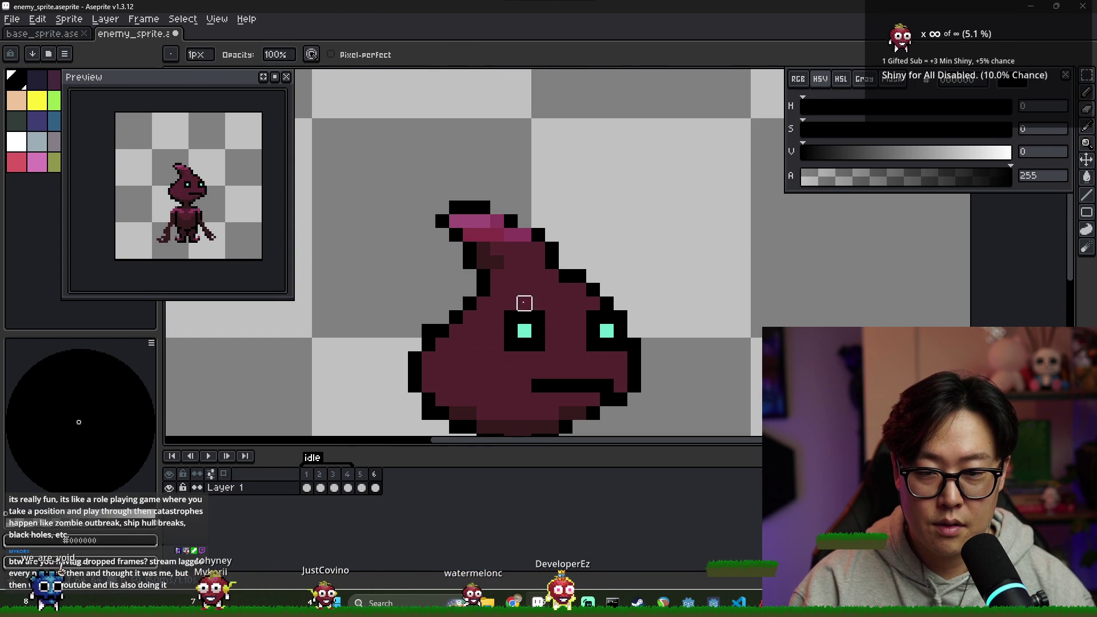
{"action": "key", "text": "Right"}
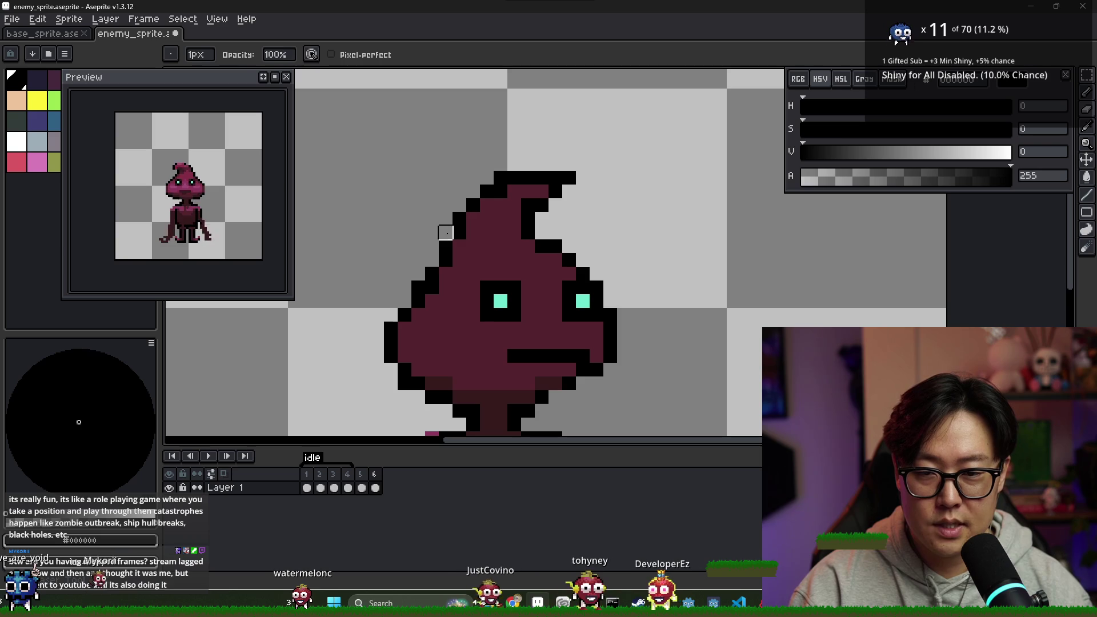
{"action": "key", "text": "b"}
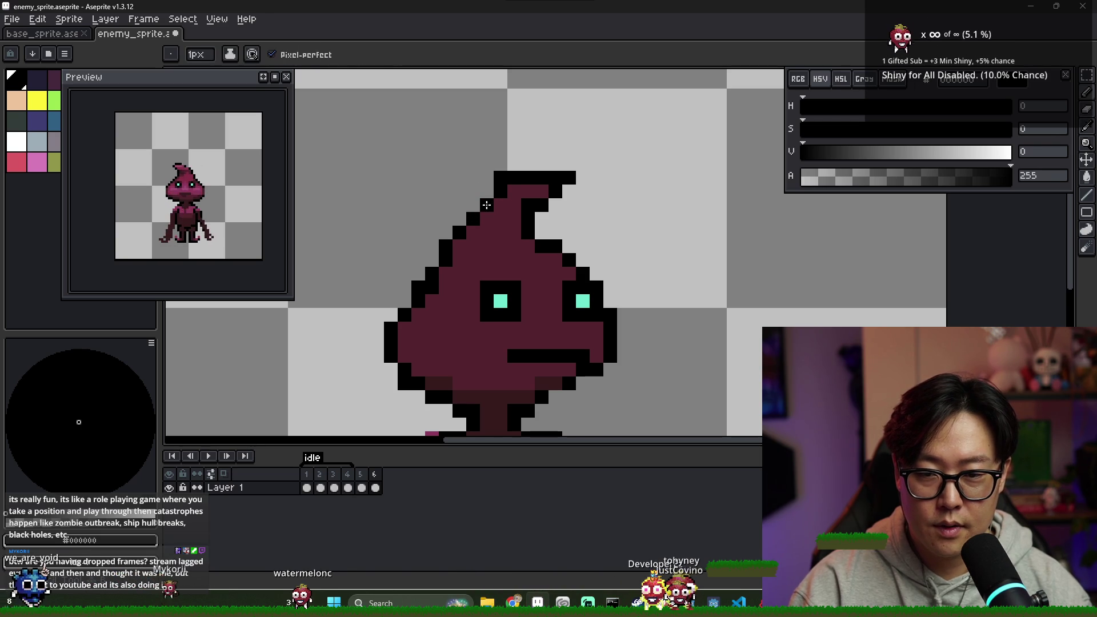
{"action": "key", "text": "e"}
{"action": "mouse_move", "coordinate": [500, 191]}
{"action": "left_mouse_down"}
{"action": "mouse_move", "coordinate": [514, 178]}
{"action": "mouse_move", "coordinate": [536, 190]}
{"action": "left_mouse_up"}
{"action": "key", "text": "b"}
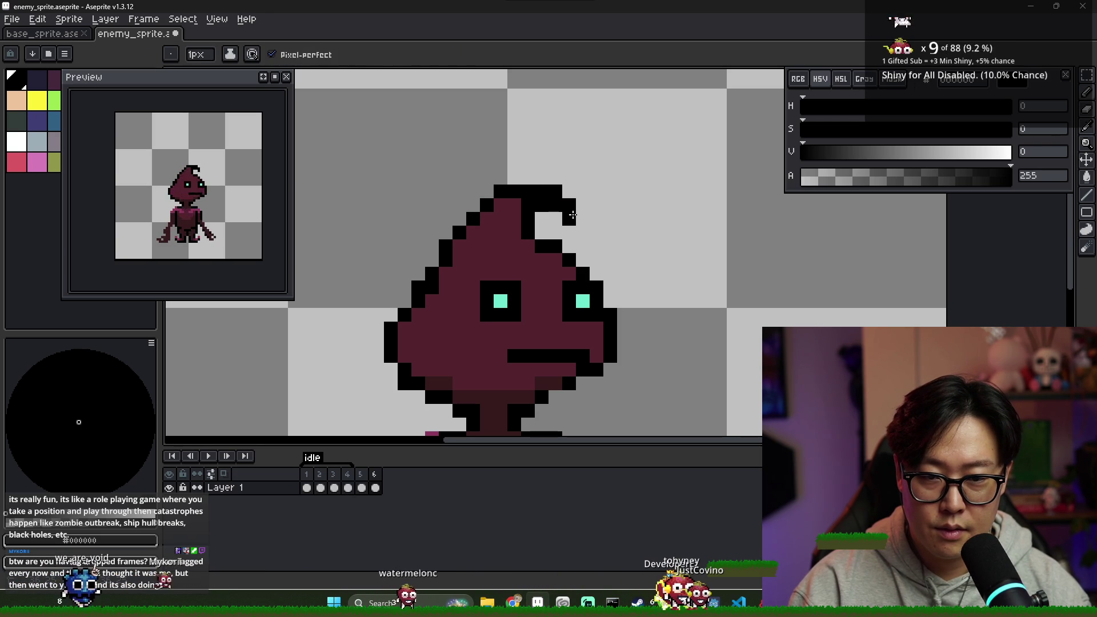
- Repaint the hood tip pixels maroon and redraw its notch and edge pixels in black
{"action": "left_click", "coordinate": [508, 217], "text": "alt"}
{"action": "mouse_move", "coordinate": [528, 204]}
{"action": "left_mouse_down"}
{"action": "mouse_move", "coordinate": [547, 211]}
{"action": "mouse_move", "coordinate": [541, 232]}
{"action": "left_mouse_up"}
{"action": "left_click", "coordinate": [568, 218], "text": "alt"}
{"action": "scroll", "coordinate": [591, 228], "scroll_direction": "down", "scroll_amount": 2}
{"action": "scroll", "coordinate": [577, 235], "scroll_direction": "up", "scroll_amount": 2}
{"action": "scroll", "coordinate": [582, 246], "scroll_direction": "down", "scroll_amount": 2}
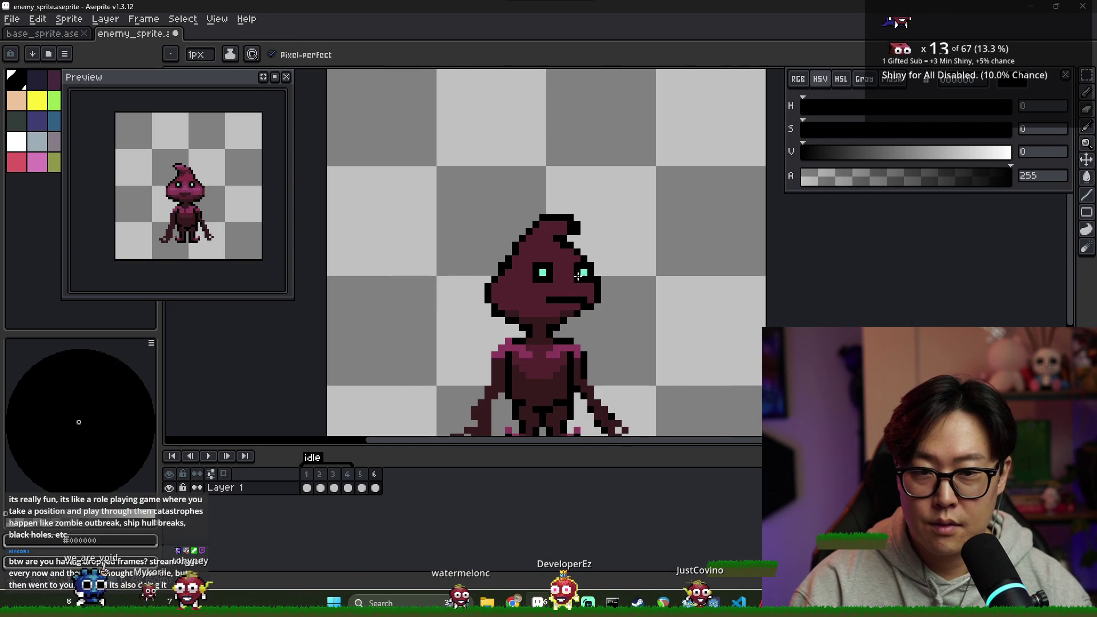
{"action": "scroll", "coordinate": [570, 244], "scroll_direction": "up", "scroll_amount": 2}
{"action": "scroll", "coordinate": [583, 243], "scroll_direction": "down", "scroll_amount": 2}
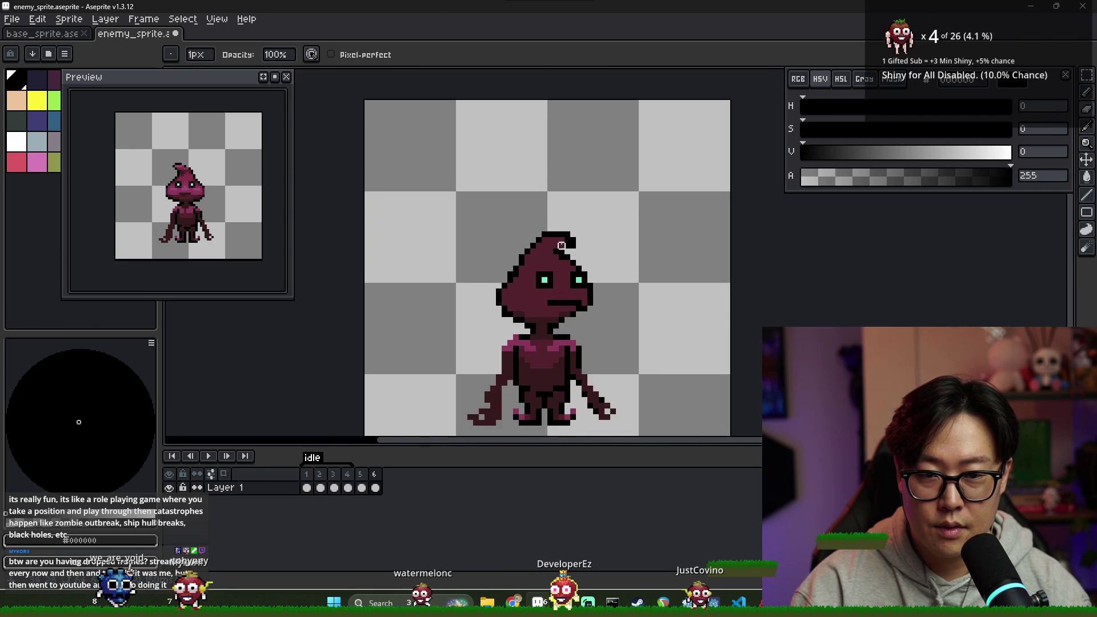
{"action": "scroll", "coordinate": [581, 250], "scroll_direction": "up", "scroll_amount": 2}
{"action": "left_click", "coordinate": [560, 250], "text": "alt"}
{"action": "left_click", "coordinate": [581, 250]}
{"action": "scroll", "coordinate": [586, 266], "scroll_direction": "down", "scroll_amount": 2}
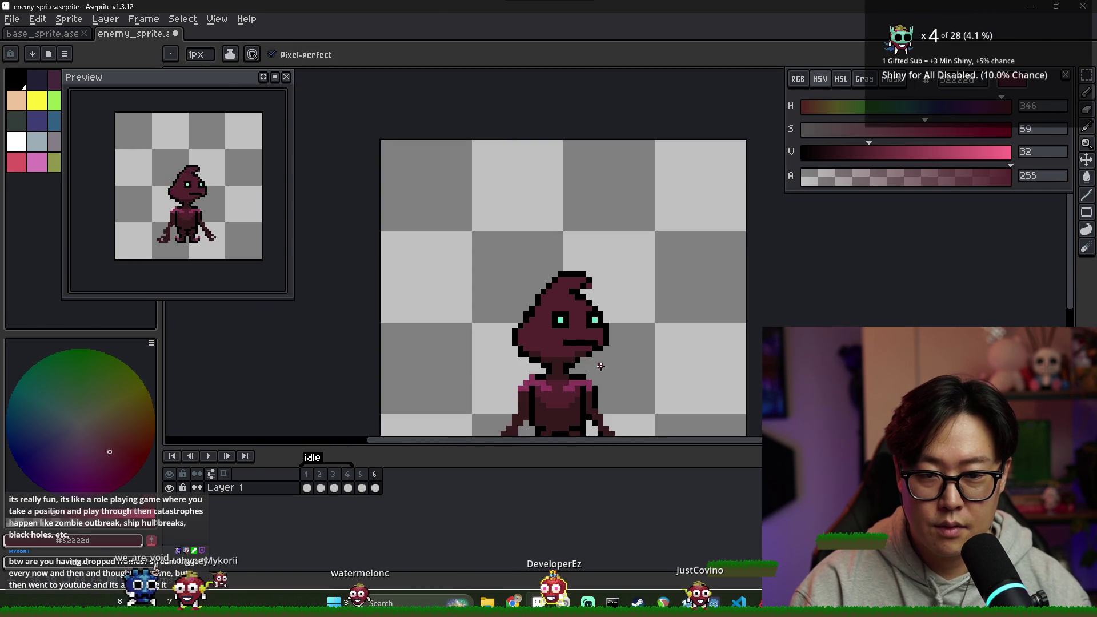
{"action": "scroll", "coordinate": [581, 274], "scroll_direction": "up", "scroll_amount": 2}
{"action": "left_click", "coordinate": [574, 252], "text": "alt"}
{"action": "left_click", "coordinate": [587, 264]}
- Paint the outline pixel at the jaw's right edge in dark maroon #361a1d
{"action": "scroll", "coordinate": [613, 304], "scroll_direction": "down", "scroll_amount": 1}
{"action": "scroll", "coordinate": [613, 304], "scroll_direction": "down", "scroll_amount": 2}
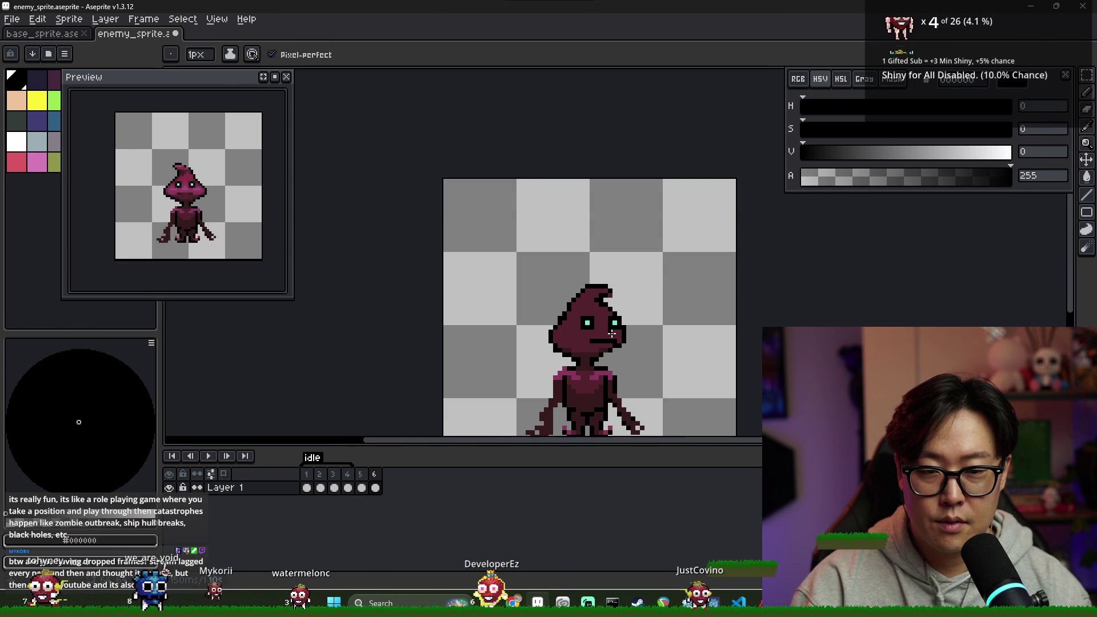
{"action": "scroll", "coordinate": [605, 349], "scroll_direction": "down", "scroll_amount": 1}
{"action": "scroll", "coordinate": [596, 392], "scroll_direction": "up", "scroll_amount": 3}
{"action": "scroll", "coordinate": [539, 289], "scroll_direction": "up", "scroll_amount": 2}
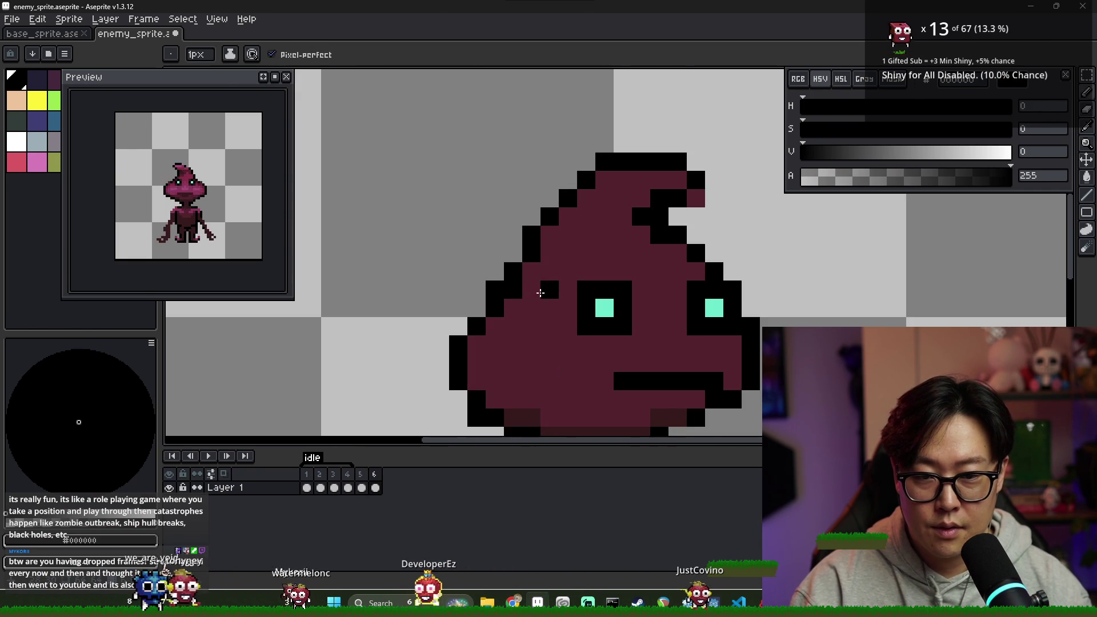
{"action": "left_click", "coordinate": [509, 284], "text": "alt"}
{"action": "scroll", "coordinate": [509, 283], "scroll_direction": "down", "scroll_amount": 3}
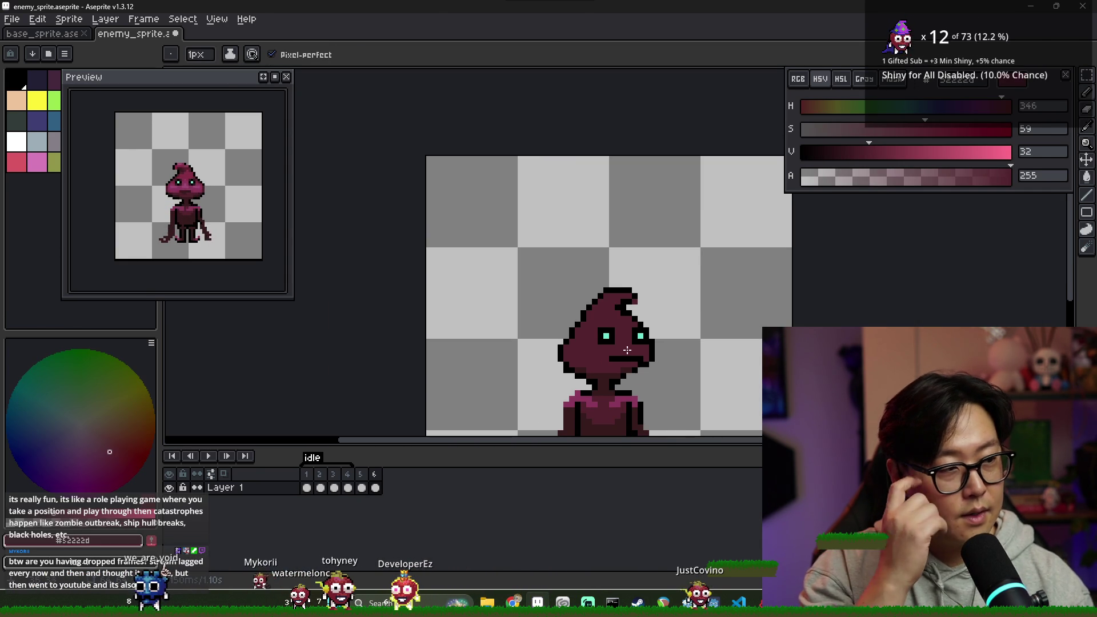
{"action": "scroll", "coordinate": [567, 375], "scroll_direction": "up", "scroll_amount": 3}
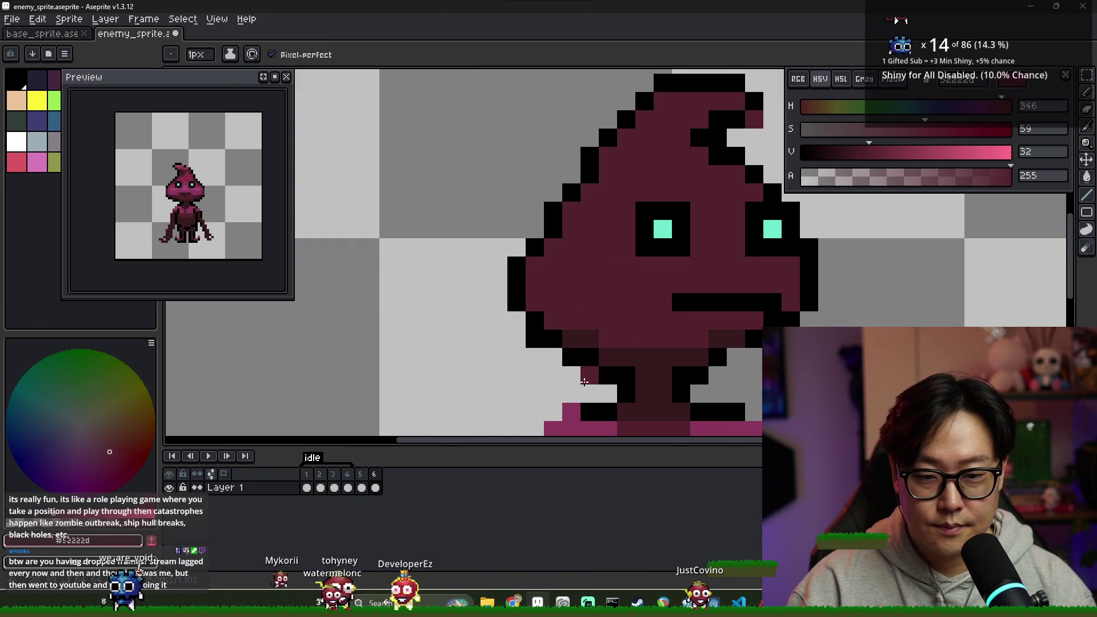
{"action": "key", "text": "e"}
{"action": "scroll", "coordinate": [549, 343], "scroll_direction": "down", "scroll_amount": 2}
{"action": "scroll", "coordinate": [586, 303], "scroll_direction": "up", "scroll_amount": 3}
{"action": "key", "text": "b"}
{"action": "left_click", "coordinate": [595, 308], "text": "alt"}
{"action": "left_click", "coordinate": [640, 289]}
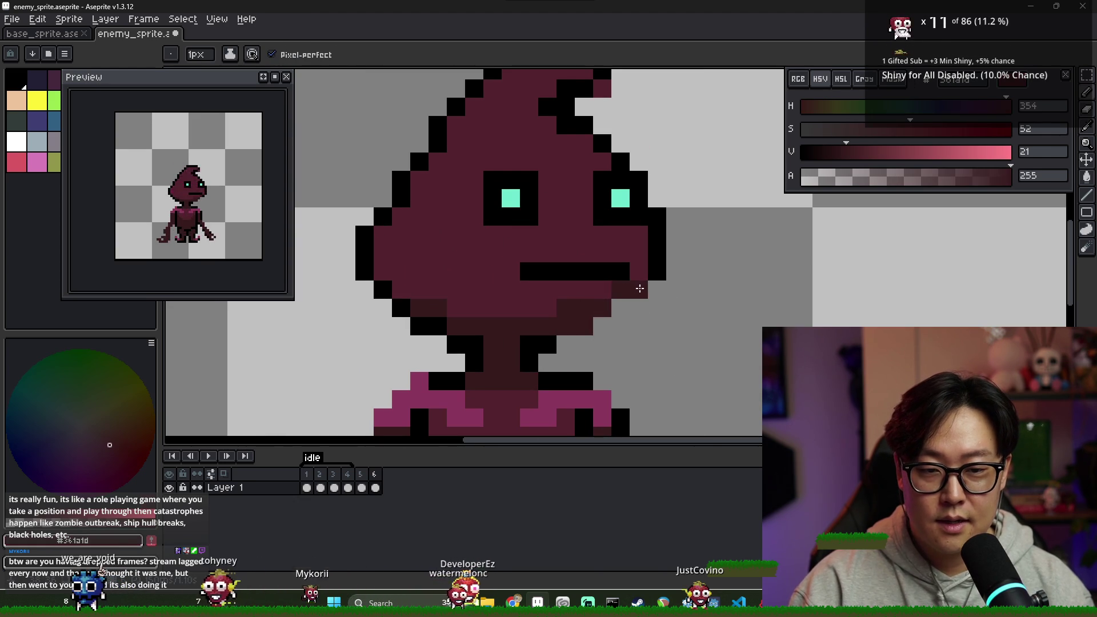
- Paint a pink pixel on frame 5's face
{"action": "key", "text": "Left"}
{"action": "left_click", "coordinate": [405, 270], "text": "alt"}
{"action": "left_click", "coordinate": [450, 285]}
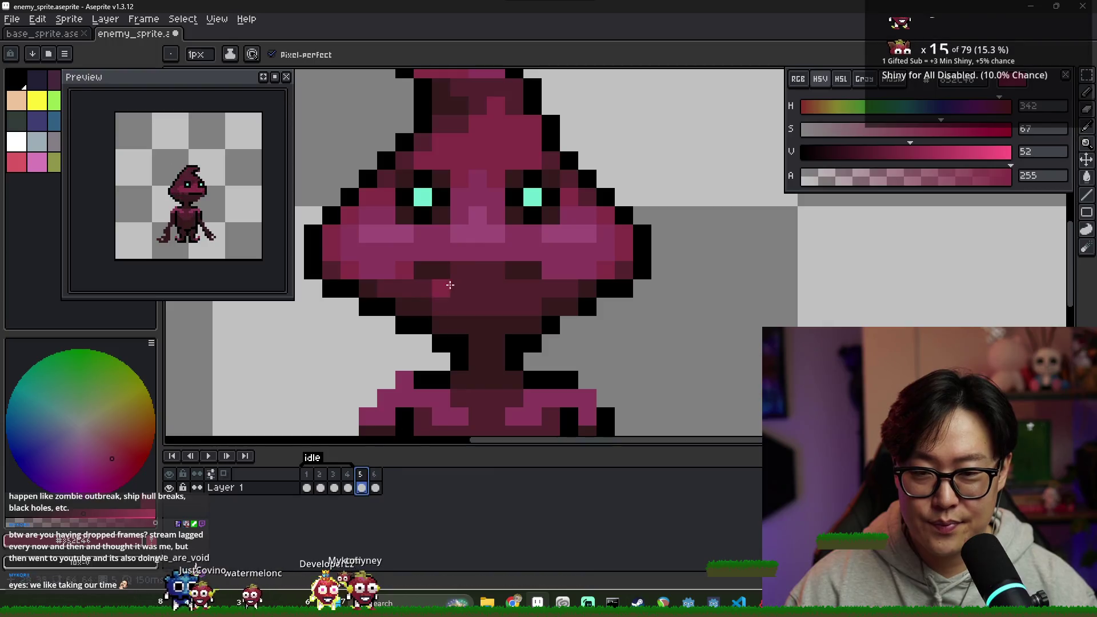
- On frame 6, darken a mouth pixel to dark maroon and recolour the hood top magenta
{"action": "left_click", "coordinate": [376, 474]}
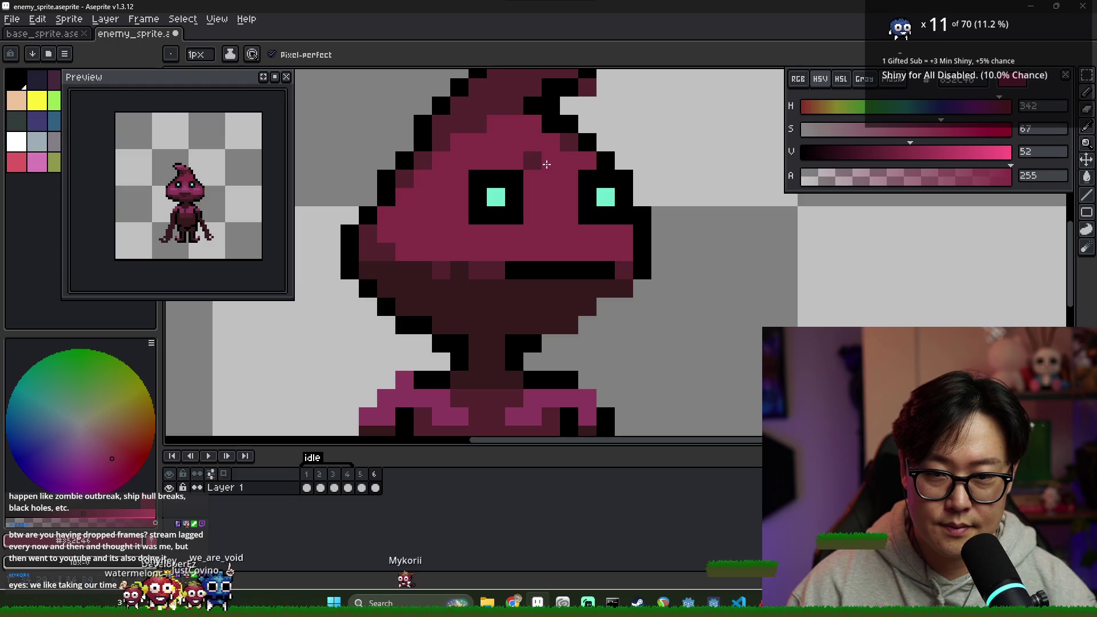
{"action": "left_click", "coordinate": [482, 269], "text": "alt"}
{"action": "left_click", "coordinate": [513, 270]}
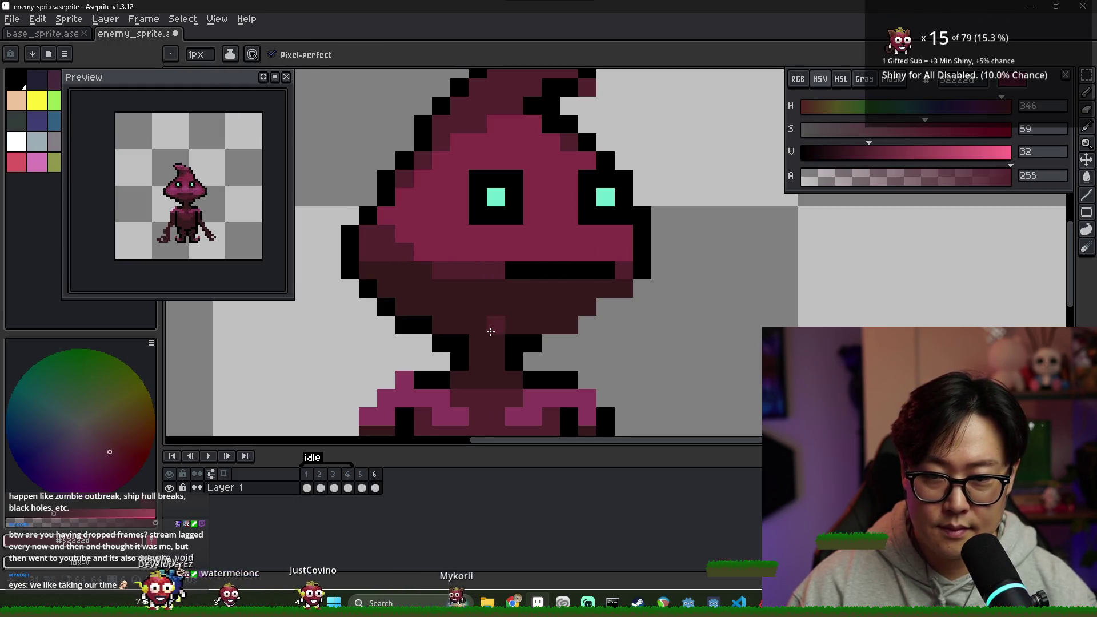
{"action": "scroll", "coordinate": [503, 257], "scroll_direction": "down", "scroll_amount": 4}
{"action": "left_click", "coordinate": [521, 170], "text": "alt"}
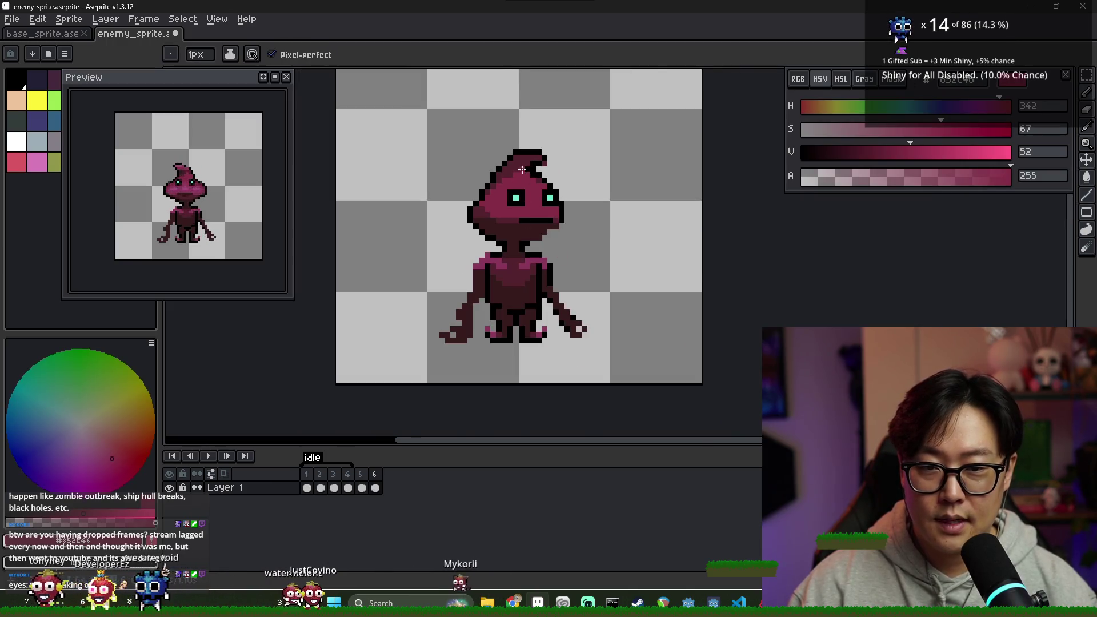
{"action": "scroll", "coordinate": [514, 161], "scroll_direction": "up", "scroll_amount": 4}
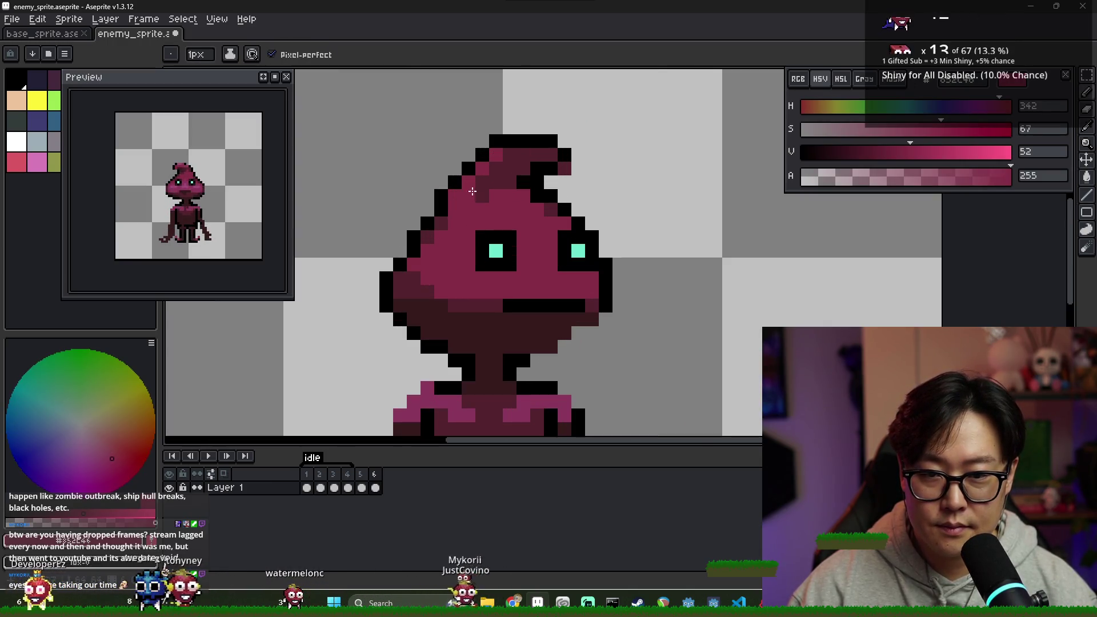
{"action": "left_click_drag", "start_coordinate": [518, 155], "coordinate": [550, 141]}
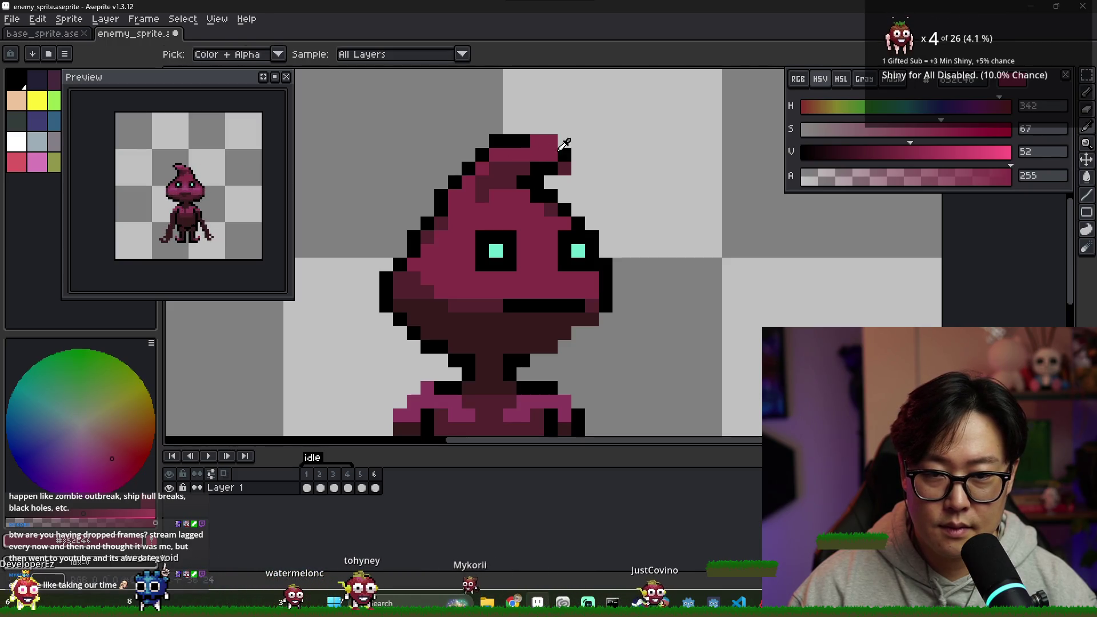
- Eyedrop the dark pink and then the brighter pink from the sprite's head
{"action": "key", "text": "x"}
{"action": "scroll", "coordinate": [553, 224], "scroll_direction": "down", "scroll_amount": 4}
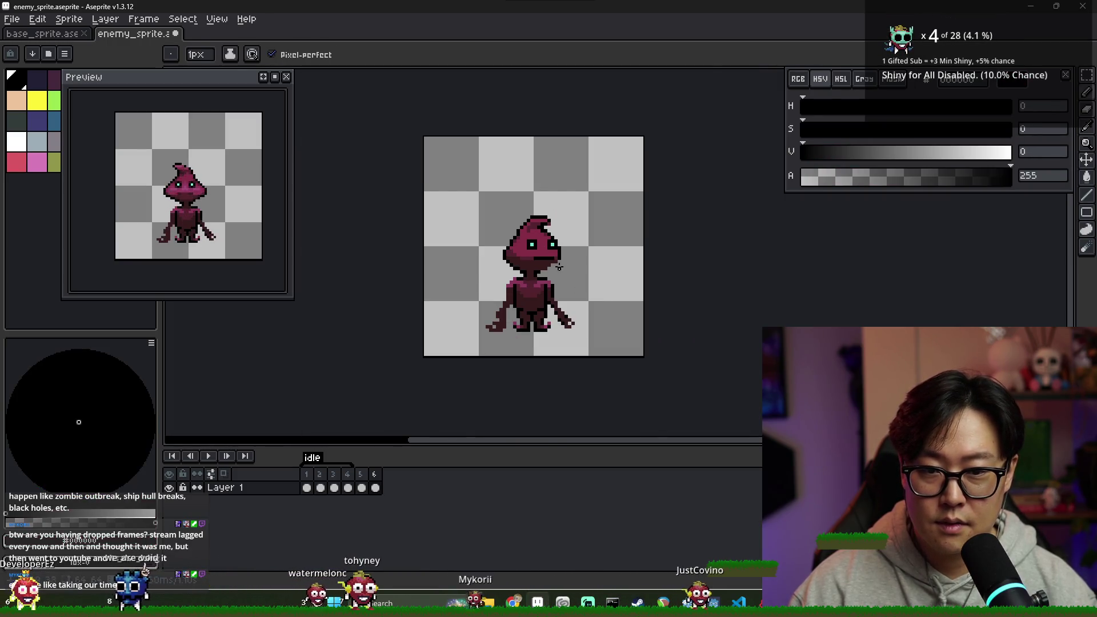
{"action": "scroll", "coordinate": [558, 267], "scroll_direction": "up", "scroll_amount": 3}
{"action": "left_click", "coordinate": [499, 195], "text": "alt"}
{"action": "scroll", "coordinate": [527, 311], "scroll_direction": "down", "scroll_amount": 4}
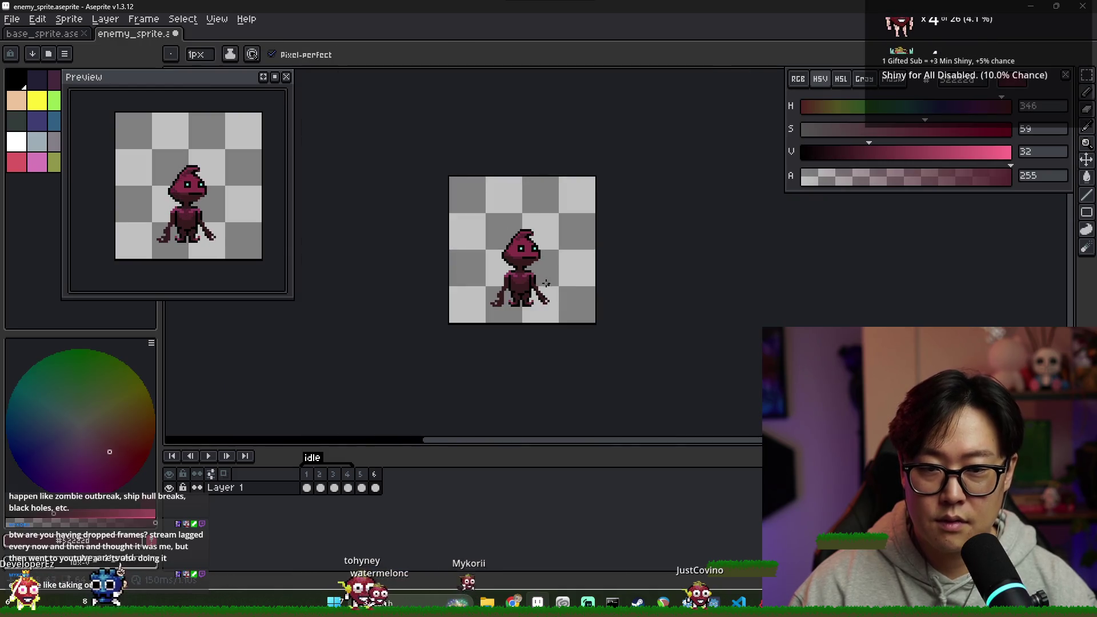
{"action": "scroll", "coordinate": [541, 284], "scroll_direction": "up", "scroll_amount": 3}
{"action": "scroll", "coordinate": [529, 363], "scroll_direction": "down", "scroll_amount": 5}
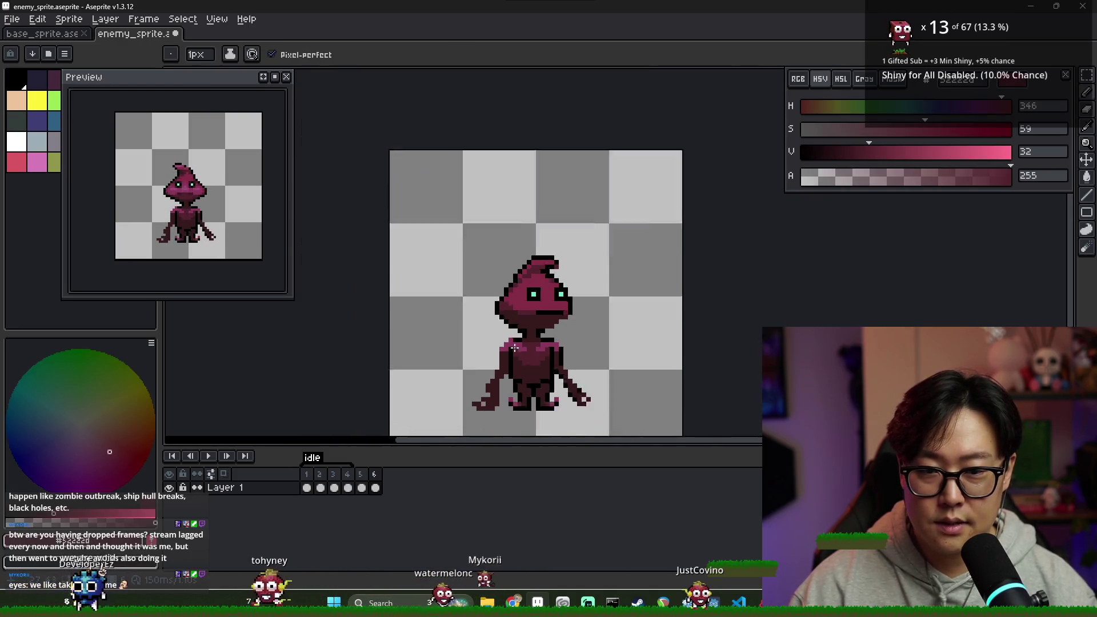
{"action": "scroll", "coordinate": [526, 362], "scroll_direction": "up", "scroll_amount": 4}
{"action": "scroll", "coordinate": [520, 257], "scroll_direction": "down", "scroll_amount": 2}
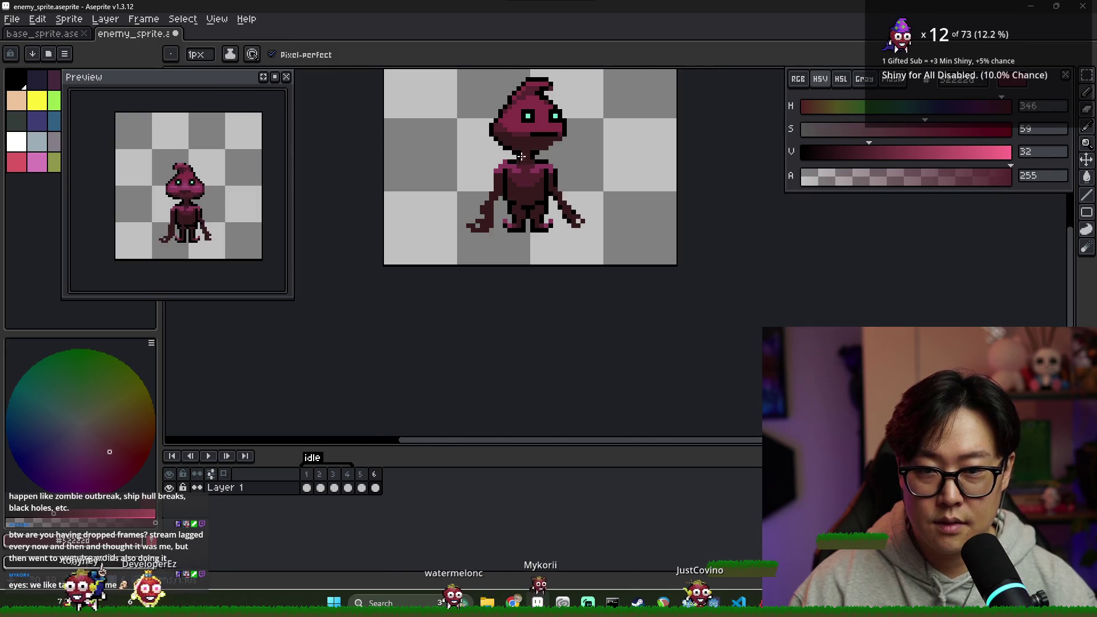
{"action": "left_click", "coordinate": [515, 176], "text": "alt"}
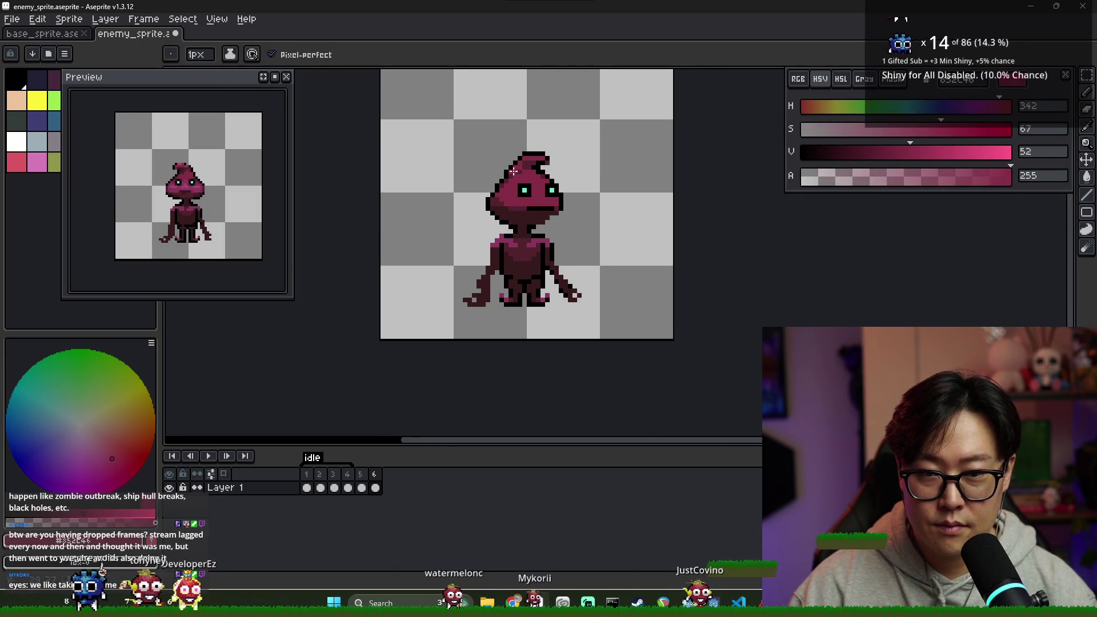
{"action": "scroll", "coordinate": [578, 240], "scroll_direction": "down", "scroll_amount": 1}
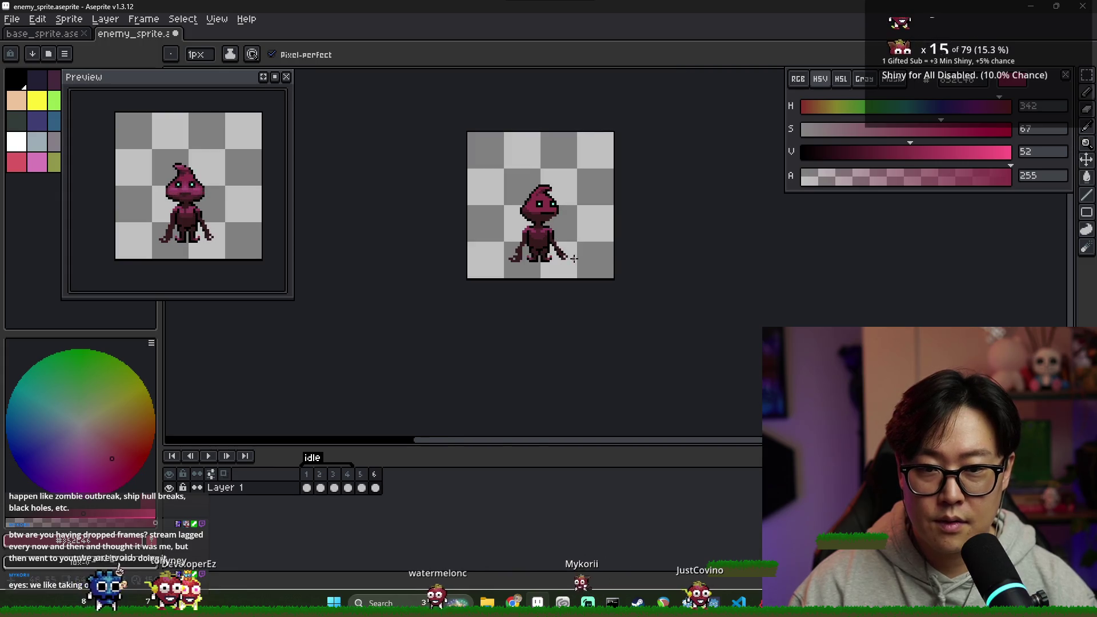
{"action": "scroll", "coordinate": [547, 246], "scroll_direction": "up", "scroll_amount": 1}
- Take a lighter pink from frame 5's face and paint it below the cheek and beside the right eye on frame 6
{"action": "left_click", "coordinate": [362, 487]}
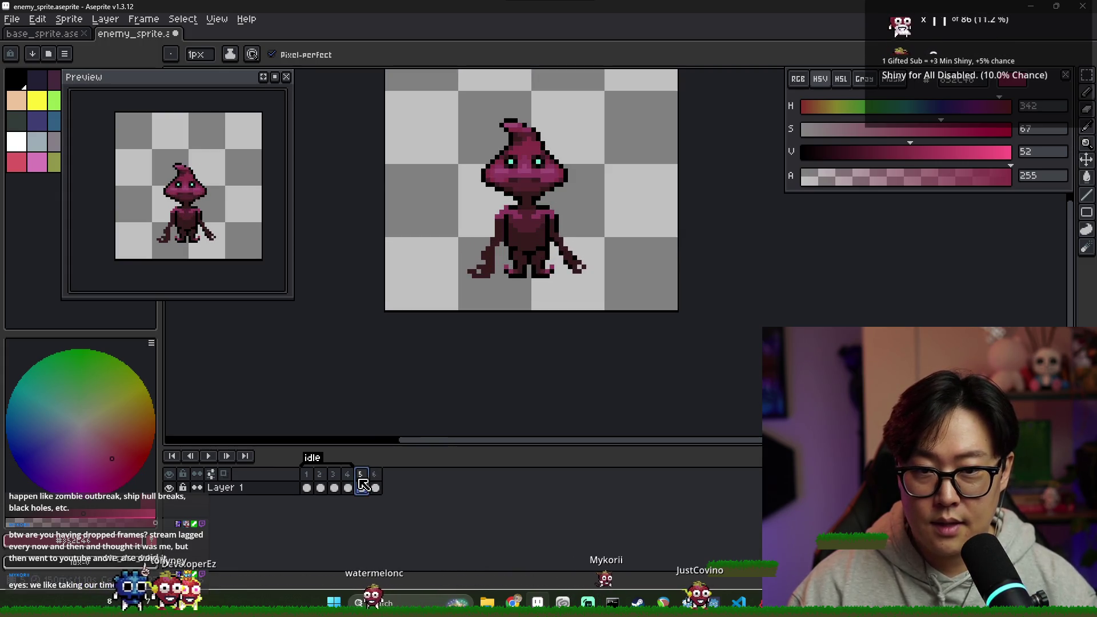
{"action": "scroll", "coordinate": [469, 159], "scroll_direction": "up", "scroll_amount": 2}
{"action": "left_click", "coordinate": [514, 143], "text": "alt"}
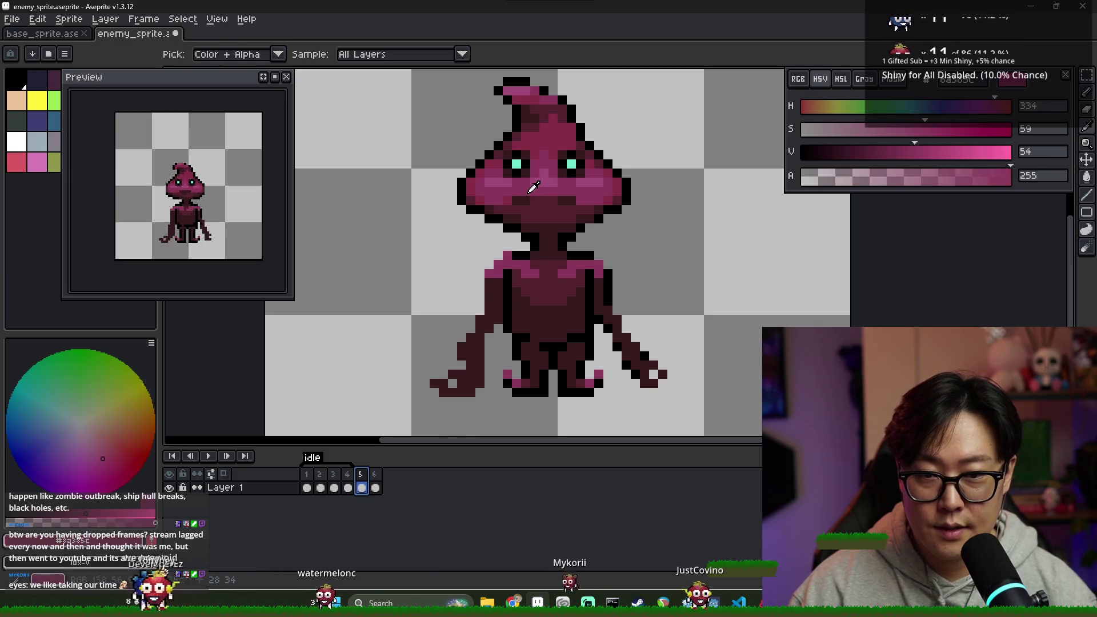
{"action": "left_click", "coordinate": [376, 487]}
{"action": "scroll", "coordinate": [509, 169], "scroll_direction": "up", "scroll_amount": 1}
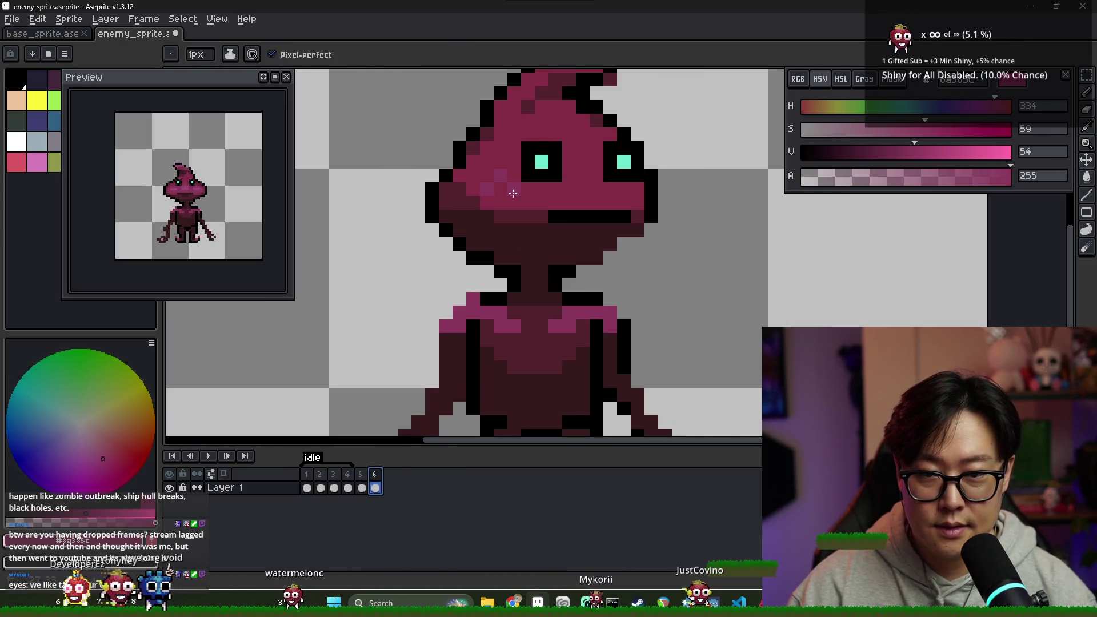
{"action": "left_click", "coordinate": [521, 204]}
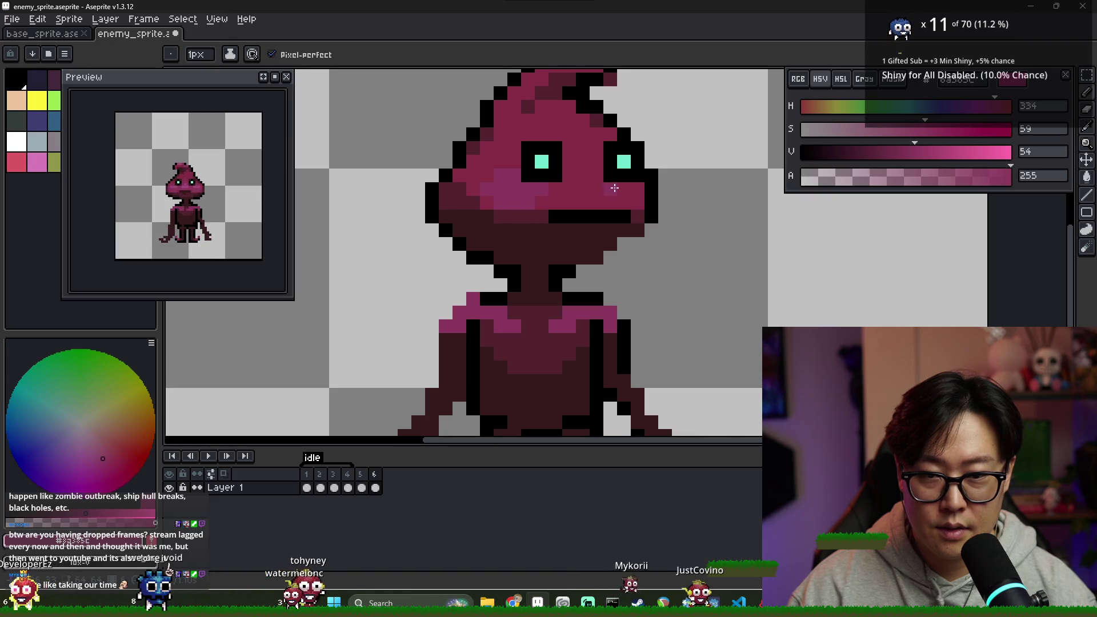
{"action": "left_click", "coordinate": [598, 189]}
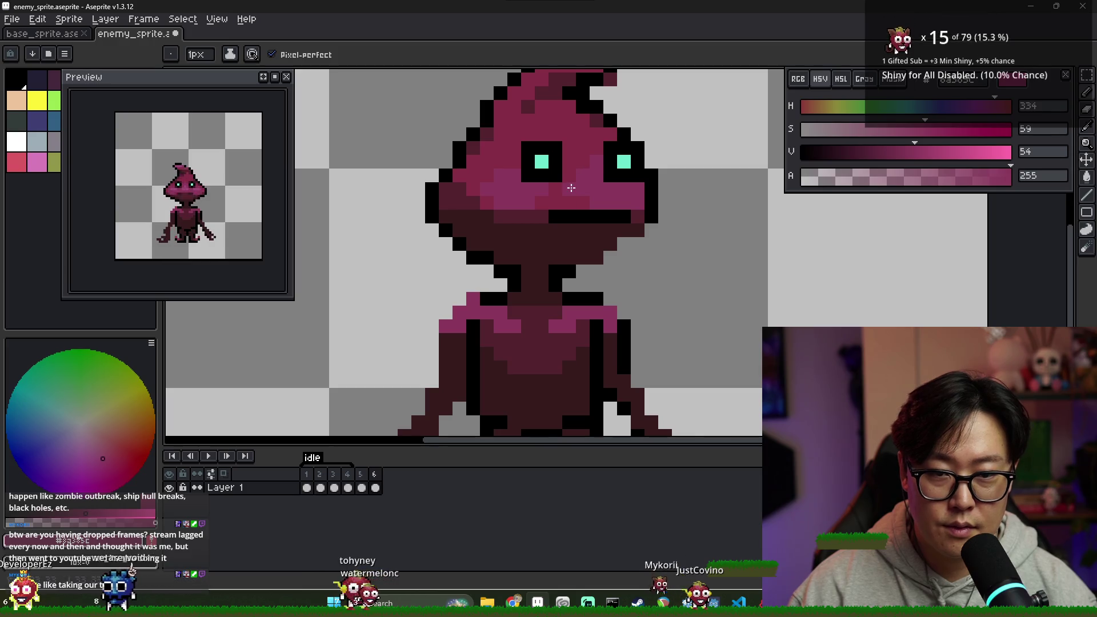
- Sample light pink from frame 5's cheek and add light-pink highlights across frame 6's cheek
{"action": "scroll", "coordinate": [527, 203], "scroll_direction": "down", "scroll_amount": 2}
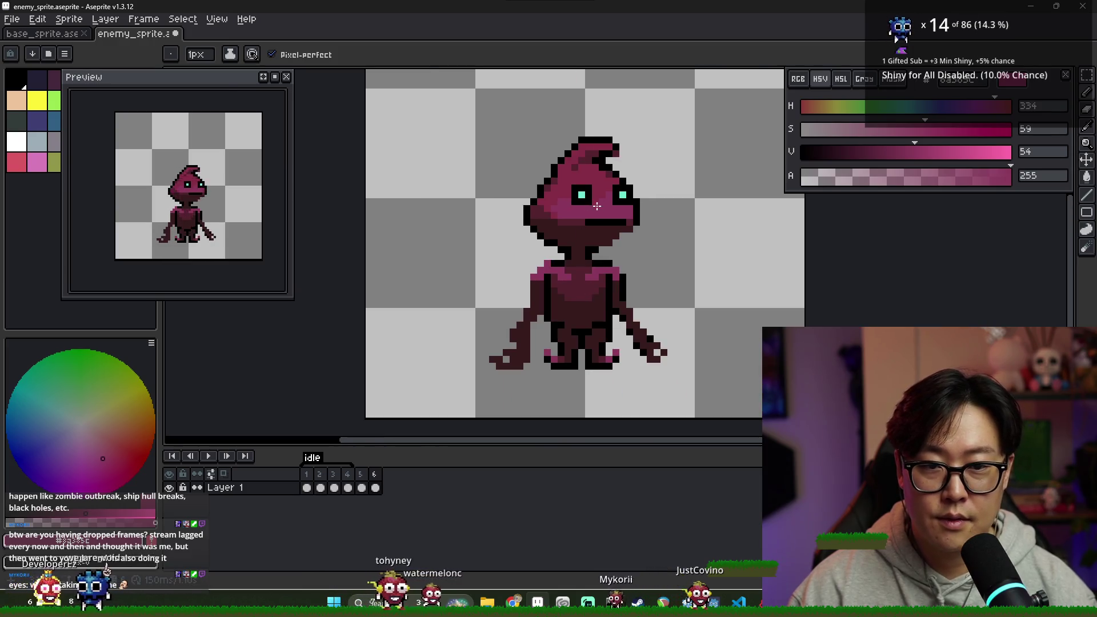
{"action": "scroll", "coordinate": [603, 195], "scroll_direction": "down", "scroll_amount": 2}
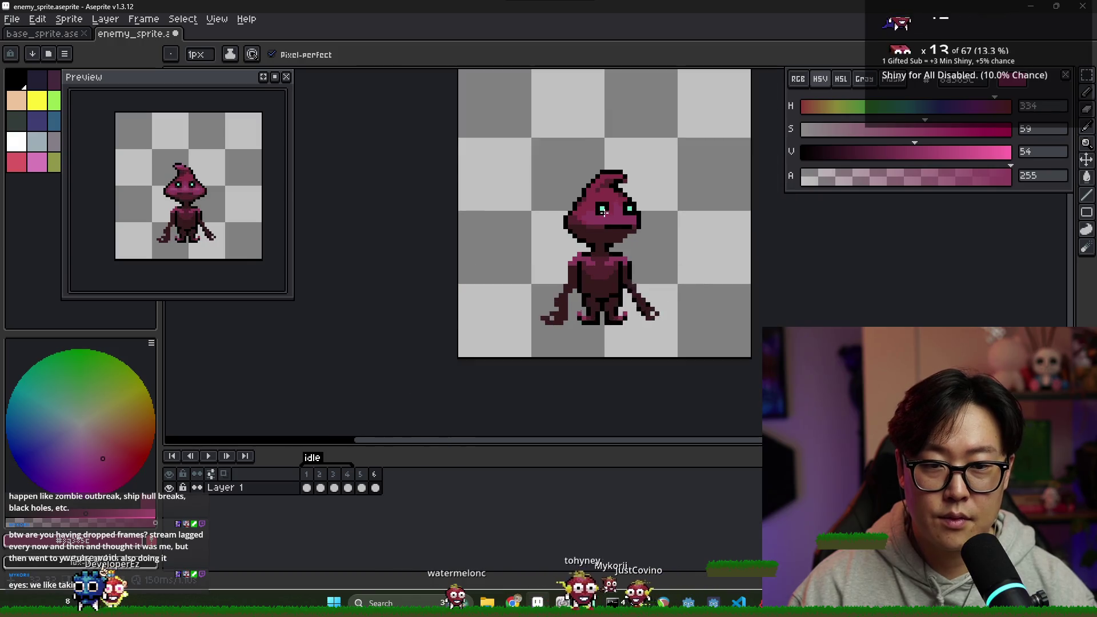
{"action": "scroll", "coordinate": [623, 317], "scroll_direction": "up", "scroll_amount": 1}
{"action": "left_click", "coordinate": [618, 205], "text": "alt"}
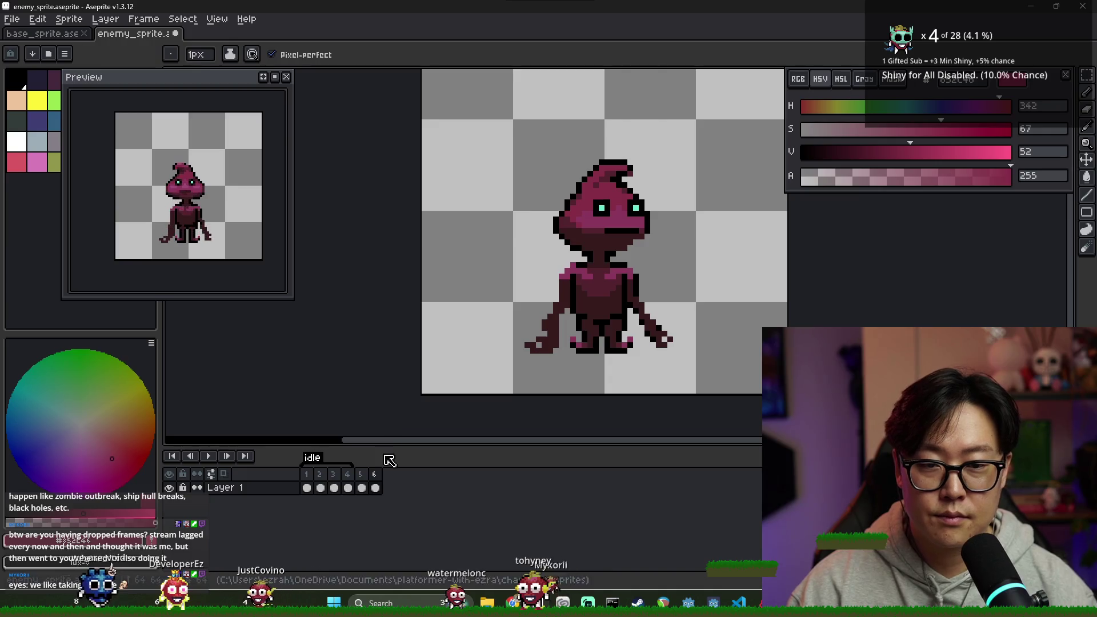
{"action": "key", "text": "Left"}
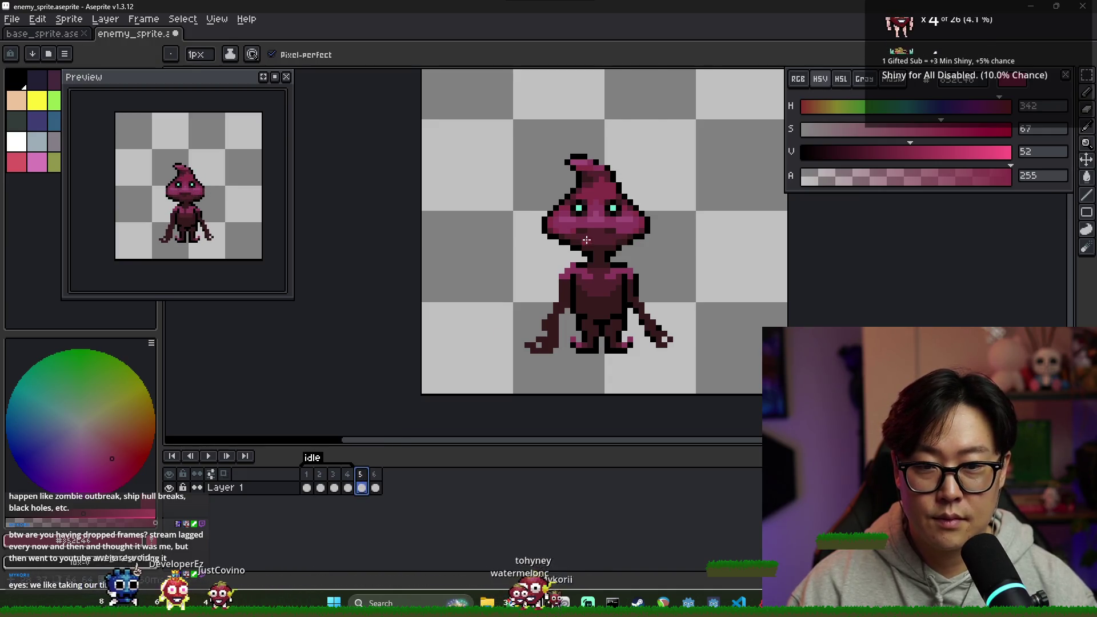
{"action": "scroll", "coordinate": [586, 240], "scroll_direction": "up", "scroll_amount": 2}
{"action": "left_click", "coordinate": [597, 190], "text": "alt"}
{"action": "key", "text": "Right"}
{"action": "left_click", "coordinate": [599, 226]}
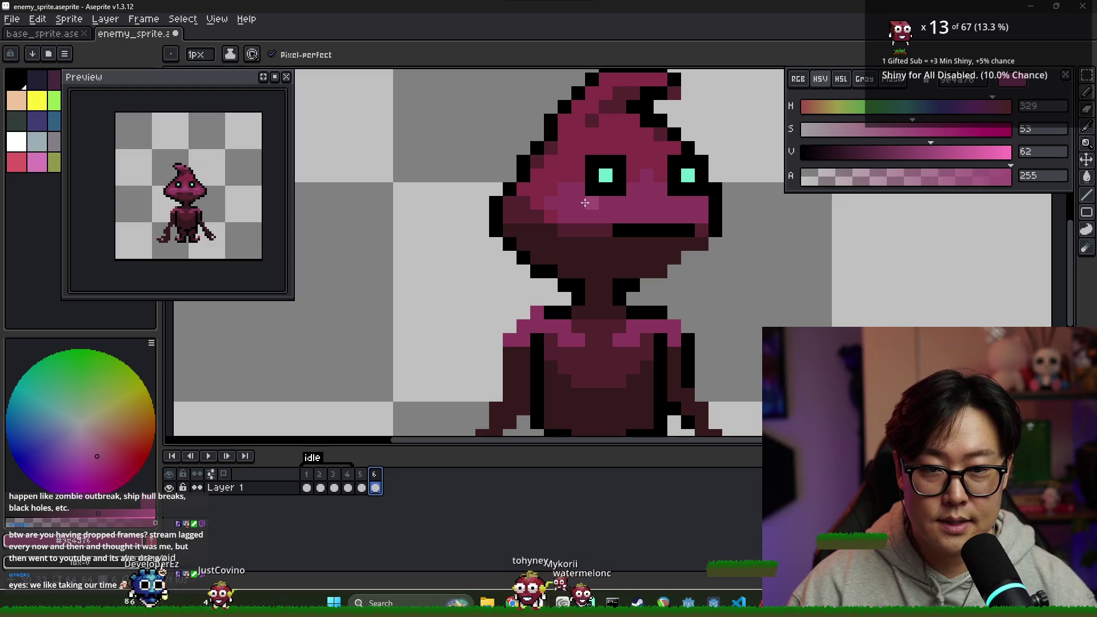
{"action": "left_click", "coordinate": [594, 202]}
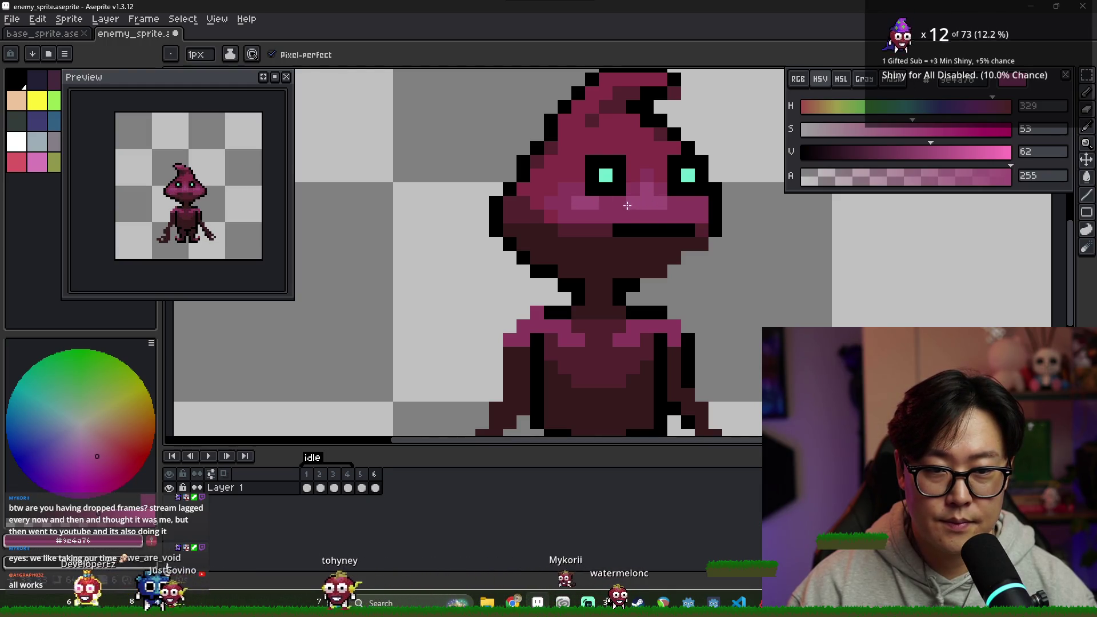
{"action": "scroll", "coordinate": [690, 231], "scroll_direction": "down", "scroll_amount": 3}
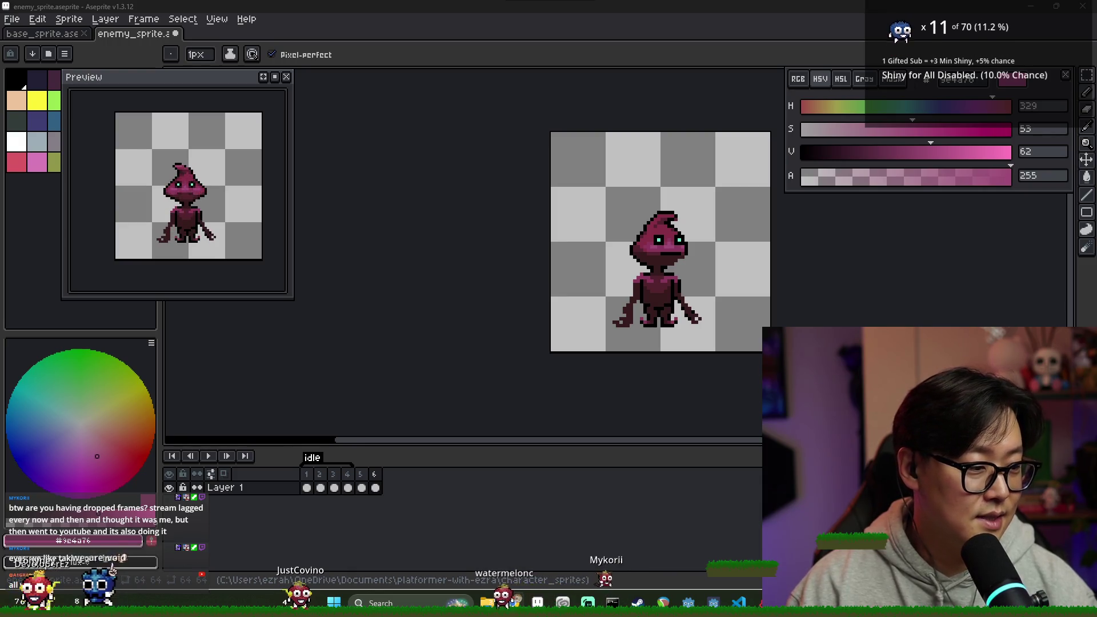
- Flip between frames 5 and 6 several times to compare poses, ending on frame 6
{"action": "scroll", "coordinate": [659, 240], "scroll_direction": "up", "scroll_amount": 3}
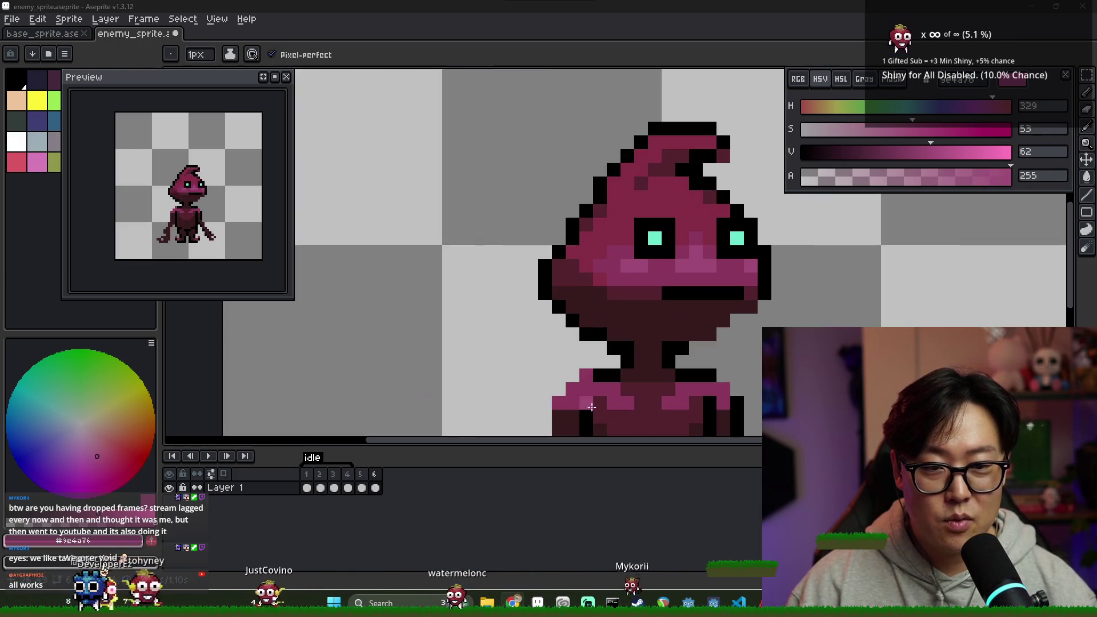
{"action": "left_click", "coordinate": [364, 478]}
{"action": "left_click", "coordinate": [377, 478]}
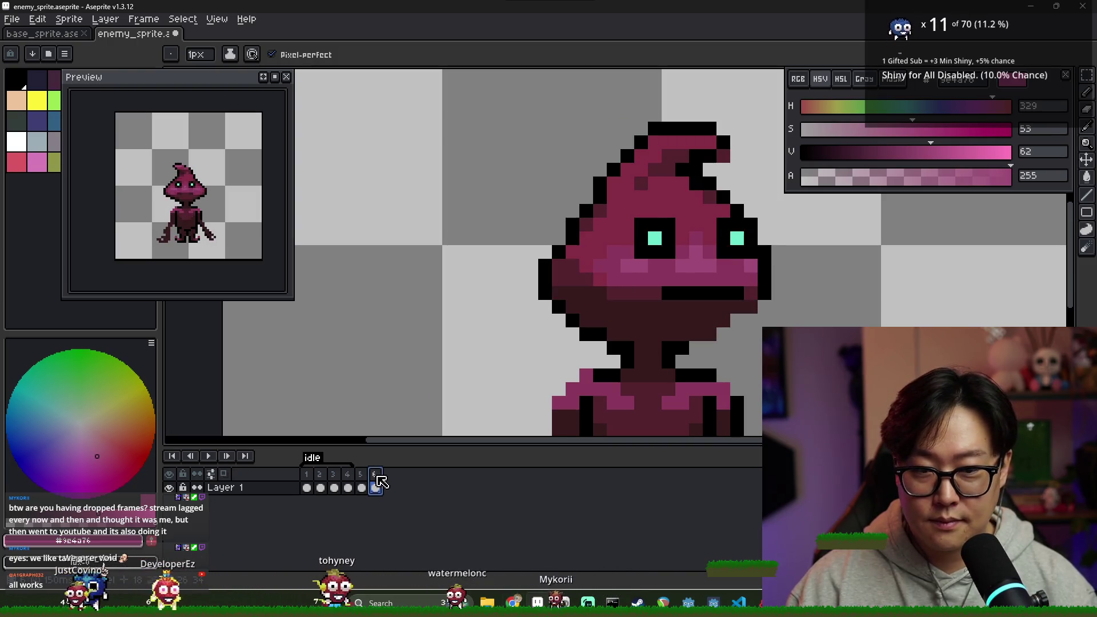
{"action": "left_click", "coordinate": [683, 238], "text": "alt"}
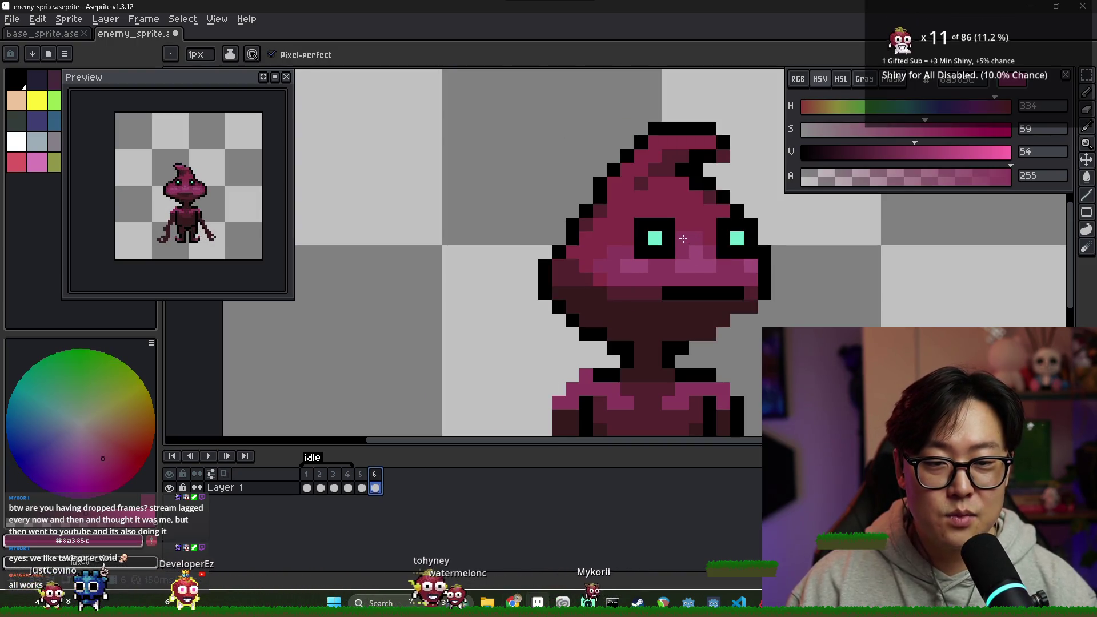
{"action": "left_click", "coordinate": [365, 484]}
{"action": "left_click", "coordinate": [377, 486]}
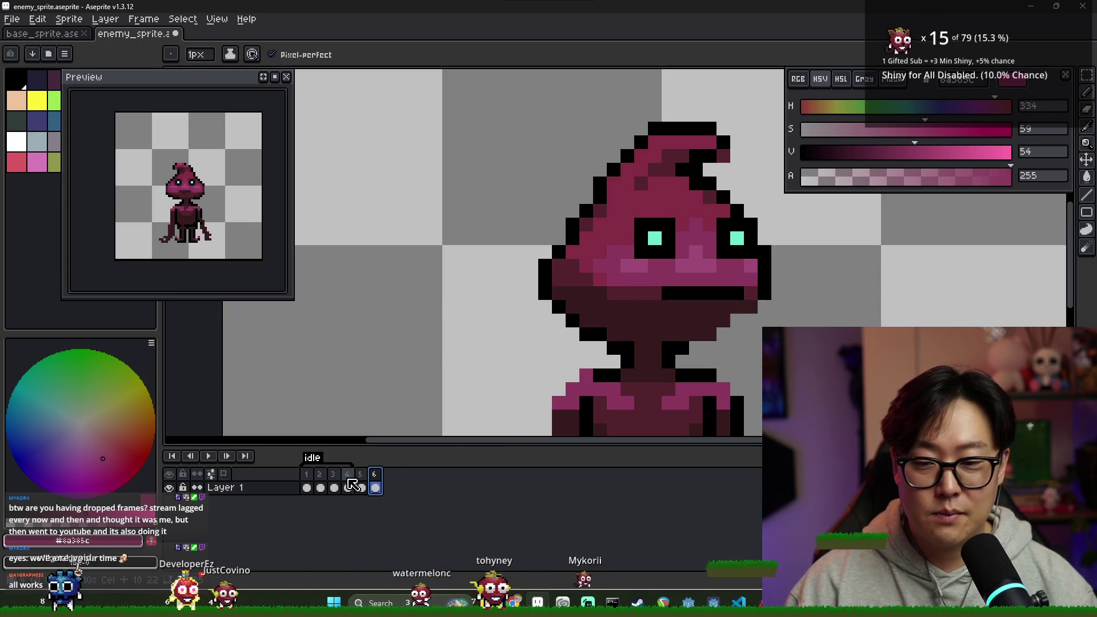
{"action": "left_click", "coordinate": [360, 486]}
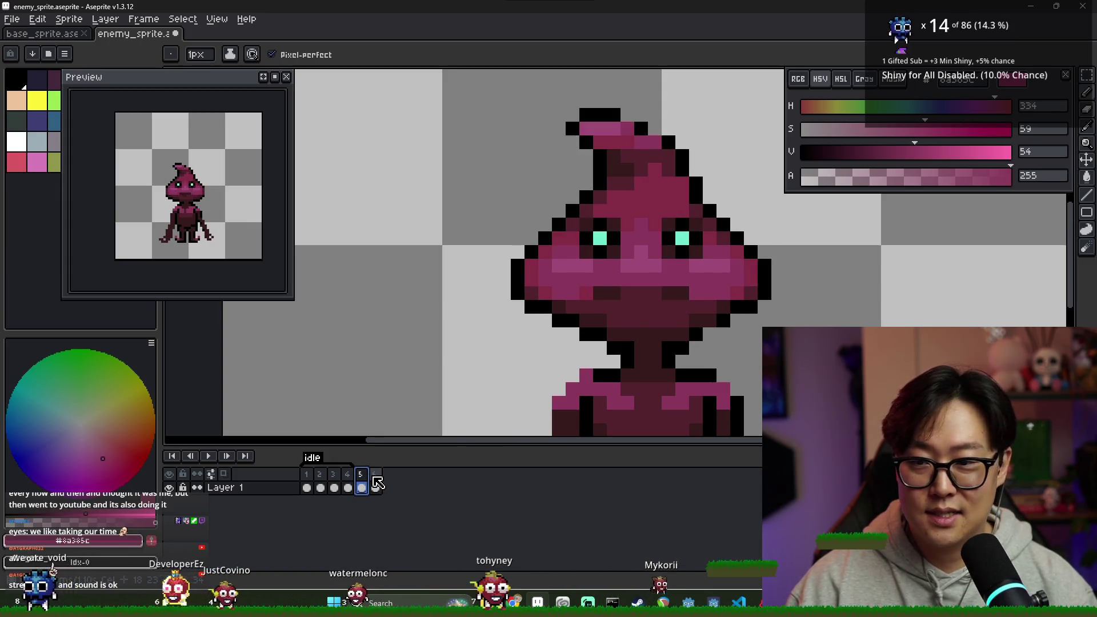
{"action": "left_click", "coordinate": [374, 487]}
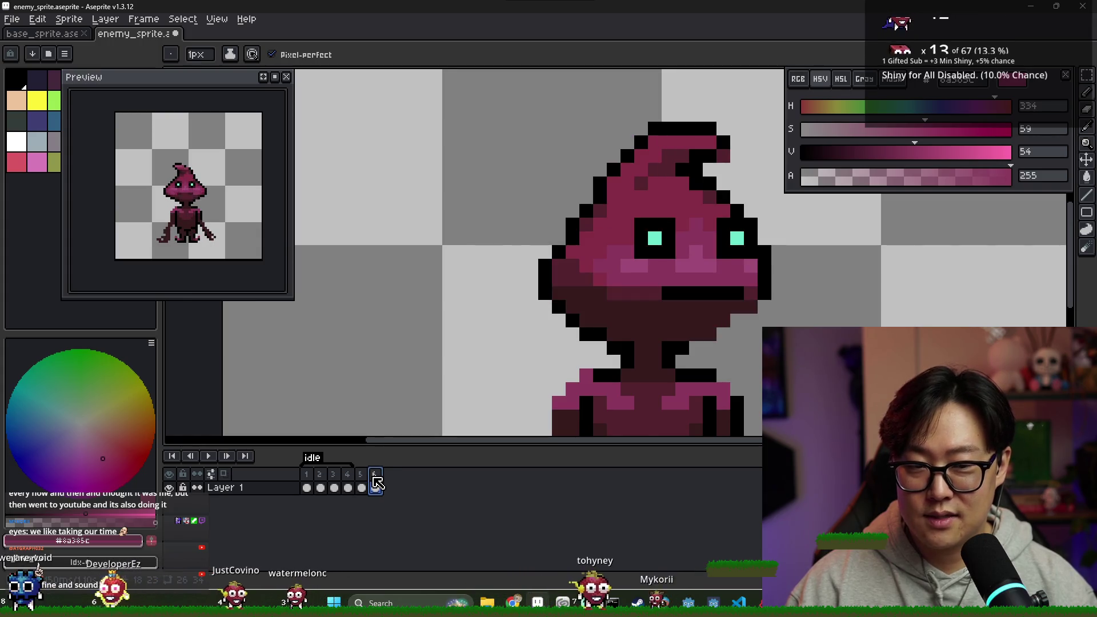
- Paint dark maroon shading across the hood top, touch up the curled tip, and sample the pink hood colour
{"action": "left_click", "coordinate": [666, 164]}
{"action": "left_click_drag", "start_coordinate": [657, 163], "coordinate": [714, 149]}
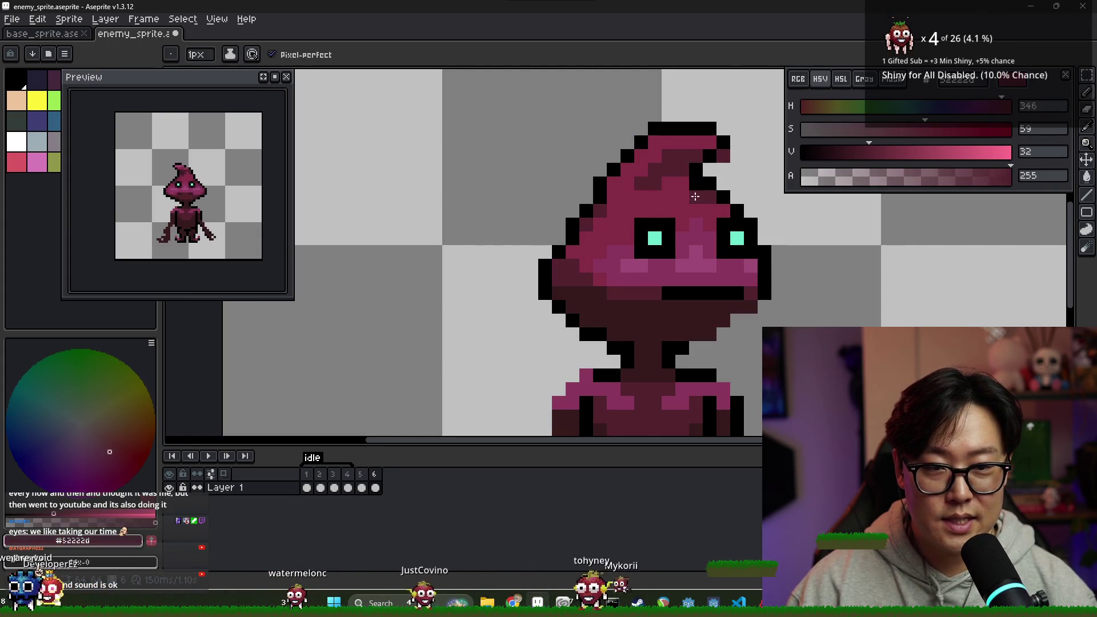
{"action": "left_click", "coordinate": [721, 156]}
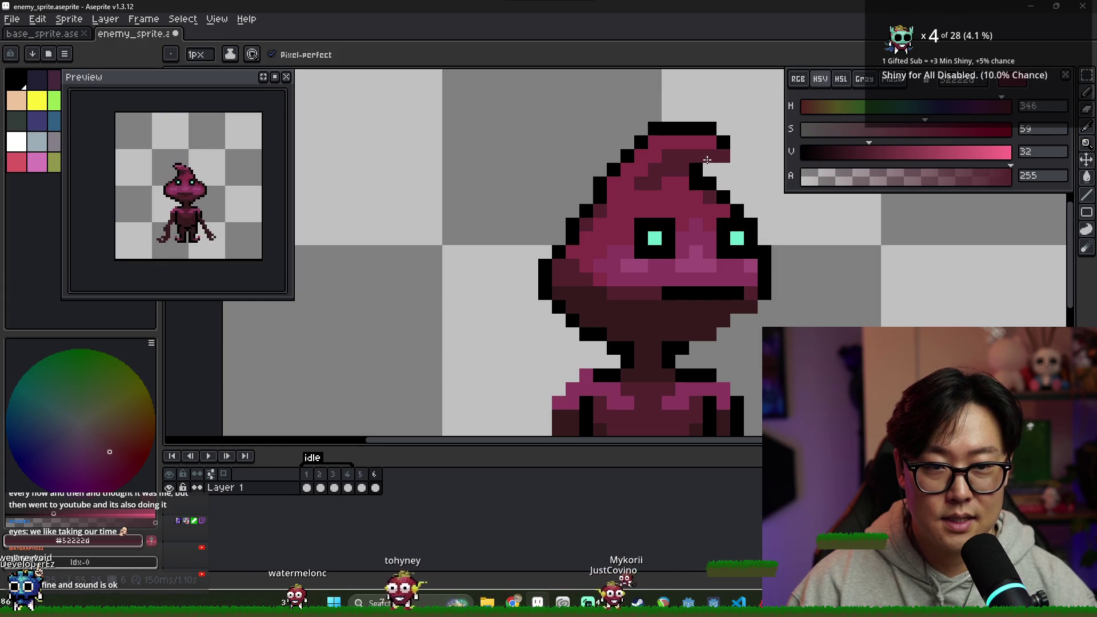
{"action": "left_click", "coordinate": [697, 257], "text": "alt"}
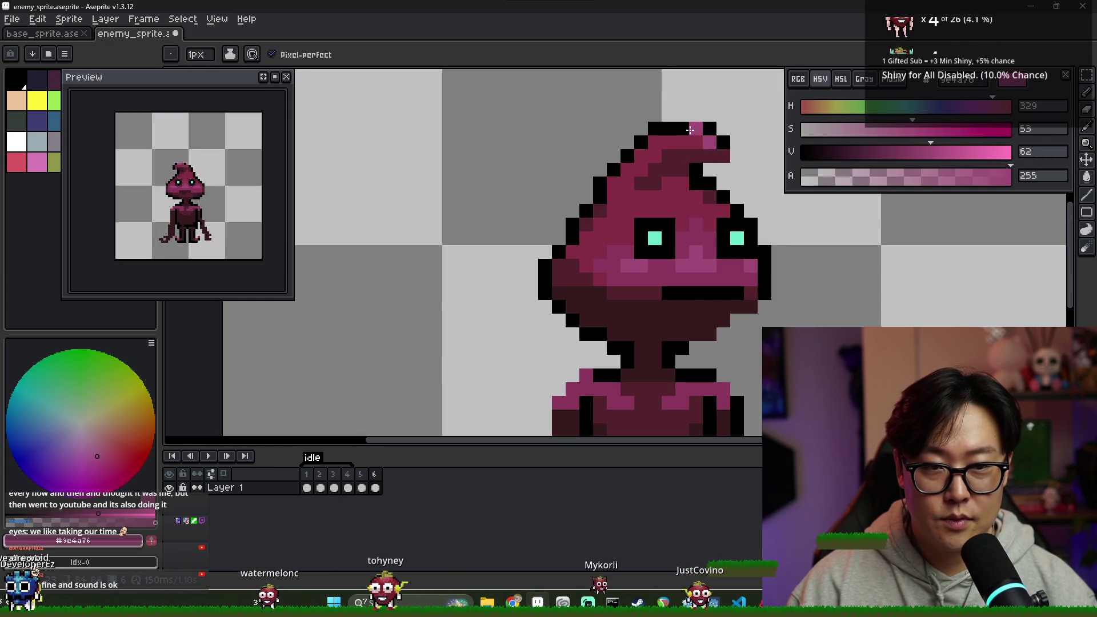
{"action": "scroll", "coordinate": [701, 259], "scroll_direction": "down", "scroll_amount": 6}
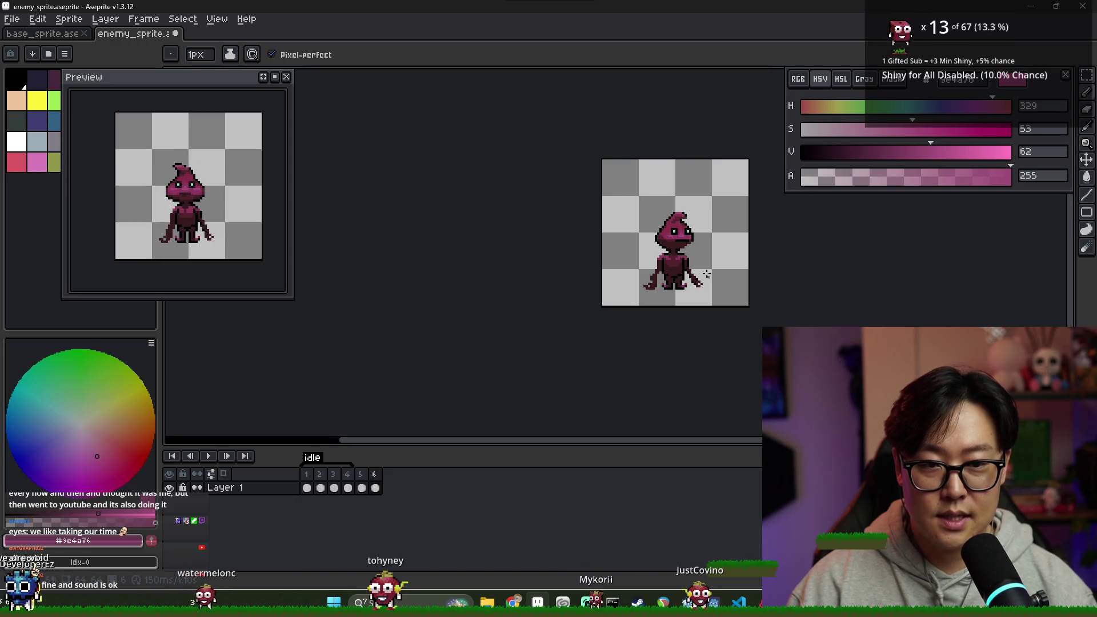
{"action": "key", "text": "Return"}
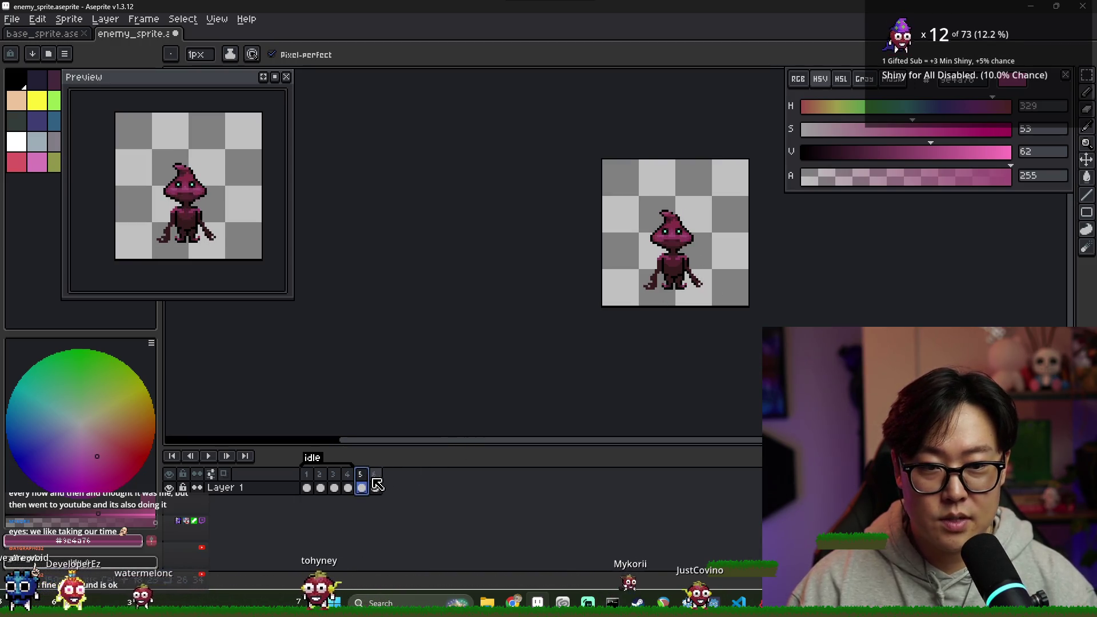
{"action": "scroll", "coordinate": [660, 224], "scroll_direction": "up", "scroll_amount": 2}
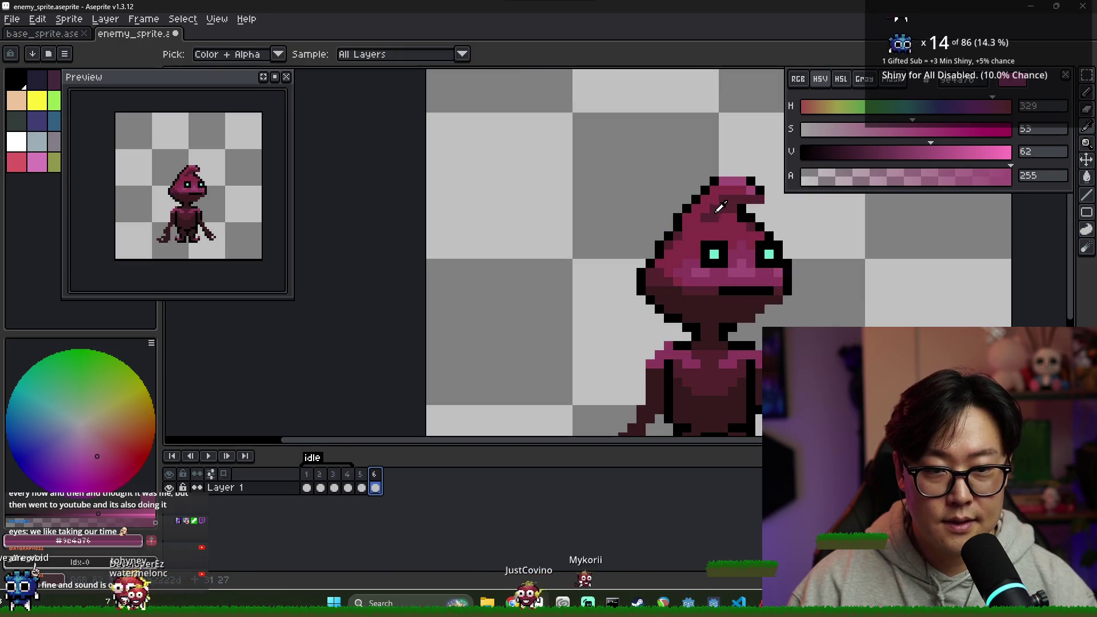
{"action": "left_click", "coordinate": [667, 275], "text": "alt"}
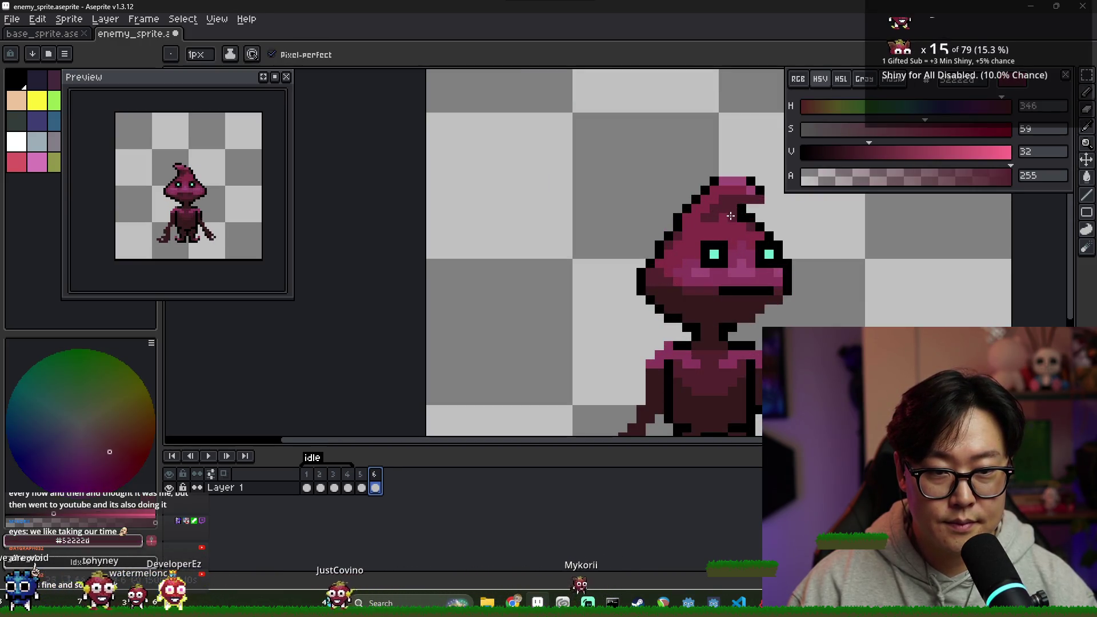
{"action": "scroll", "coordinate": [731, 211], "scroll_direction": "up", "scroll_amount": 2}
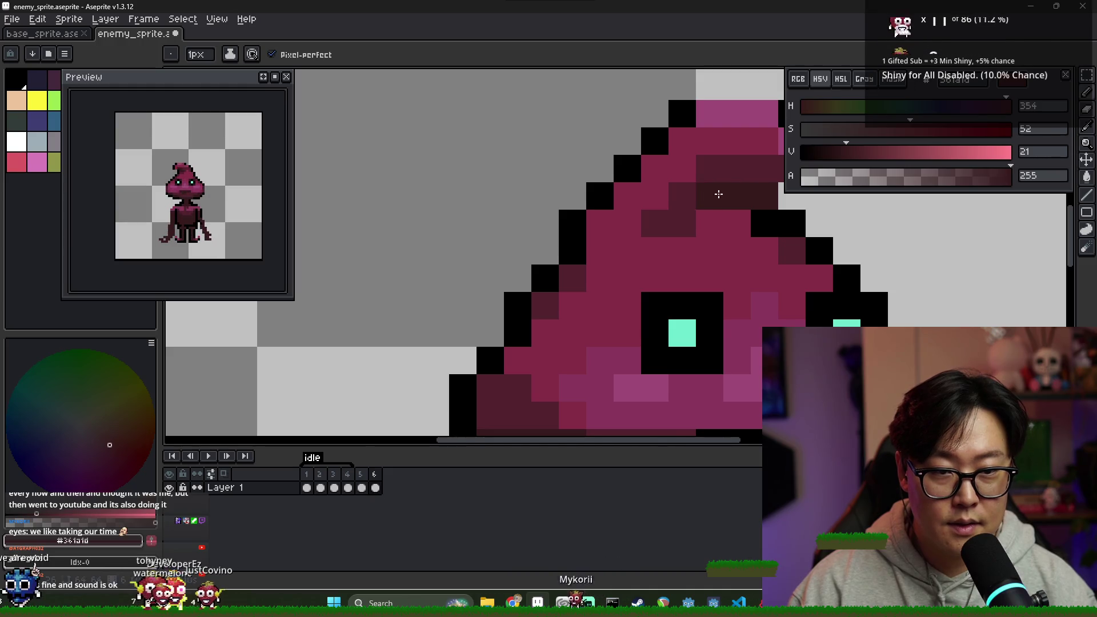
{"action": "scroll", "coordinate": [766, 238], "scroll_direction": "down", "scroll_amount": 3}
{"action": "scroll", "coordinate": [776, 231], "scroll_direction": "down", "scroll_amount": 2}
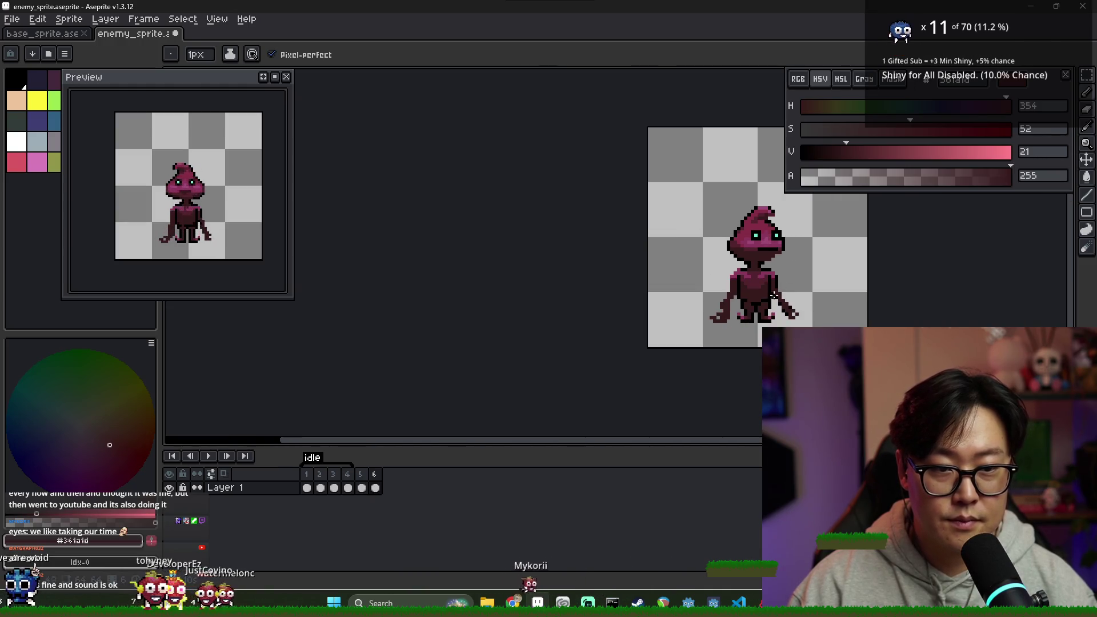
{"action": "scroll", "coordinate": [691, 280], "scroll_direction": "down", "scroll_amount": 4}
{"action": "scroll", "coordinate": [634, 261], "scroll_direction": "up", "scroll_amount": 4}
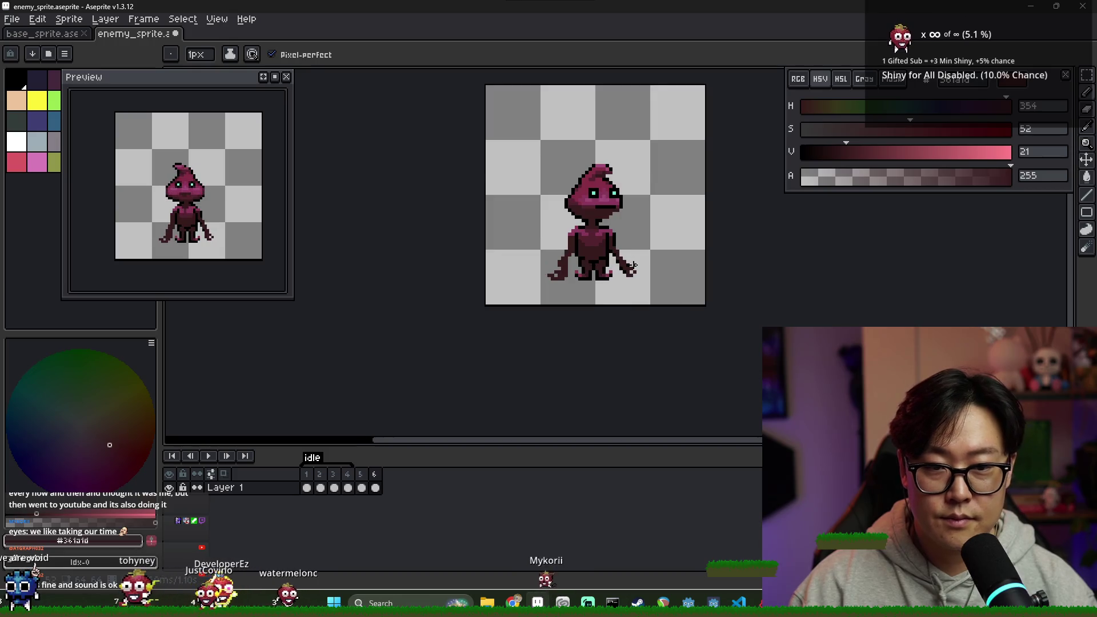
{"action": "scroll", "coordinate": [540, 317], "scroll_direction": "up", "scroll_amount": 3}
{"action": "left_click", "coordinate": [609, 206], "text": "alt"}
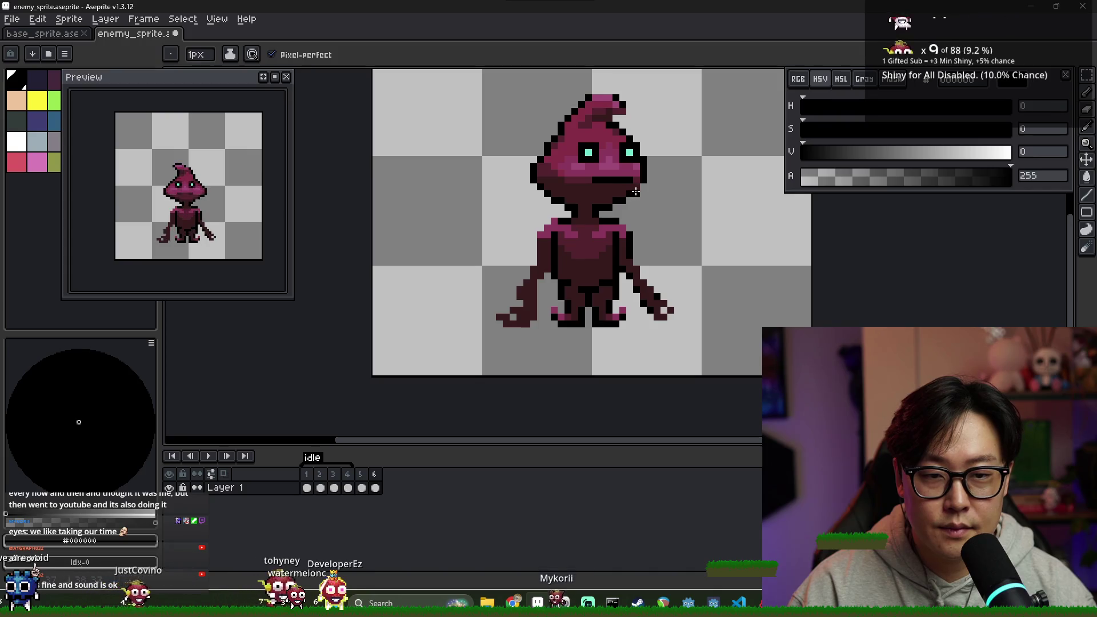
{"action": "left_click", "coordinate": [360, 474]}
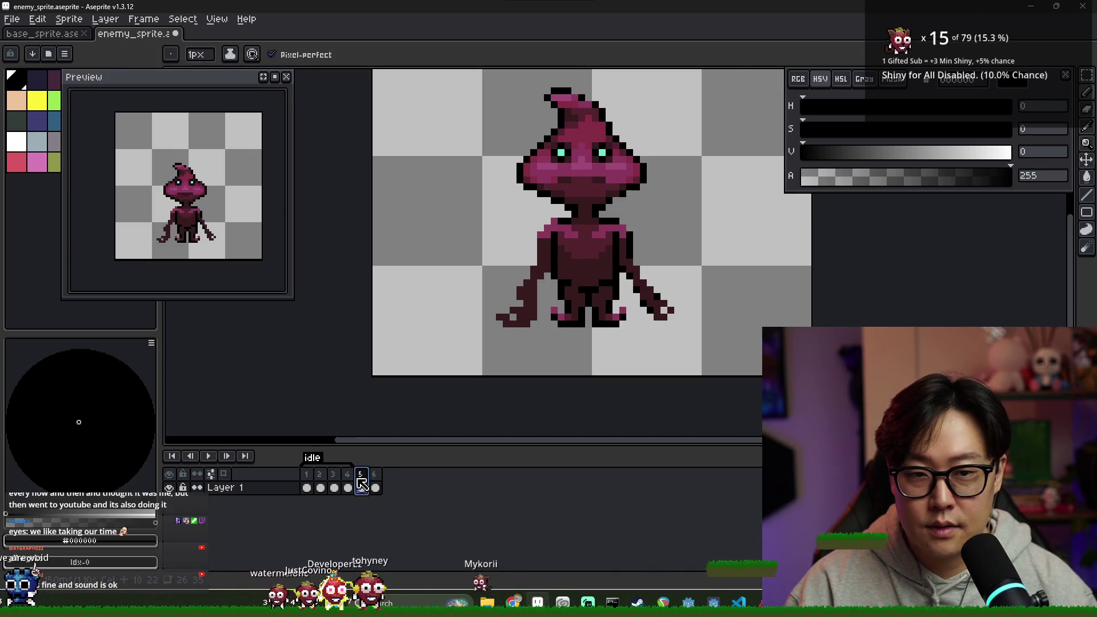
{"action": "scroll", "coordinate": [590, 192], "scroll_direction": "up", "scroll_amount": 4}
{"action": "left_click", "coordinate": [597, 201], "text": "alt"}
{"action": "left_click", "coordinate": [375, 475]}
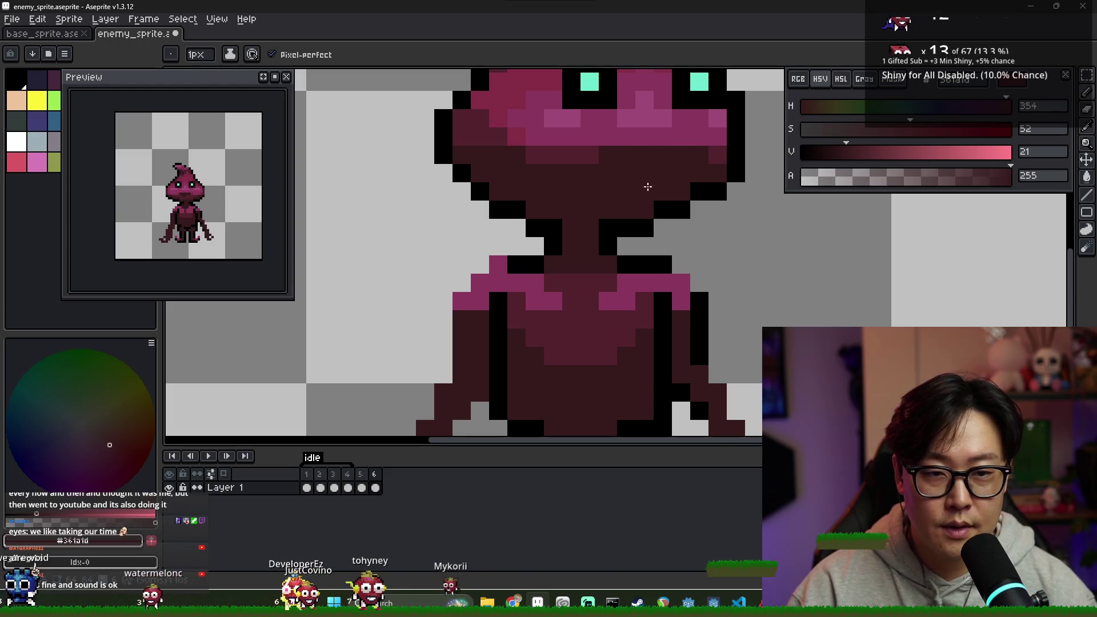
{"action": "key", "text": "comma"}
- Repaint the lower-face shading band on frame 6 with the sampled dark maroon
{"action": "left_click", "coordinate": [590, 188], "text": "alt"}
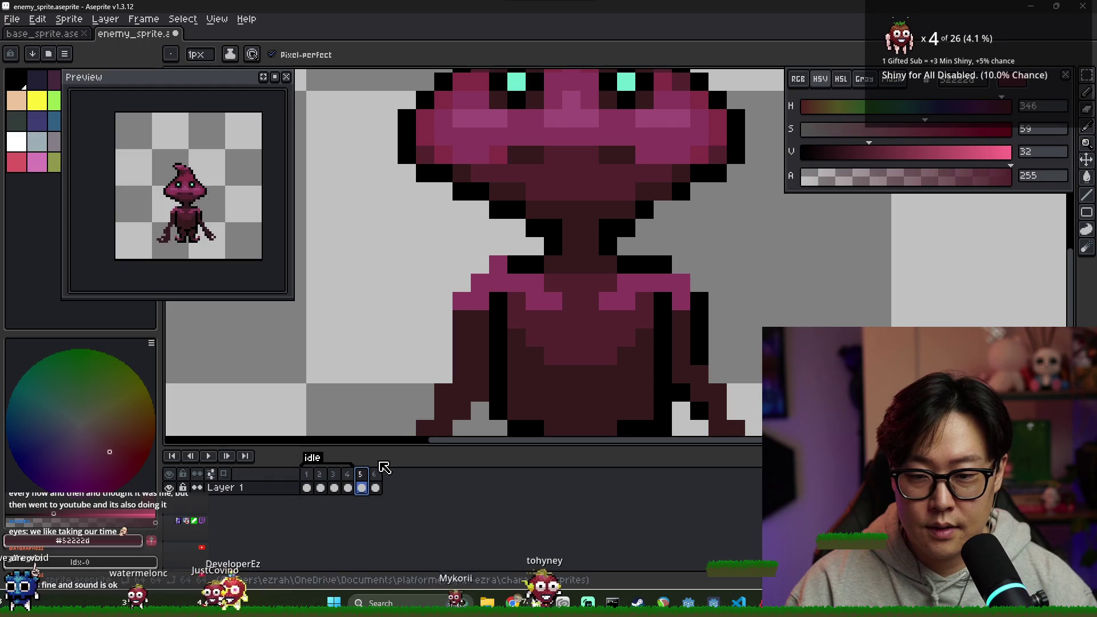
{"action": "left_click", "coordinate": [377, 473]}
{"action": "mouse_move", "coordinate": [696, 168]}
{"action": "left_mouse_down"}
{"action": "mouse_move", "coordinate": [615, 158]}
{"action": "mouse_move", "coordinate": [641, 154]}
{"action": "left_mouse_up"}
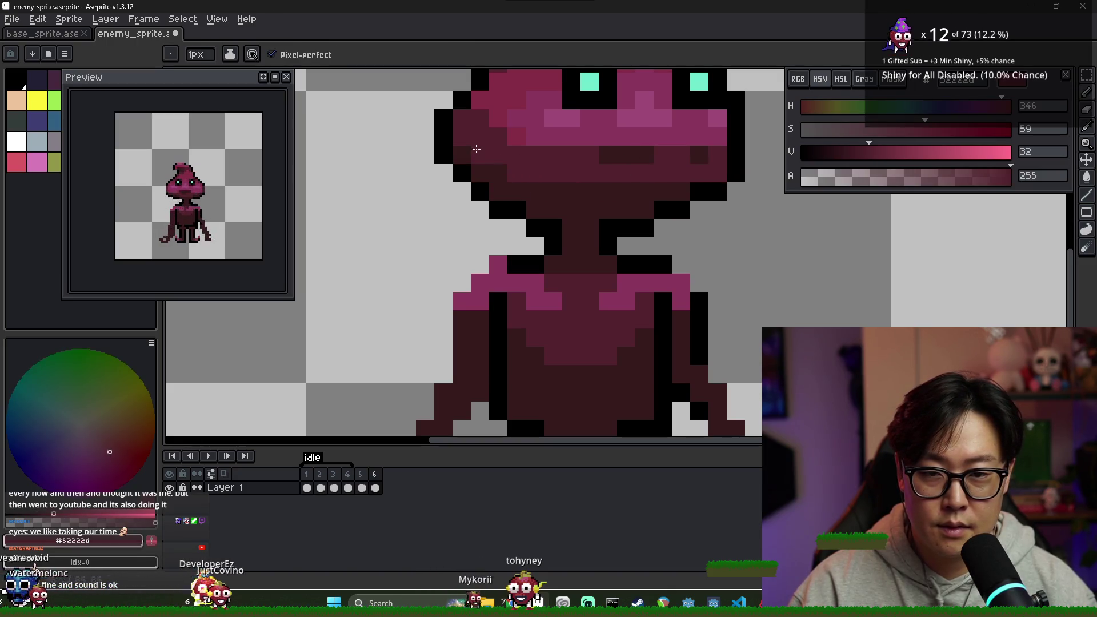
- Resample the maroon #52222d and darkest shadow #361a1d while checking frame 6 zoomed out
{"action": "left_click", "coordinate": [481, 173], "text": "alt"}
{"action": "scroll", "coordinate": [684, 230], "scroll_direction": "down", "scroll_amount": 3}
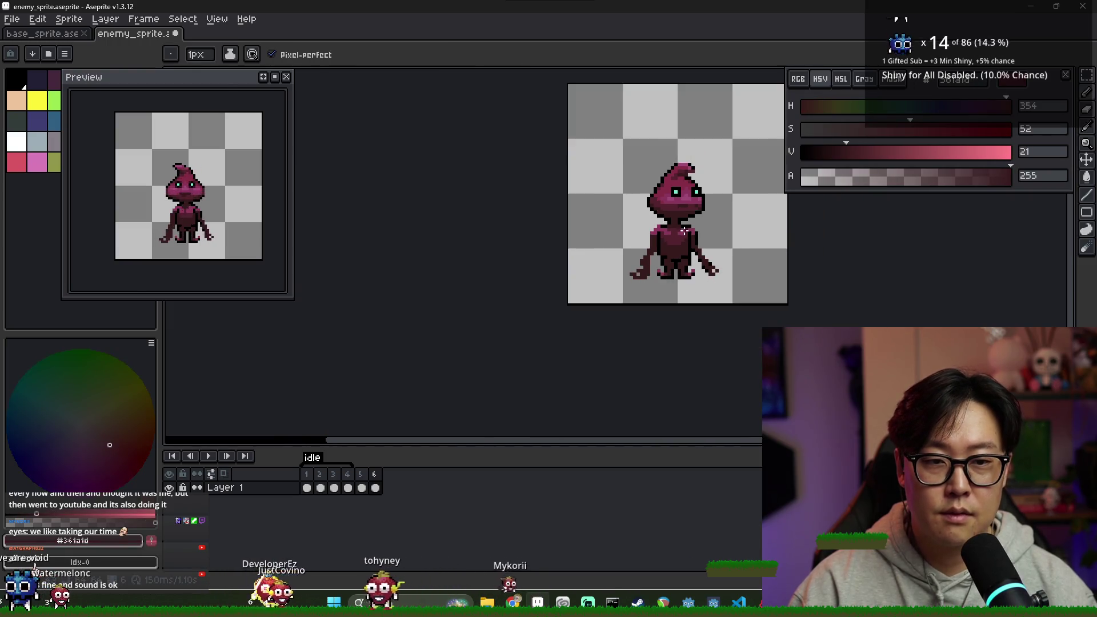
{"action": "scroll", "coordinate": [683, 231], "scroll_direction": "up", "scroll_amount": 3}
{"action": "left_click", "coordinate": [675, 191], "text": "alt"}
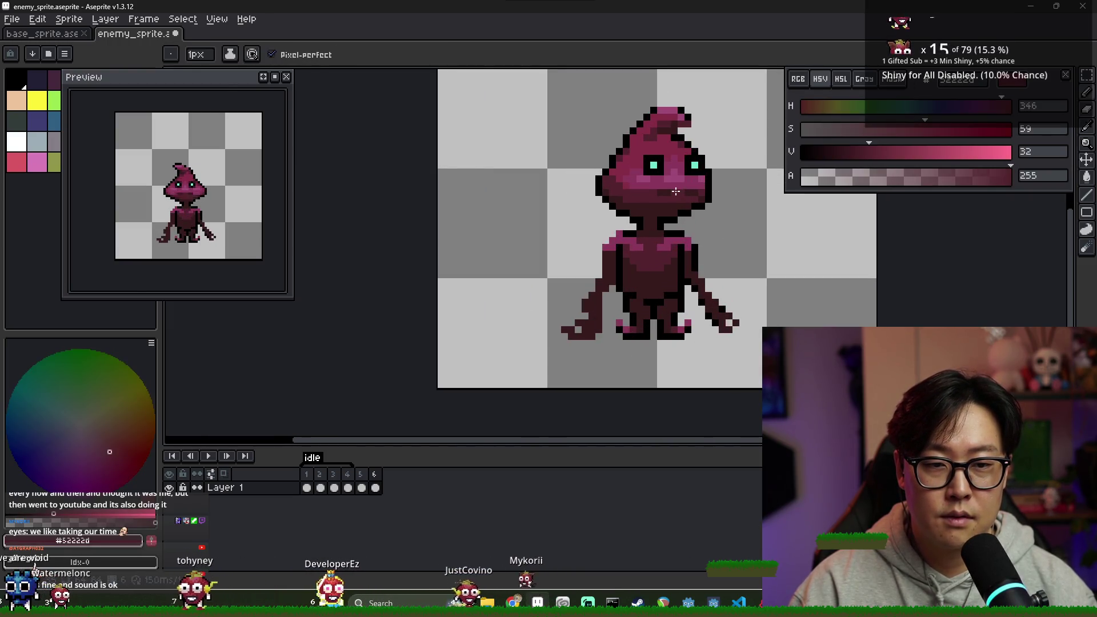
{"action": "scroll", "coordinate": [676, 191], "scroll_direction": "down", "scroll_amount": 5}
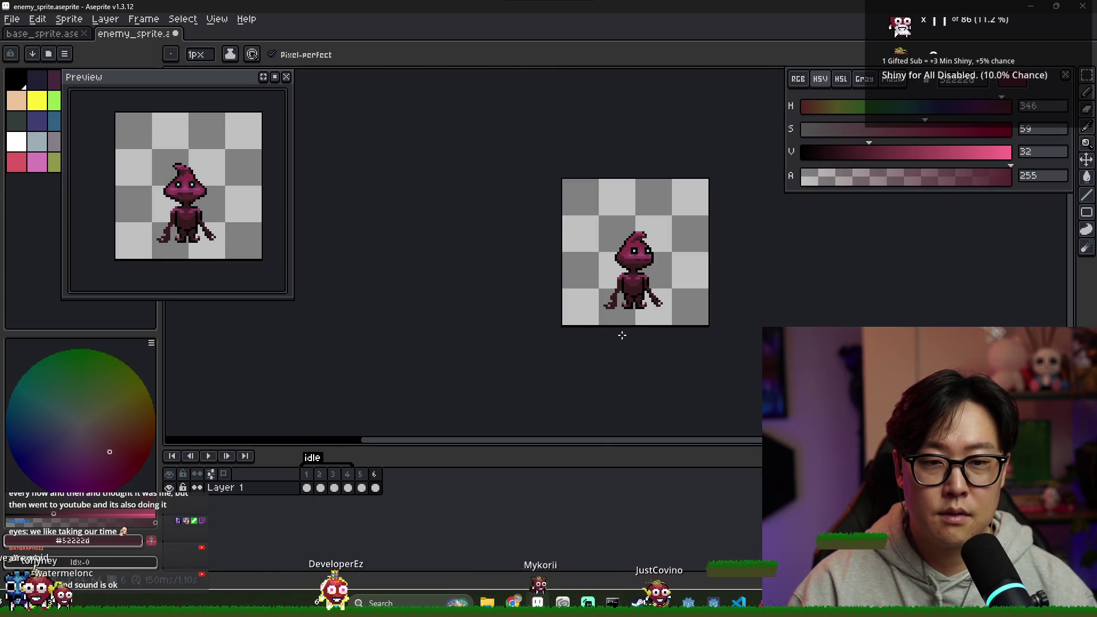
{"action": "left_click", "coordinate": [374, 487]}
{"action": "scroll", "coordinate": [667, 268], "scroll_direction": "up", "scroll_amount": 3}
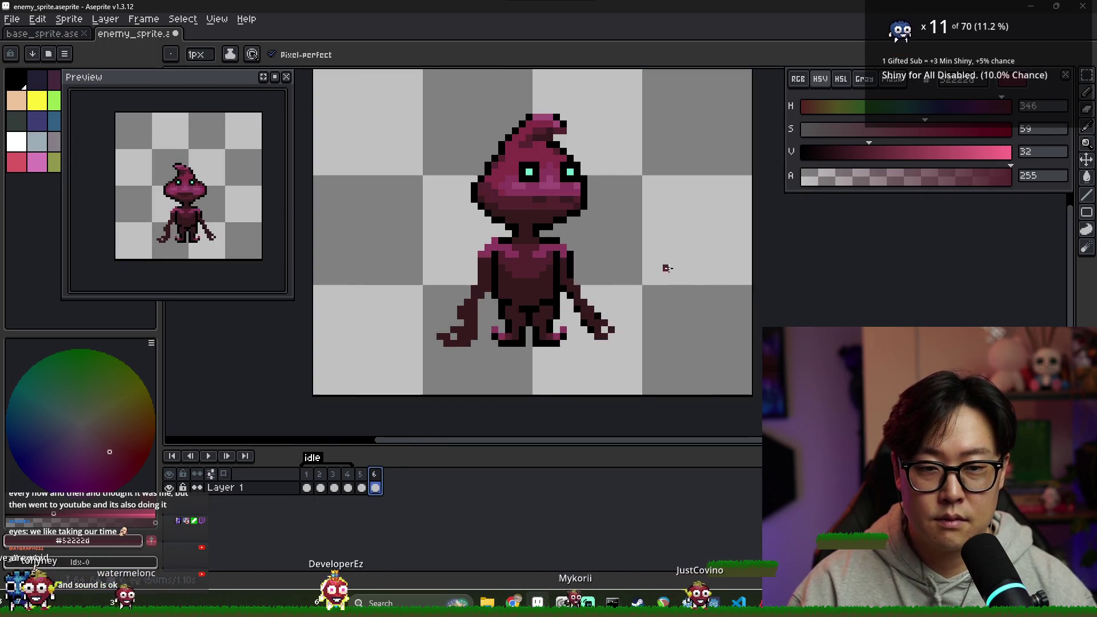
{"action": "left_click", "coordinate": [549, 268], "text": "alt"}
{"action": "scroll", "coordinate": [566, 264], "scroll_direction": "down", "scroll_amount": 1}
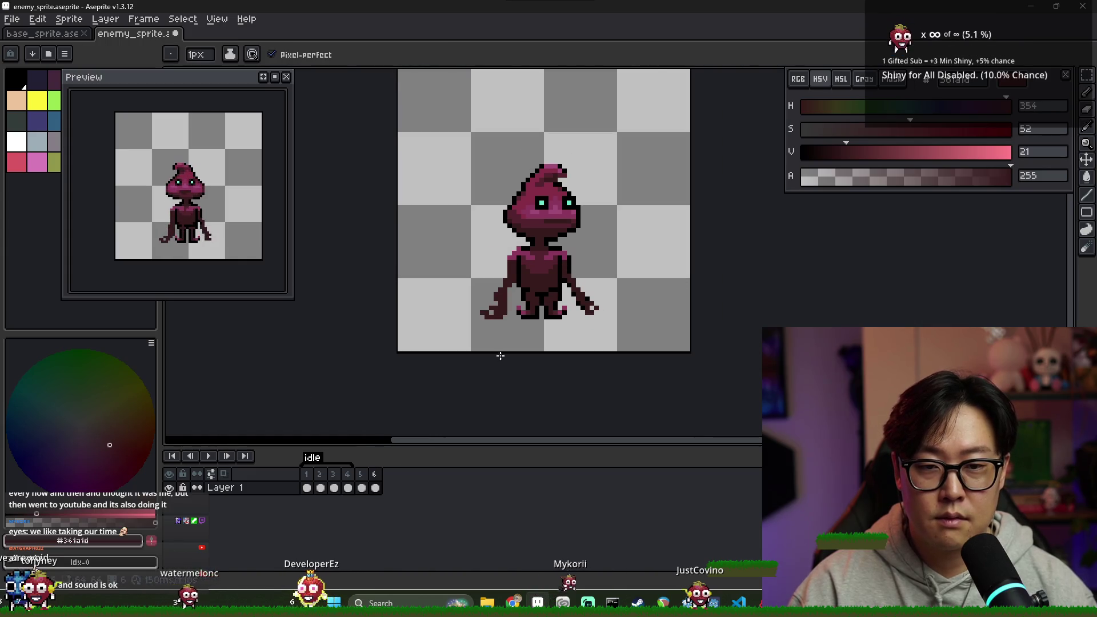
{"action": "scroll", "coordinate": [589, 312], "scroll_direction": "down", "scroll_amount": 1}
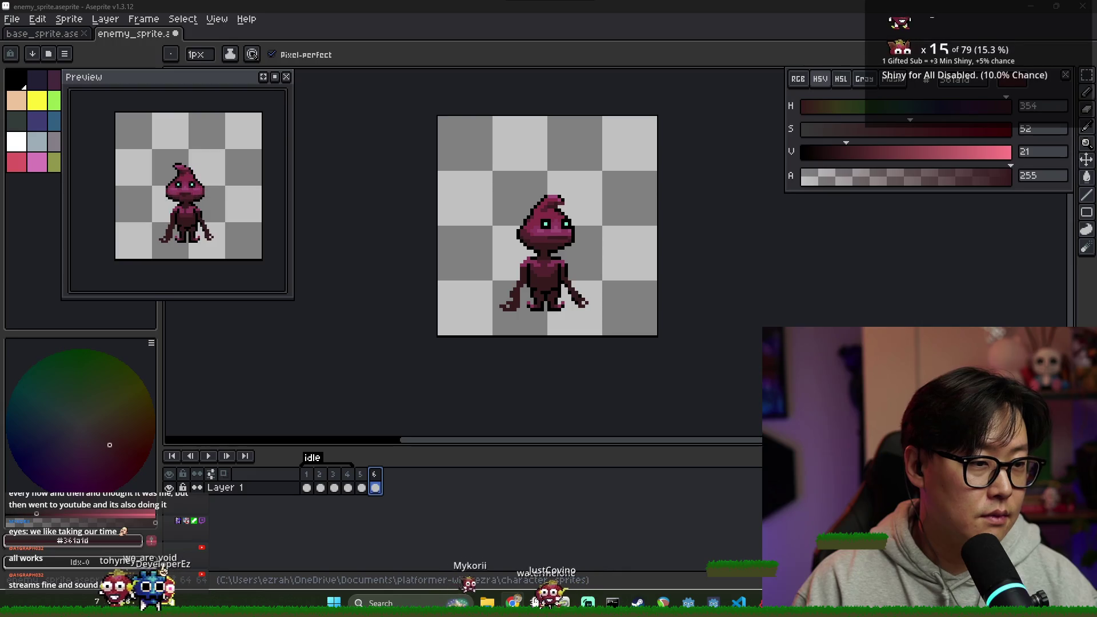
- Press Alt+Tab to bring up the Windows task switcher over Aseprite
{"action": "key", "text": "alt+Tab"}
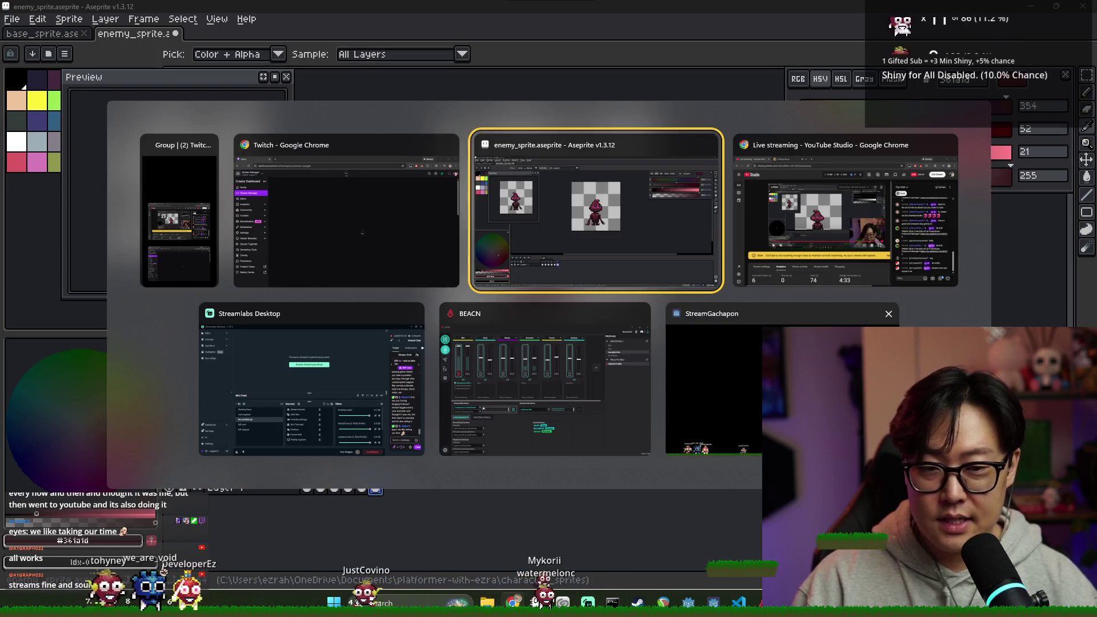